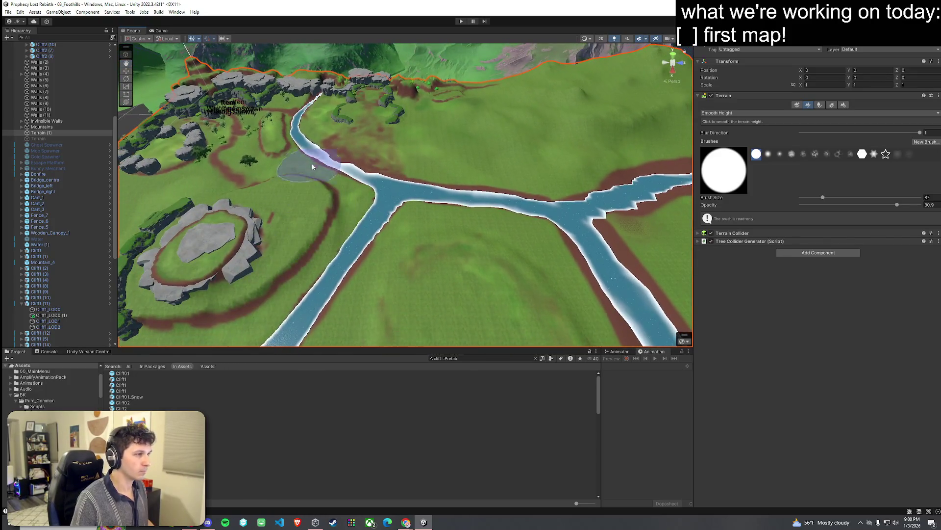
Reduce the Smooth Height brush size to 30 after orbiting around the river junction
left_click_drag(604, 206, 572, 154)
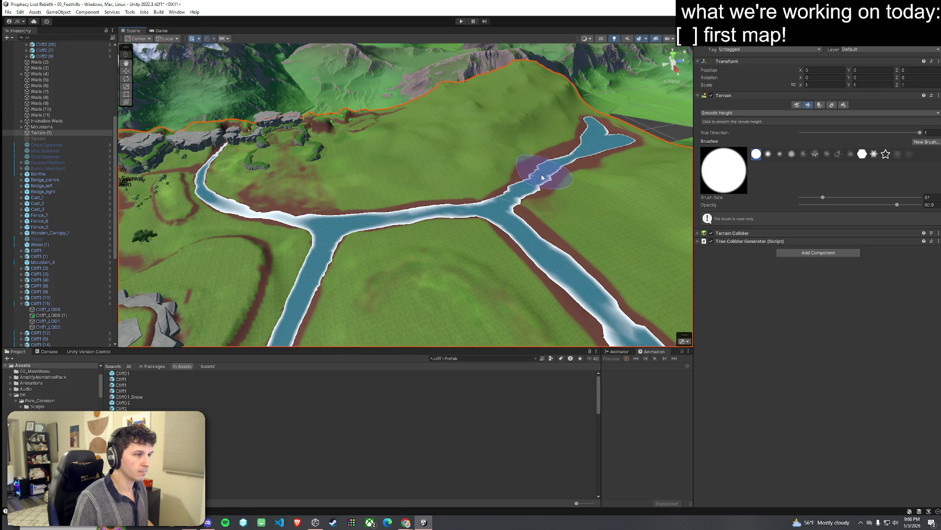
left_click_drag(350, 274, 438, 229)
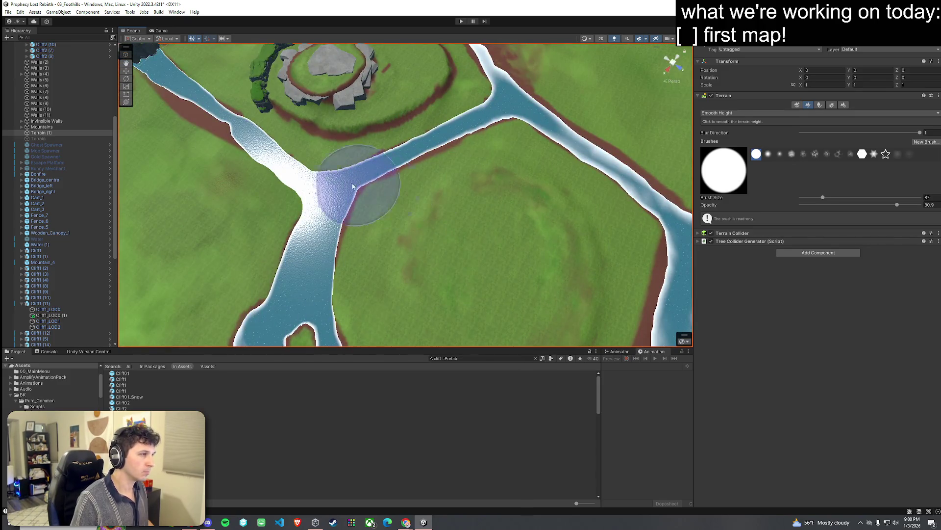
left_click_drag(239, 146, 375, 195)
mouse_move(520, 175)
left_mouse_down()
mouse_move(507, 140)
mouse_move(641, 85)
mouse_move(636, 76)
mouse_move(426, 108)
mouse_move(441, 147)
left_mouse_up()
left_click(814, 198)
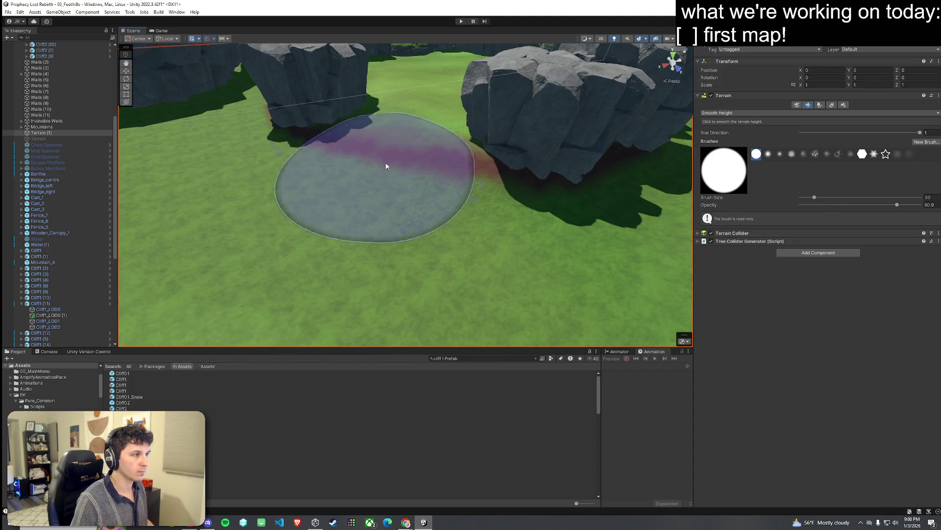
Fly along the dirt path between the cliffs and switch to painting grass details
mouse_move(414, 158)
left_mouse_down()
mouse_move(545, 180)
mouse_move(341, 169)
left_mouse_up()
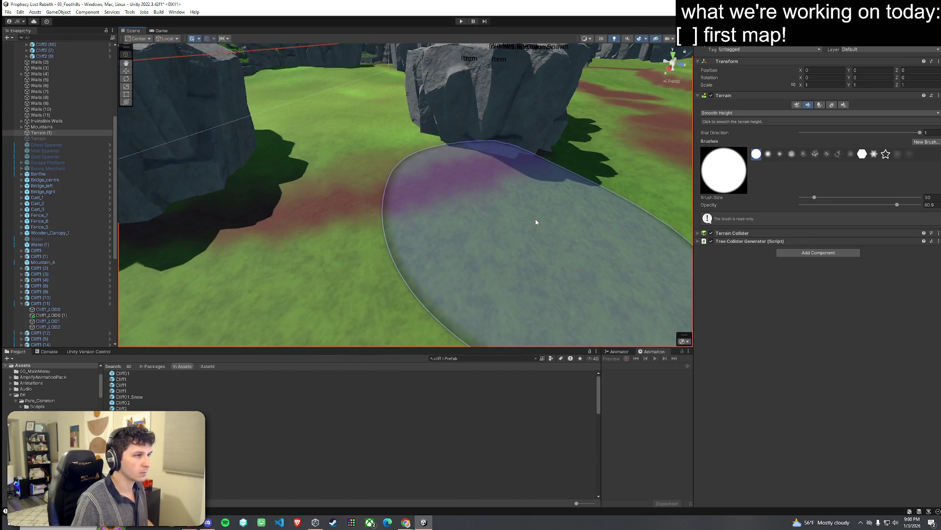
mouse_move(471, 222)
left_mouse_down()
mouse_move(605, 216)
mouse_move(525, 193)
mouse_move(432, 195)
mouse_move(441, 196)
left_mouse_up()
left_click(832, 105)
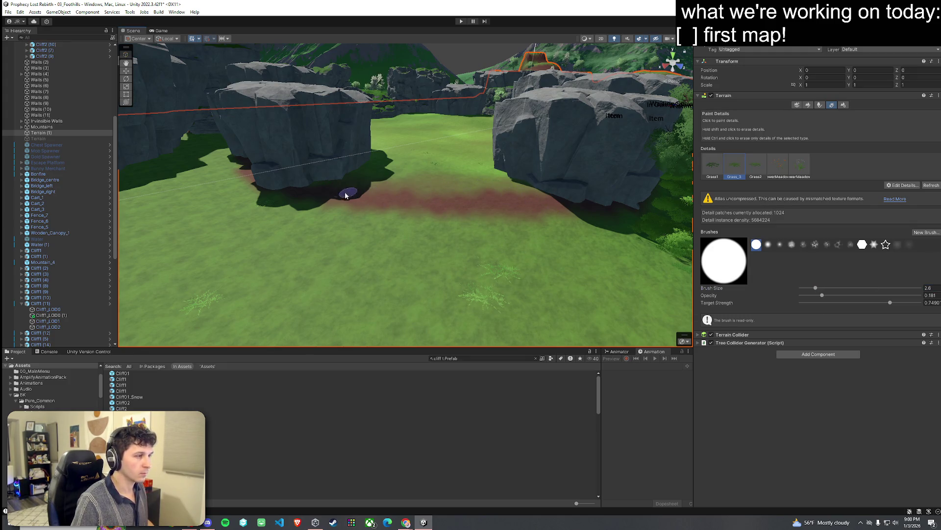
Fly back over the terrain and select the Paint Trees tool to list tree types
left_click_drag(540, 223, 372, 201)
left_click(8, 11)
key("Escape")
mouse_move(539, 186)
left_mouse_down()
mouse_move(431, 162)
mouse_move(544, 211)
left_mouse_up()
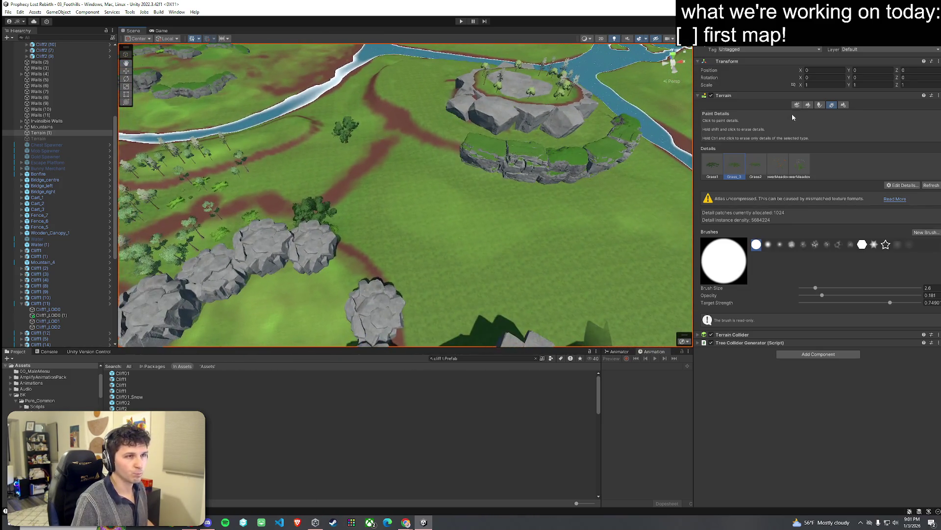
left_click(817, 105)
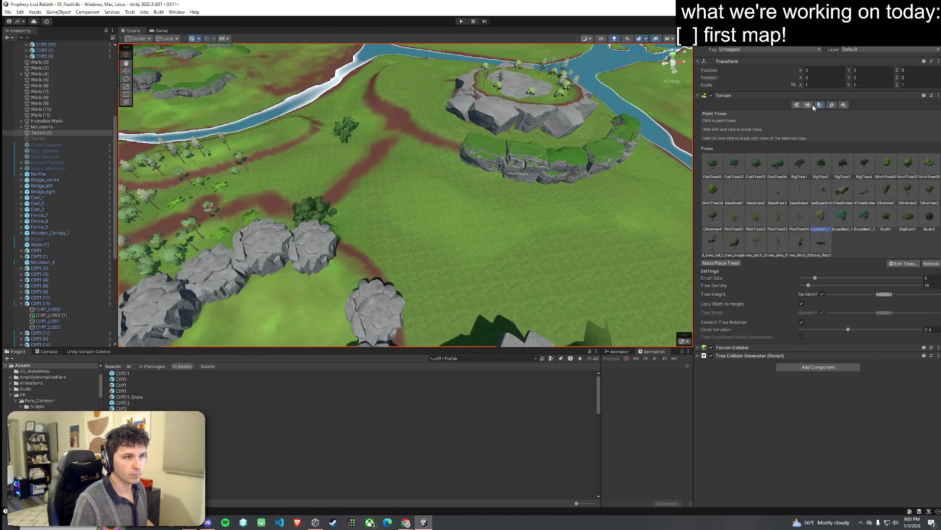
Plant four trees on the open grass between the paths and cliffs
left_click(478, 217)
left_click(493, 287)
left_click(657, 216)
left_click(633, 293)
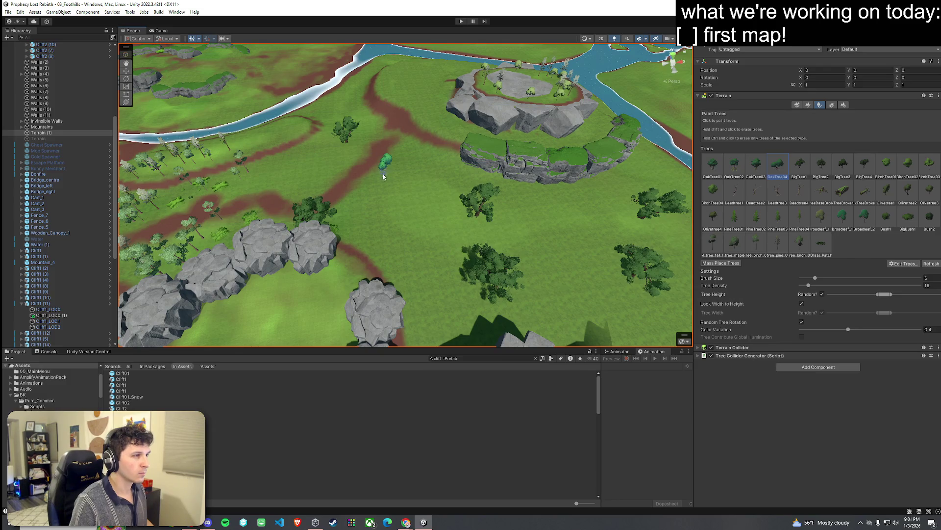
scroll(542, 245, "up", 3)
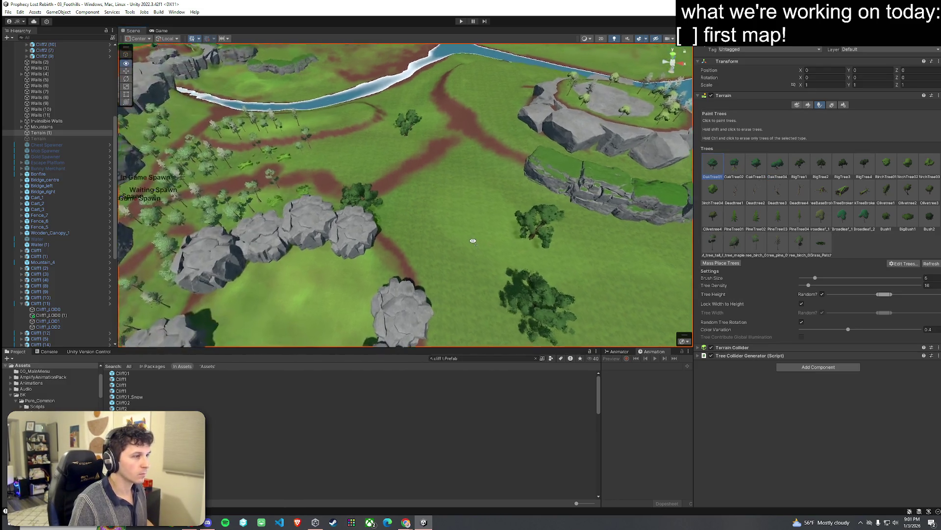
Plant three more trees on the grass and lower the tree brush size to 15
left_click(480, 177)
left_click(339, 138)
scroll(517, 177, "up", 3)
left_click(517, 178)
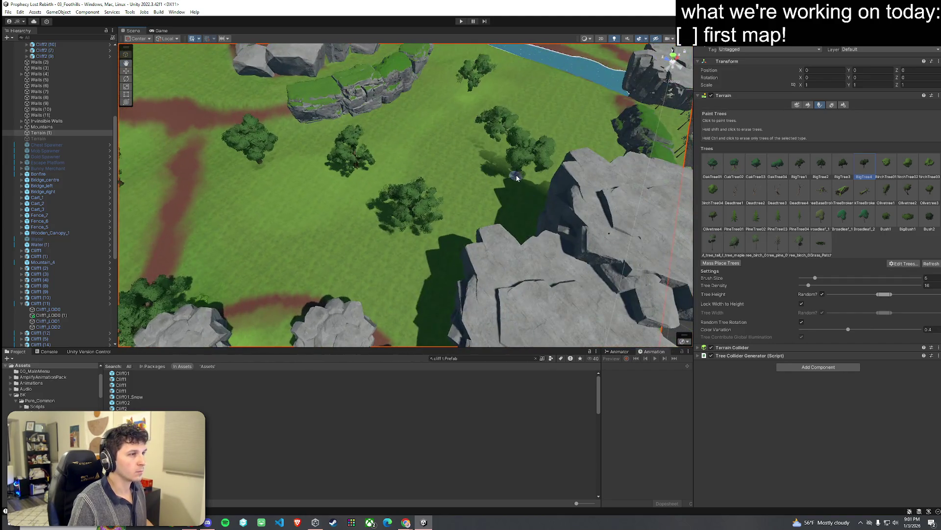
mouse_move(517, 177)
left_mouse_down()
mouse_move(439, 176)
mouse_move(453, 179)
mouse_move(453, 201)
mouse_move(549, 80)
mouse_move(693, 147)
left_mouse_up()
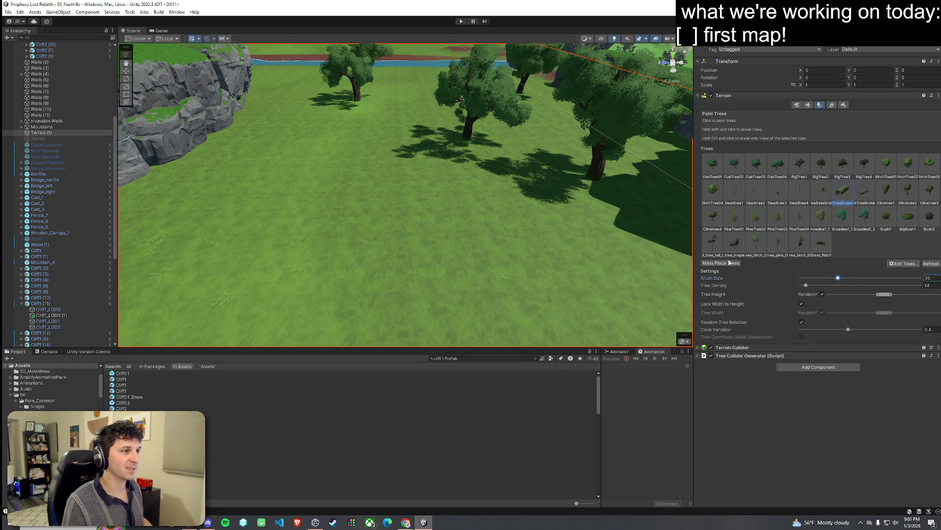
left_click_drag(793, 279, 783, 279)
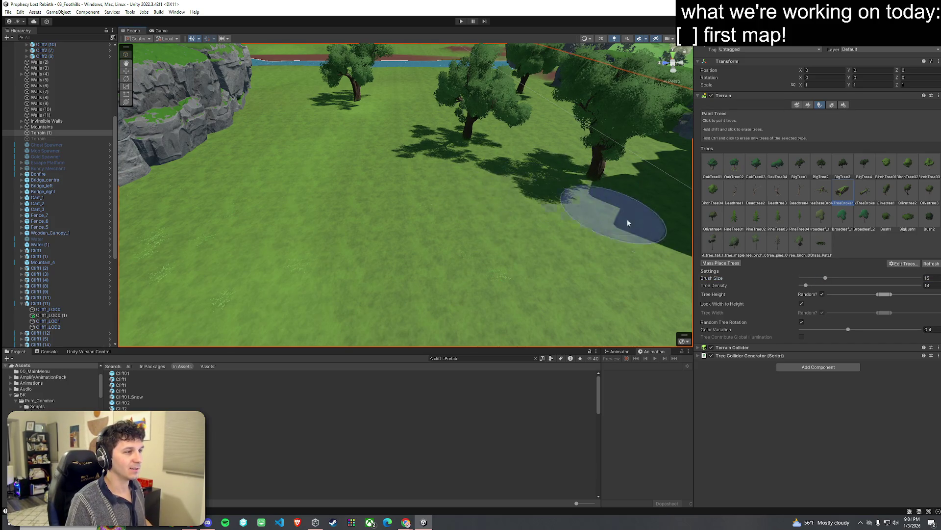
scroll(572, 235, "down", 2)
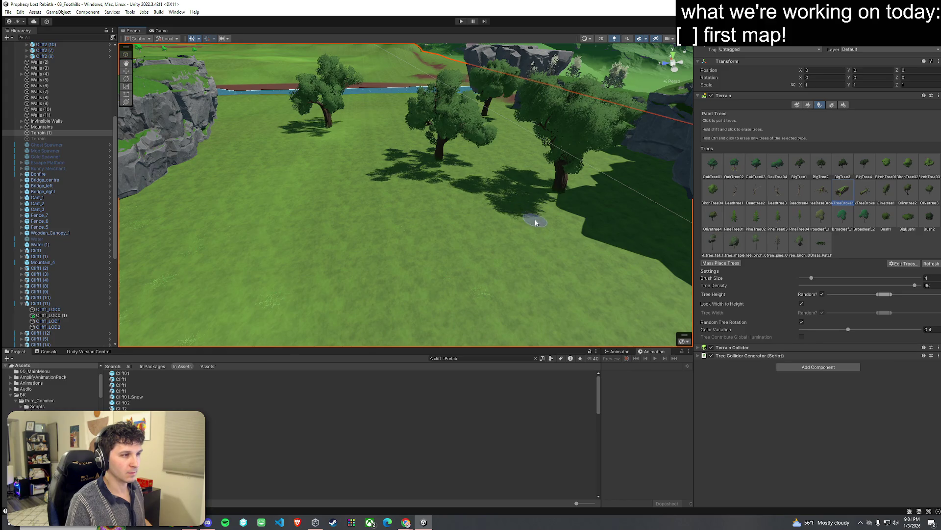
Undo the dense patch of fallen logs and paint a single log under the trees
scroll(559, 240, "up", 3)
left_click_drag(580, 255, 609, 254)
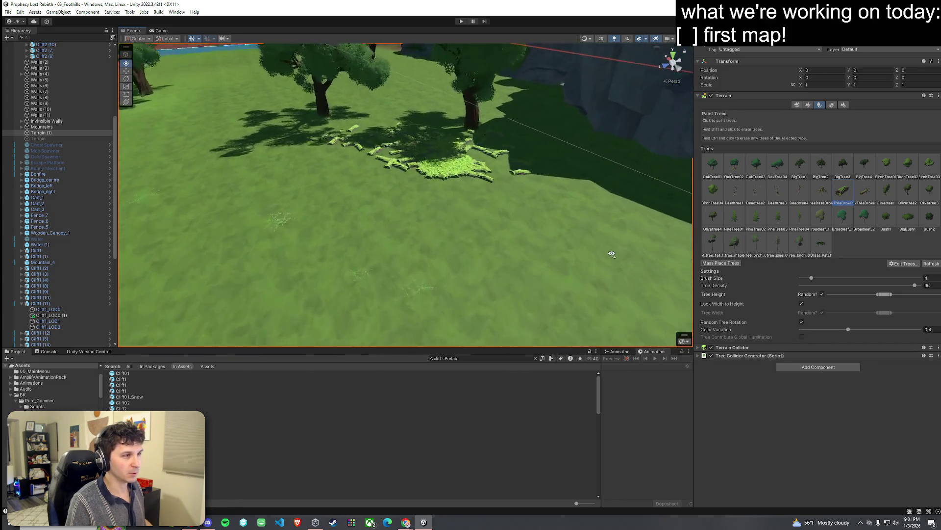
key("ctrl+z")
key("ctrl+z")
key("ctrl+z")
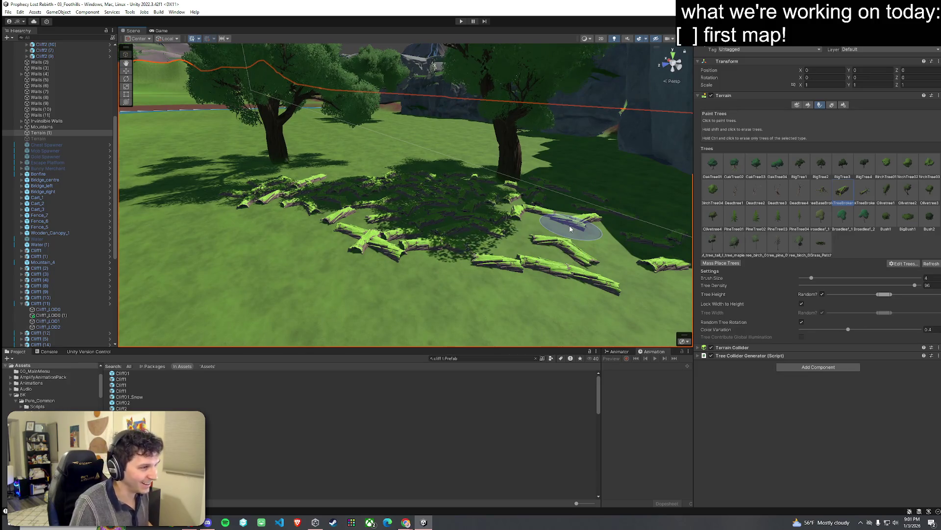
key("ctrl+z")
key("ctrl+z")
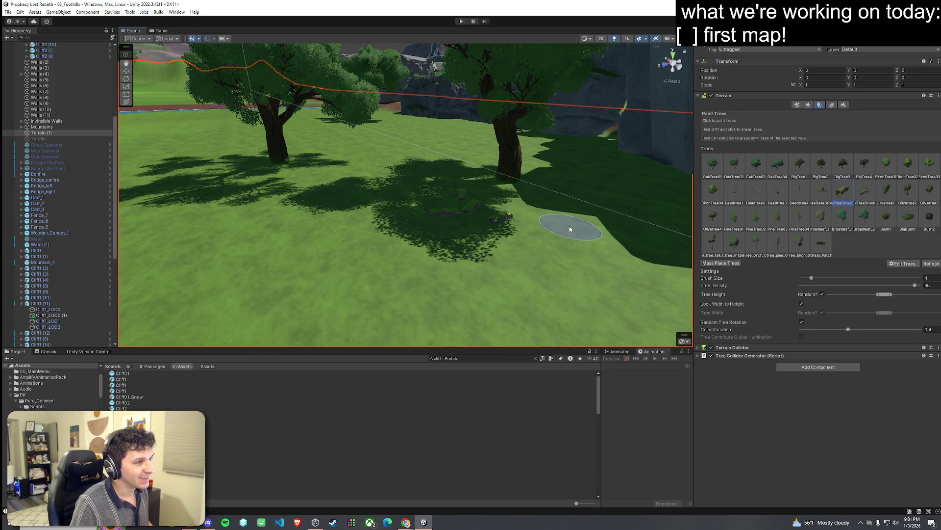
left_click_drag(518, 222, 551, 246)
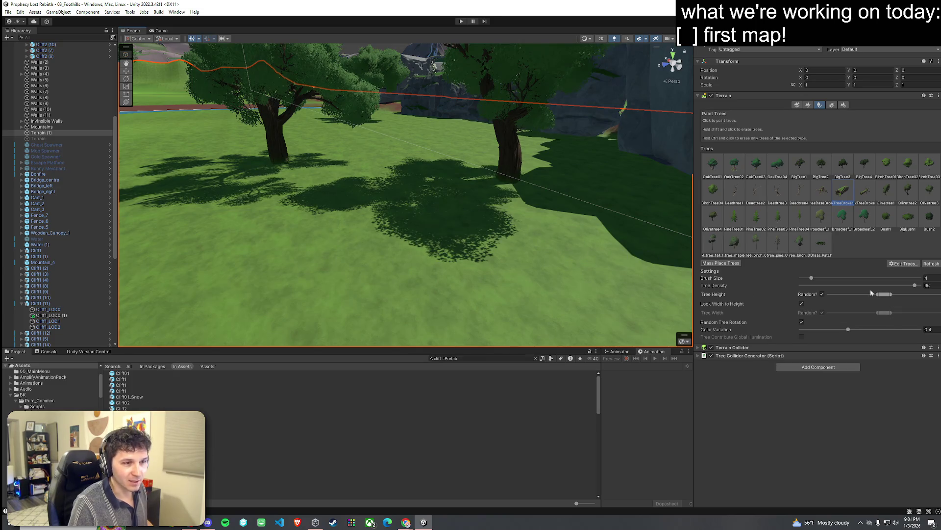
Fly around the fallen log toward the mountains and select the cliff beside the path
key("w")
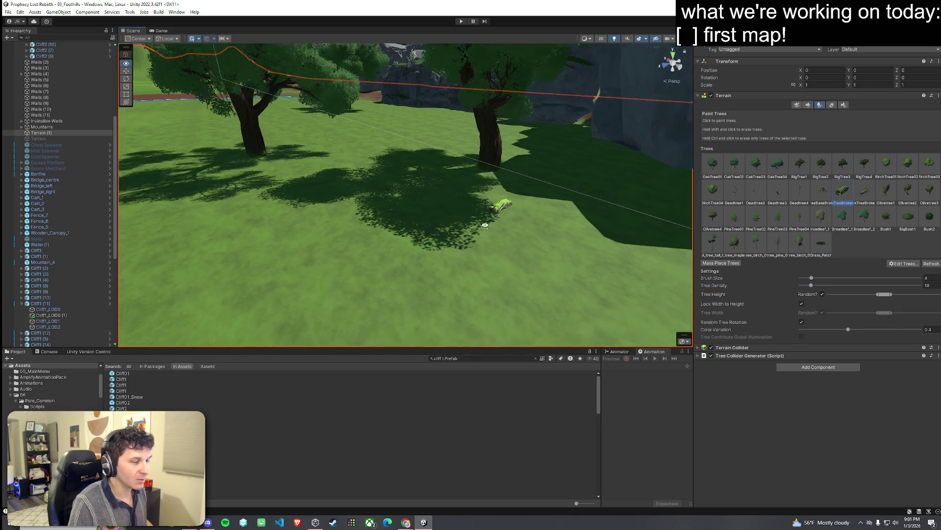
key("s")
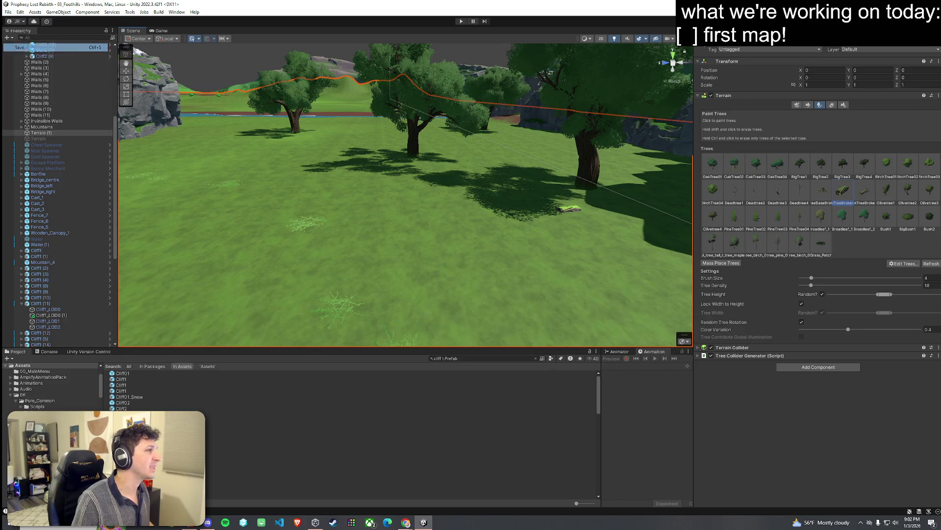
key("w")
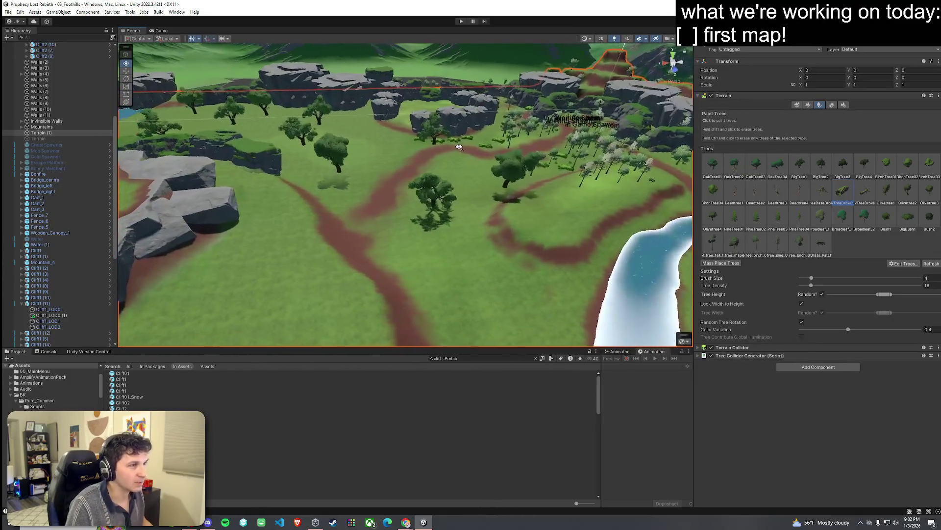
left_click_drag(405, 154, 385, 125)
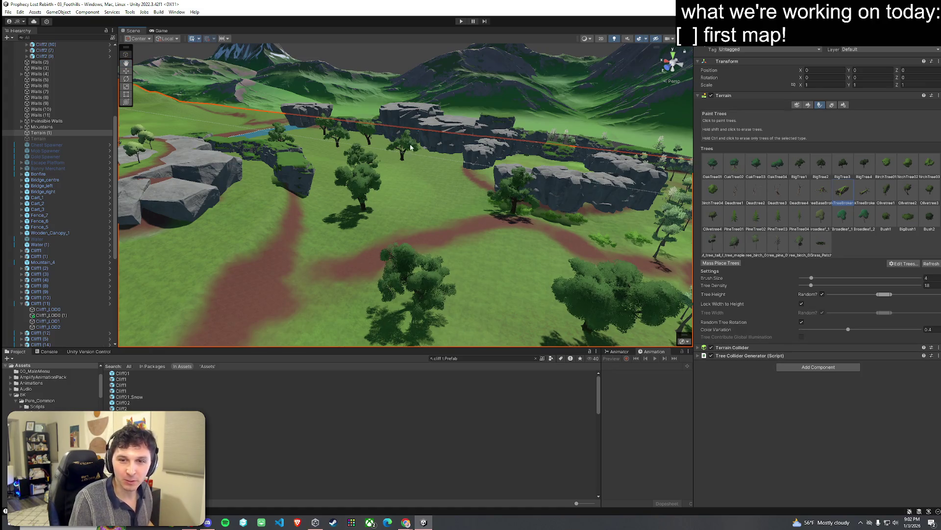
mouse_move(431, 177)
left_mouse_down()
mouse_move(587, 144)
mouse_move(282, 114)
mouse_move(259, 206)
left_mouse_up()
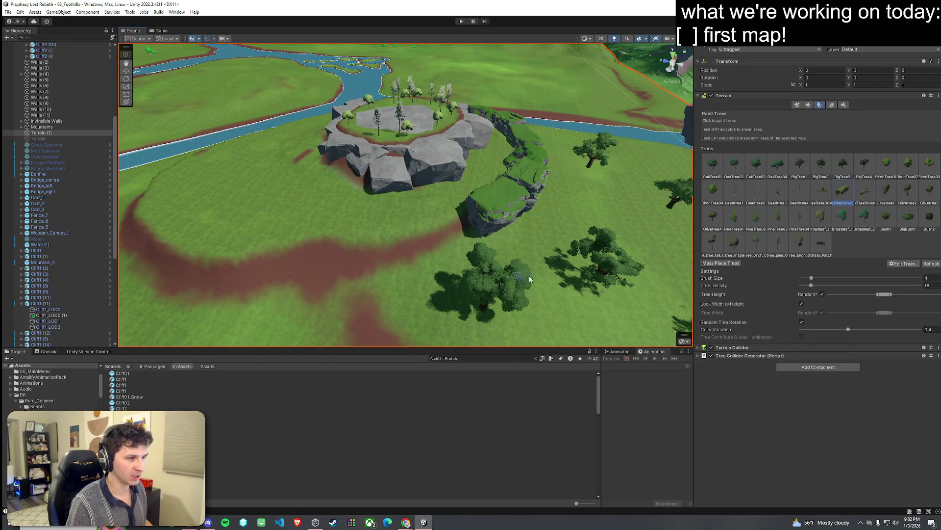
left_click(531, 246)
Duplicate a rock-ring cliff piece and move the copy onto the hillside
left_click(500, 216)
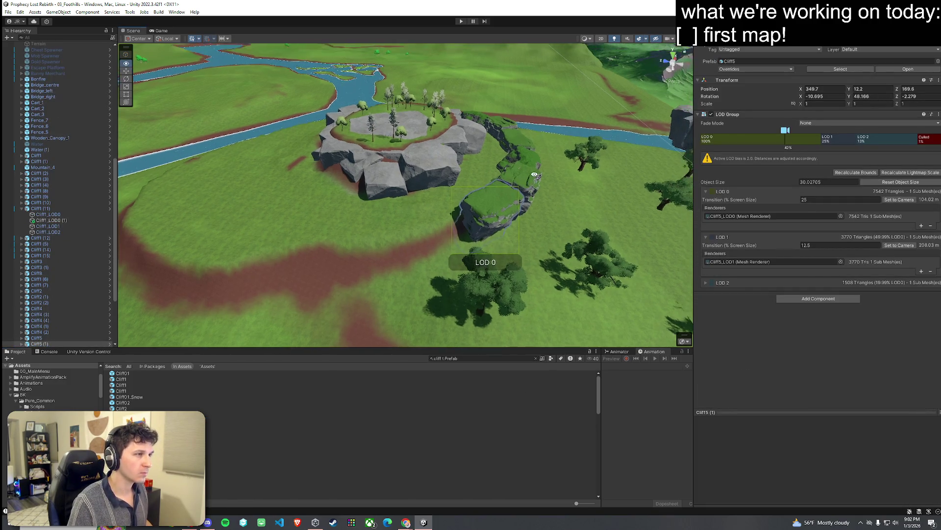
left_click(438, 216)
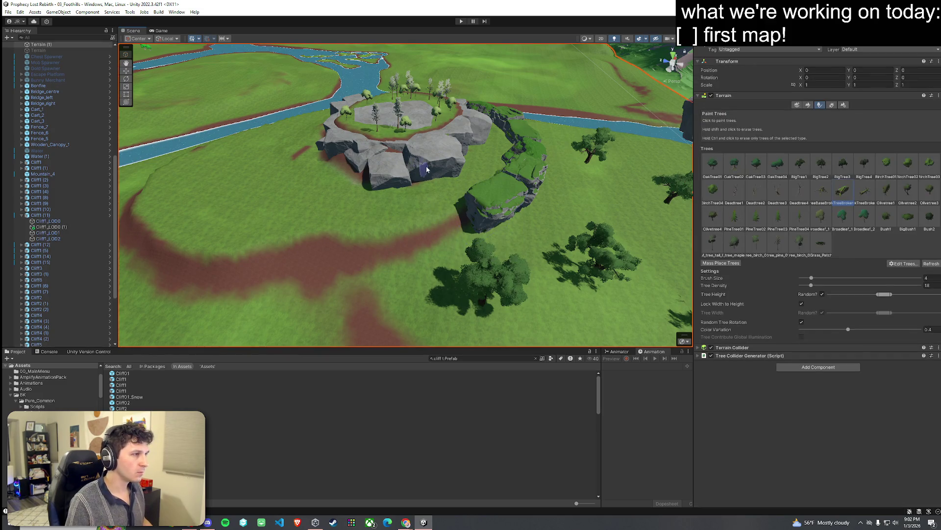
left_click(426, 165)
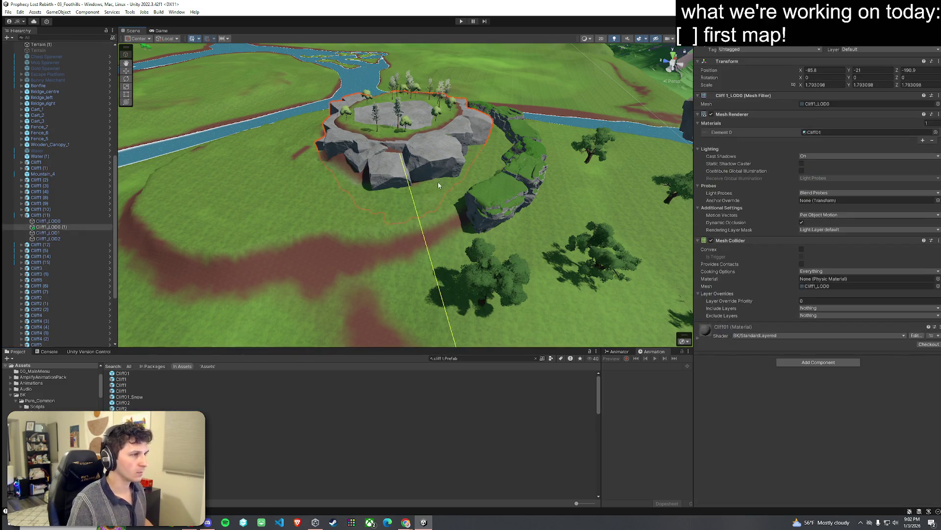
key("ctrl+d")
left_click_drag(418, 162, 423, 242)
Tilt the cliff copy to a new angle on the hillside
key("e")
key("r")
key("e")
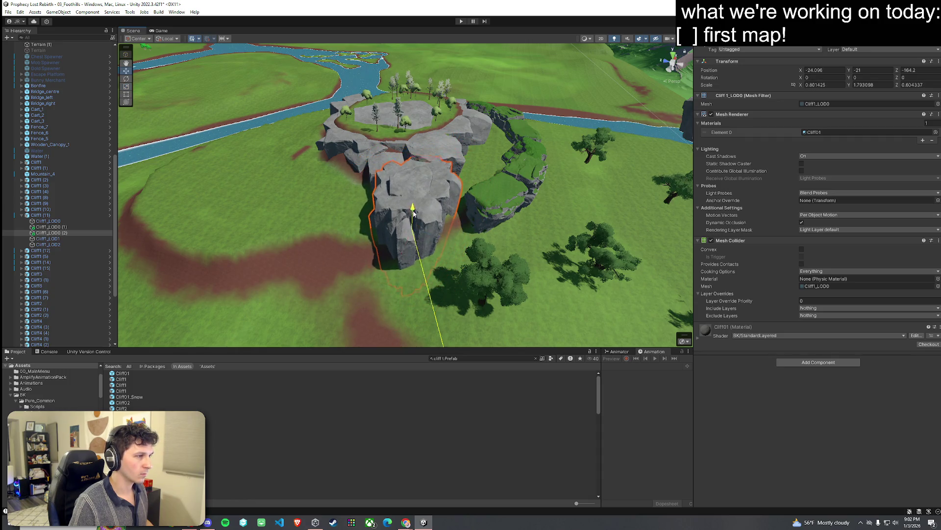
left_click_drag(423, 264, 411, 251)
scroll(411, 251, "up", 10)
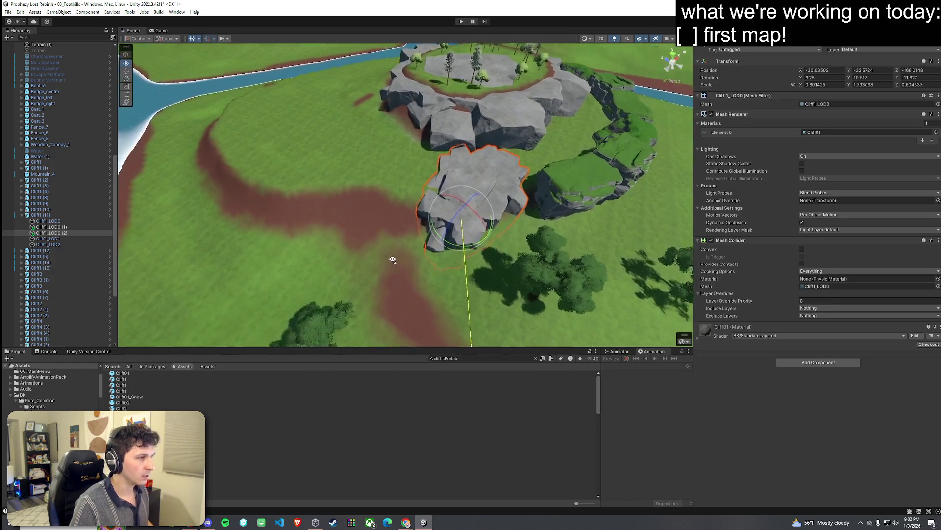
mouse_move(466, 242)
left_mouse_down()
mouse_move(481, 240)
mouse_move(407, 238)
mouse_move(440, 242)
mouse_move(444, 218)
left_mouse_up()
Fine-tune the cliff copy's rotation
key("w")
key("e")
mouse_move(444, 218)
left_mouse_down()
mouse_move(429, 195)
mouse_move(460, 253)
mouse_move(456, 228)
mouse_move(424, 242)
mouse_move(434, 249)
mouse_move(336, 200)
left_mouse_up()
scroll(429, 195, "down", 3)
key("r")
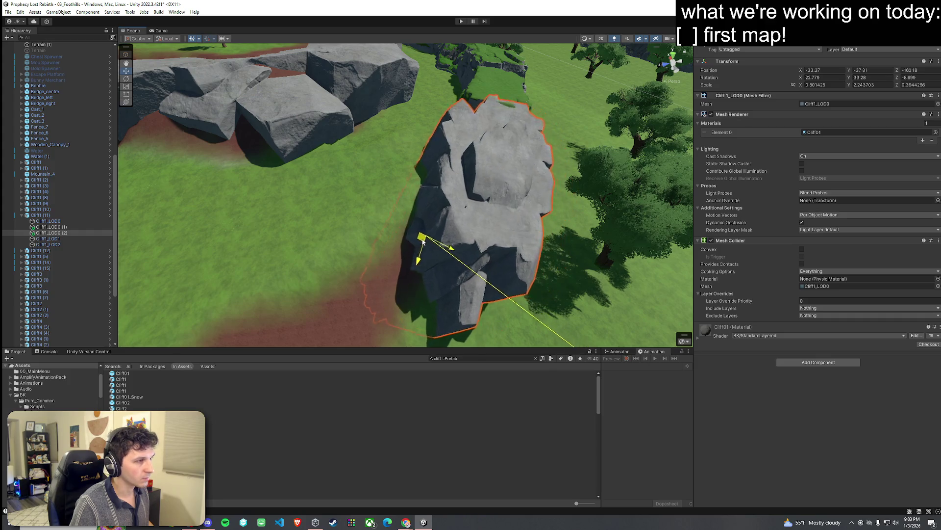
key("e")
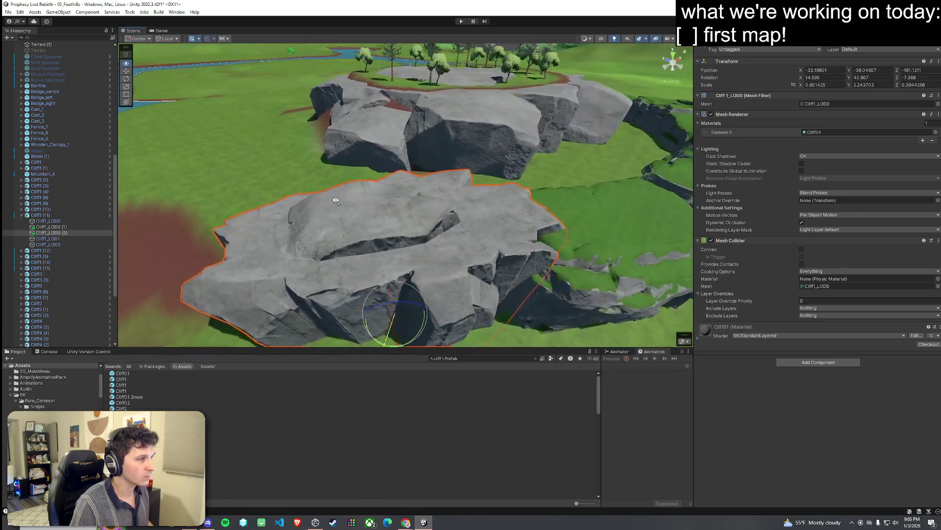
scroll(336, 200, "down", 10)
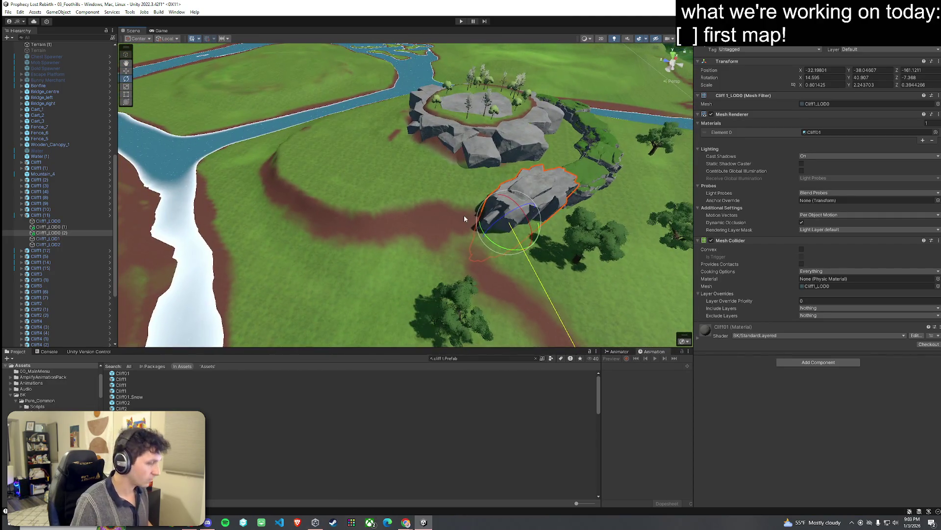
Duplicate the cliff again, move the new copy onto the path and stretch it lengthwise
key("ctrl+d")
key("w")
mouse_move(510, 234)
left_mouse_down()
mouse_move(392, 240)
mouse_move(378, 260)
mouse_move(387, 253)
mouse_move(390, 275)
left_mouse_up()
key("e")
key("r")
mouse_move(441, 230)
left_mouse_down()
mouse_move(453, 225)
mouse_move(400, 245)
mouse_move(421, 239)
mouse_move(347, 244)
mouse_move(354, 164)
mouse_move(392, 200)
mouse_move(430, 184)
left_mouse_up()
Add another cliff copy, stretching it lengthwise and narrowing its width
key("ctrl+d")
key("w")
key("e")
key("r")
mouse_move(348, 211)
left_mouse_down()
mouse_move(328, 191)
mouse_move(353, 233)
left_mouse_up()
scroll(390, 194, "up", 4)
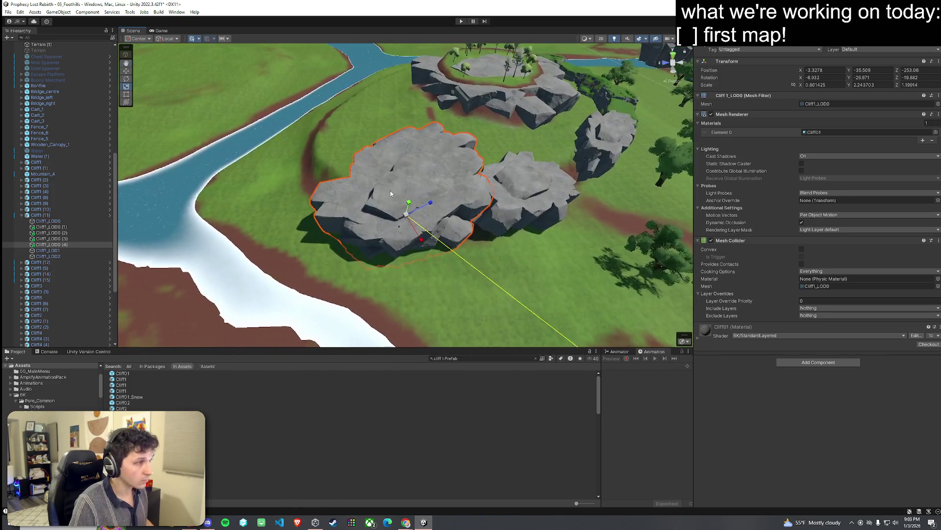
mouse_move(414, 233)
left_mouse_down()
mouse_move(412, 219)
mouse_move(441, 211)
left_mouse_up()
key("e")
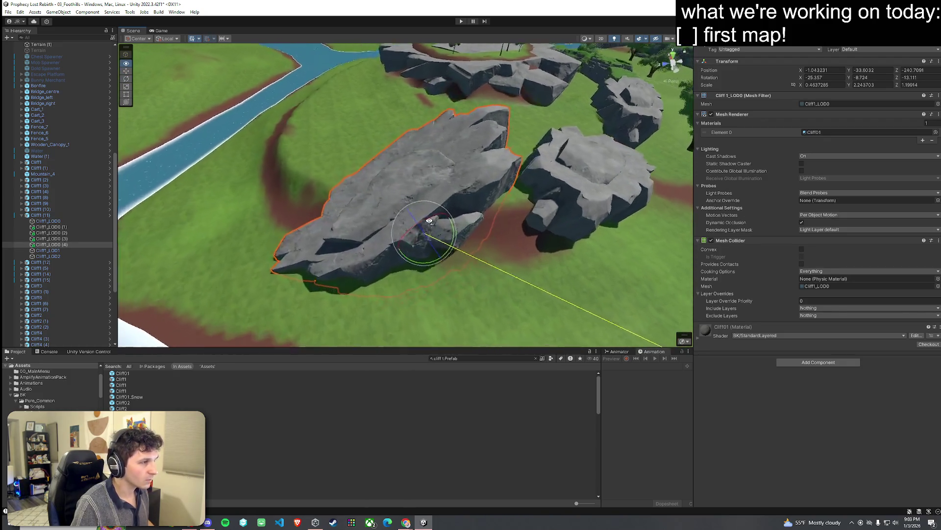
scroll(489, 200, "up", 6)
Orbit around the cliff and rotate it to its final angle on the path
left_click_drag(535, 190, 691, 197)
left_click_drag(765, 198, 518, 219)
scroll(518, 219, "down", 5)
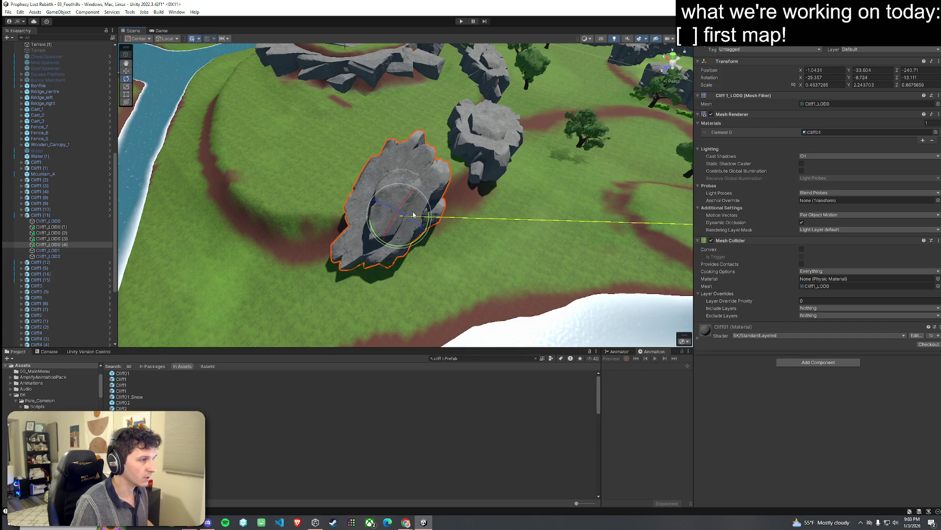
mouse_move(417, 214)
left_mouse_down()
mouse_move(455, 219)
mouse_move(442, 194)
mouse_move(445, 228)
mouse_move(484, 204)
mouse_move(321, 187)
mouse_move(313, 158)
mouse_move(794, 189)
mouse_move(776, 187)
mouse_move(747, 210)
mouse_move(752, 190)
mouse_move(880, 172)
mouse_move(28, 162)
mouse_move(914, 143)
mouse_move(709, 166)
mouse_move(782, 215)
mouse_move(766, 143)
mouse_move(716, 159)
mouse_move(658, 241)
mouse_move(497, 164)
mouse_move(508, 142)
mouse_move(445, 166)
left_mouse_up()
key("e")
key("w")
scroll(470, 207, "up", 3)
Move the Cliff1_LOD0 (4) rock onto the hill's lower edge
left_click(469, 207)
left_click(465, 172)
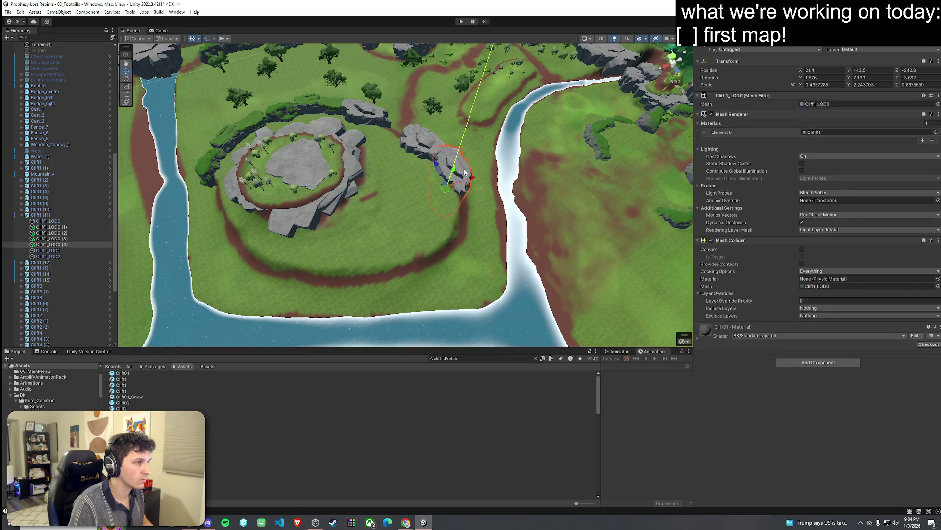
mouse_move(446, 195)
left_mouse_down()
mouse_move(390, 260)
mouse_move(329, 274)
mouse_move(382, 280)
mouse_move(412, 257)
left_mouse_up()
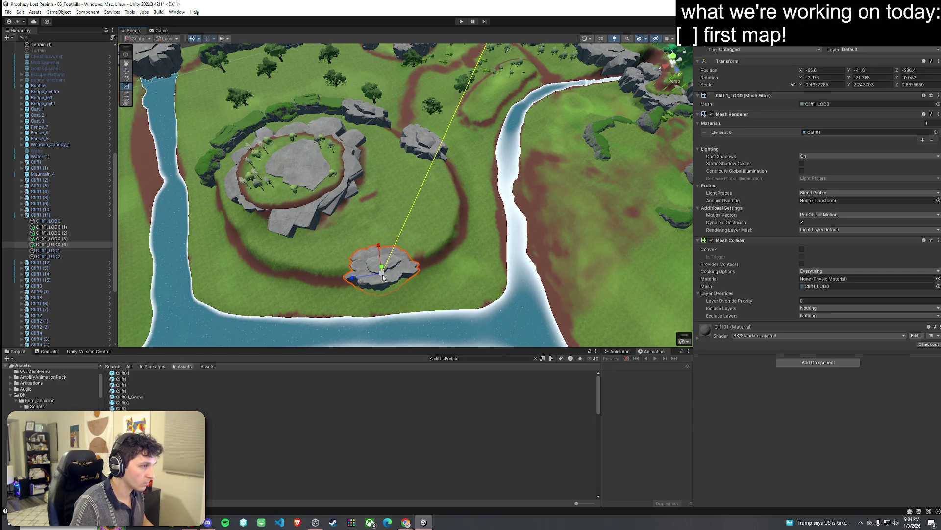
left_click_drag(382, 283, 419, 272)
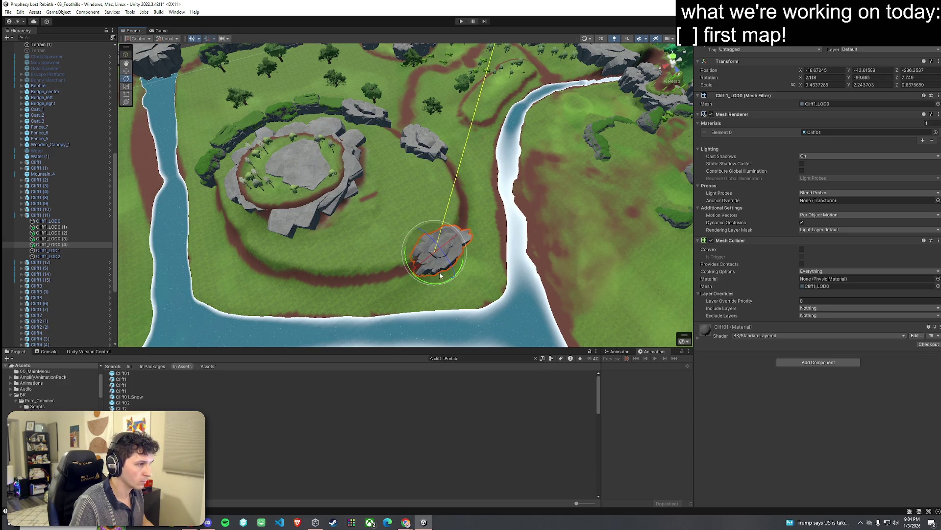
Duplicate the rock and move the copy down-left along the hill edge
key("ctrl+d")
key("w")
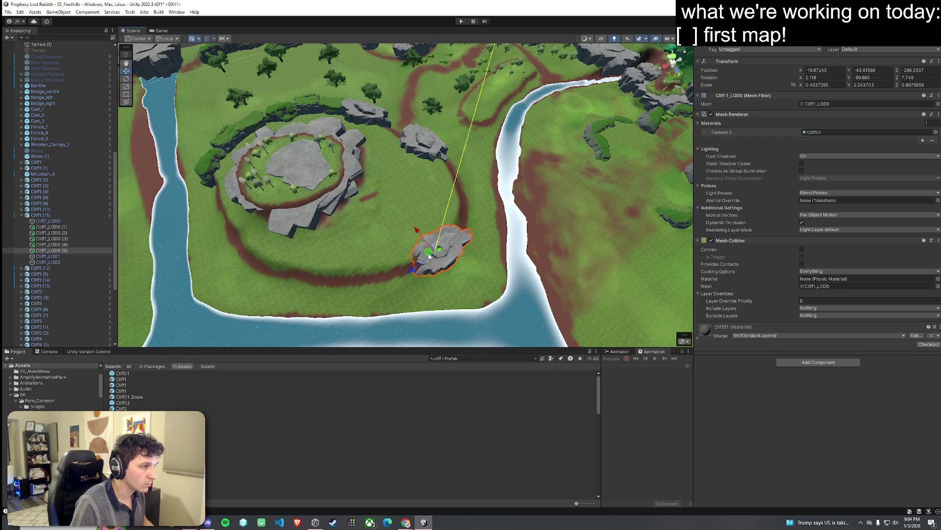
left_click_drag(429, 255, 350, 278)
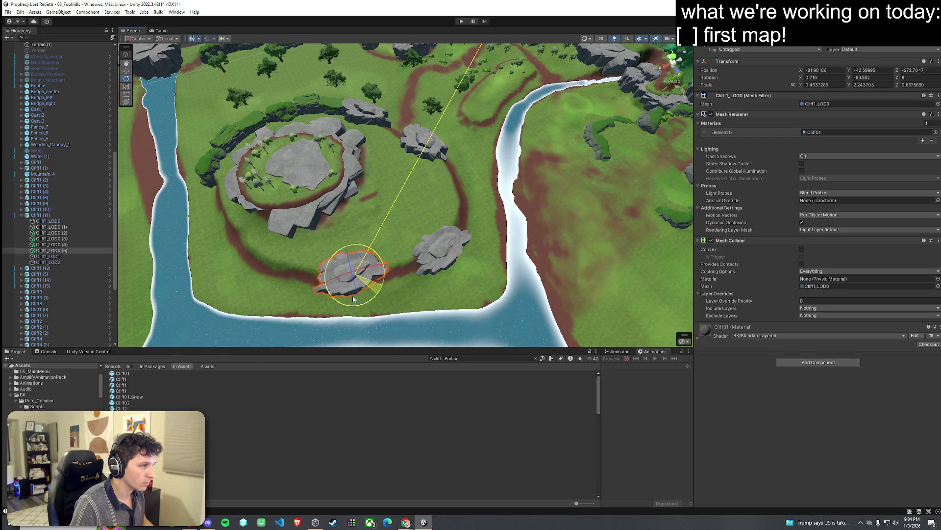
mouse_move(418, 264)
left_mouse_down()
mouse_move(332, 93)
mouse_move(351, 235)
left_mouse_up()
scroll(393, 242, "down", 3)
left_click(392, 242)
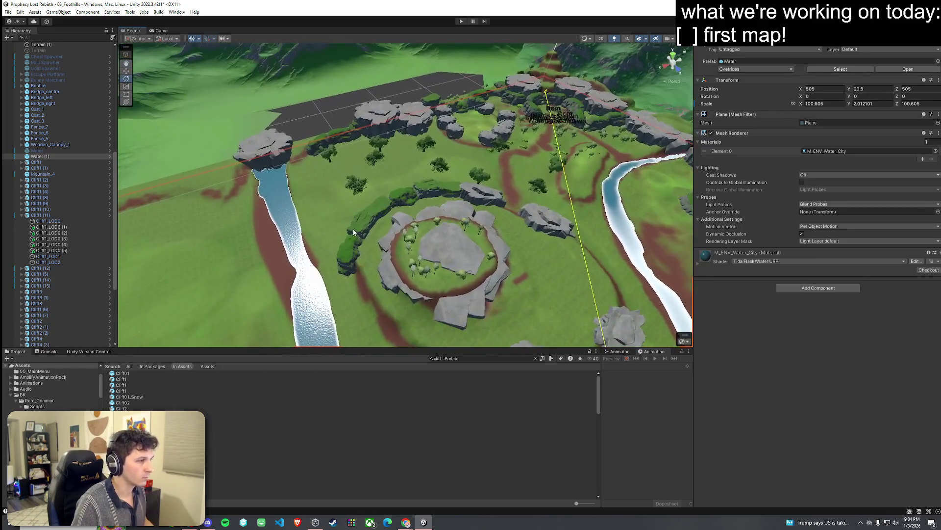
left_click(352, 244)
Select the six grassy cliff segments, including Cliff5 (1) and Cliff5 (2)
key("e")
left_click(370, 216, "shift")
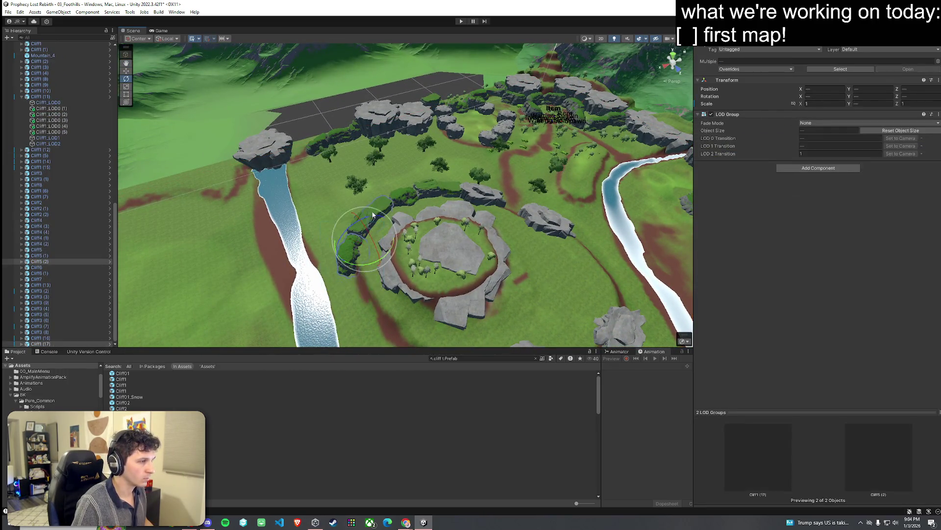
scroll(364, 227, "up", 5)
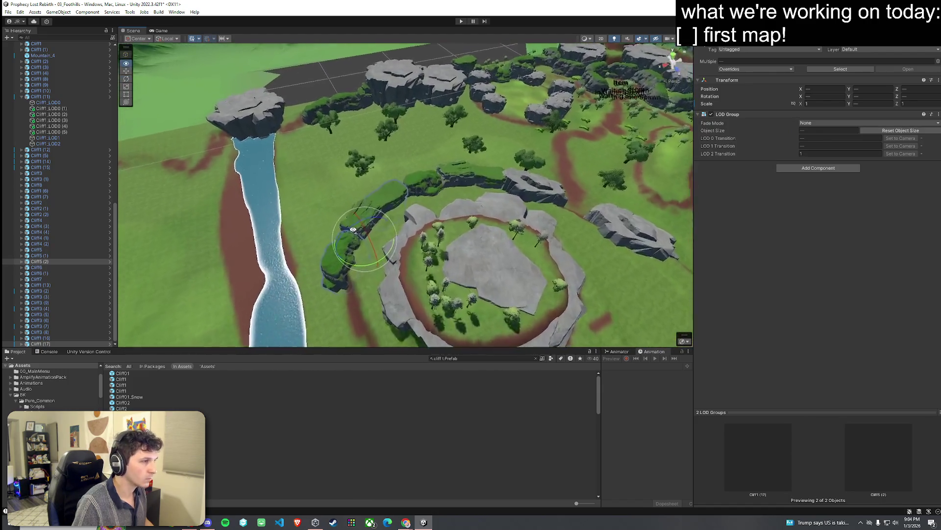
scroll(349, 233, "up", 3)
left_click(421, 176, "shift")
left_click(539, 142, "shift")
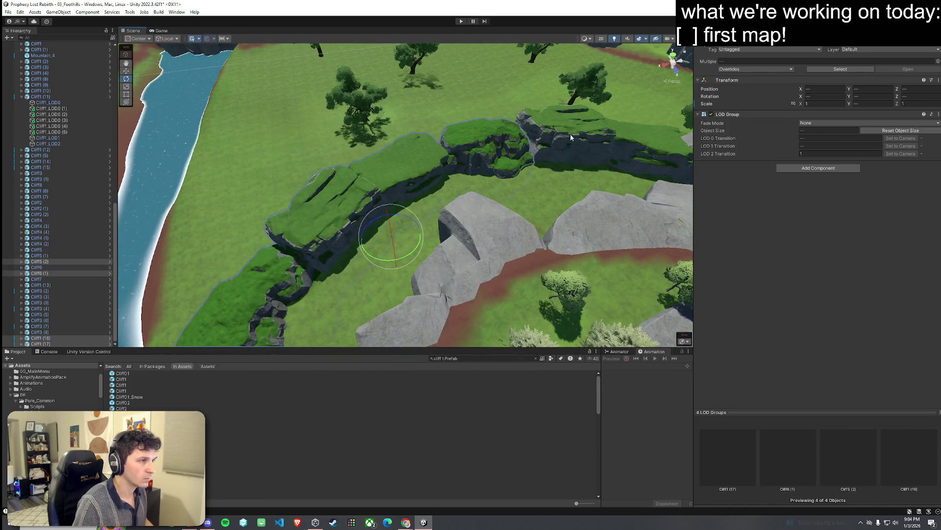
left_click(584, 135, "shift")
scroll(613, 138, "up", 2)
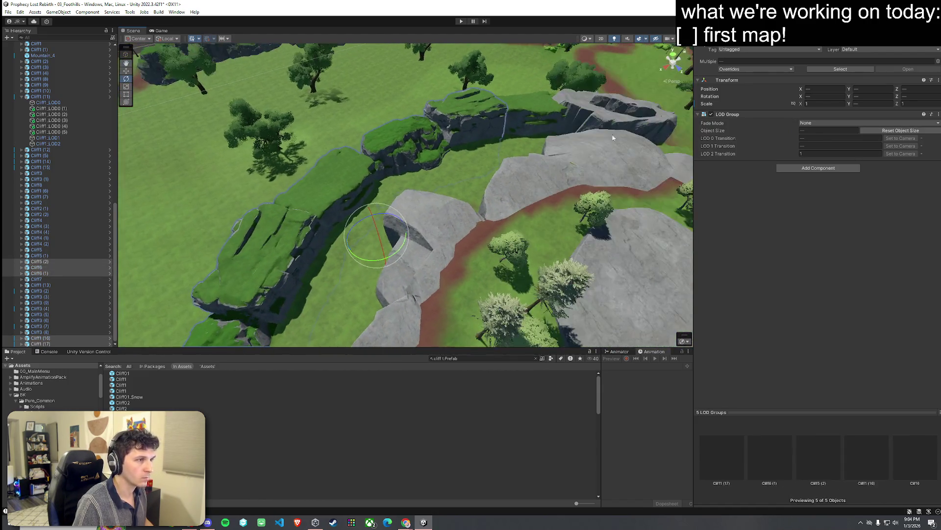
left_click(531, 117, "shift")
mouse_move(530, 117)
left_mouse_down()
mouse_move(479, 165)
mouse_move(324, 220)
left_mouse_up()
scroll(248, 244, "down", 5)
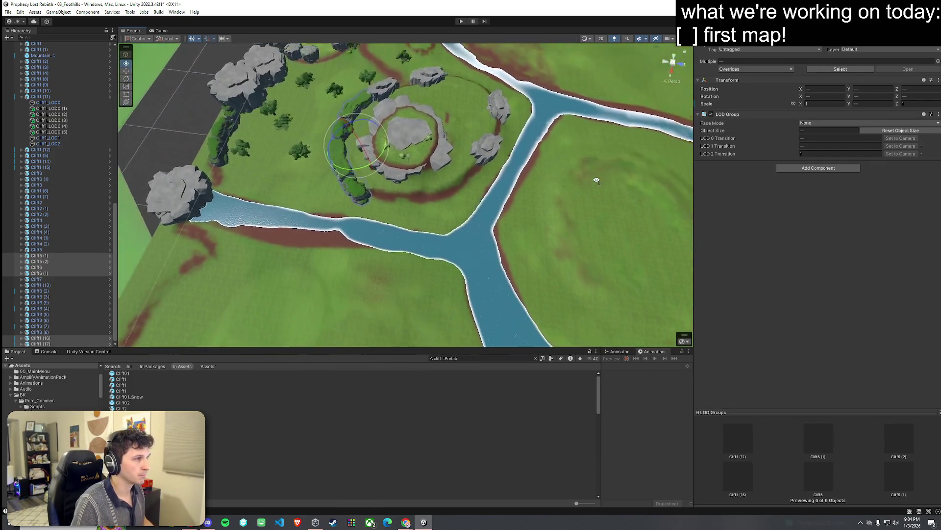
mouse_move(115, 225)
left_mouse_down()
mouse_move(114, 99)
mouse_move(124, 272)
left_mouse_up()
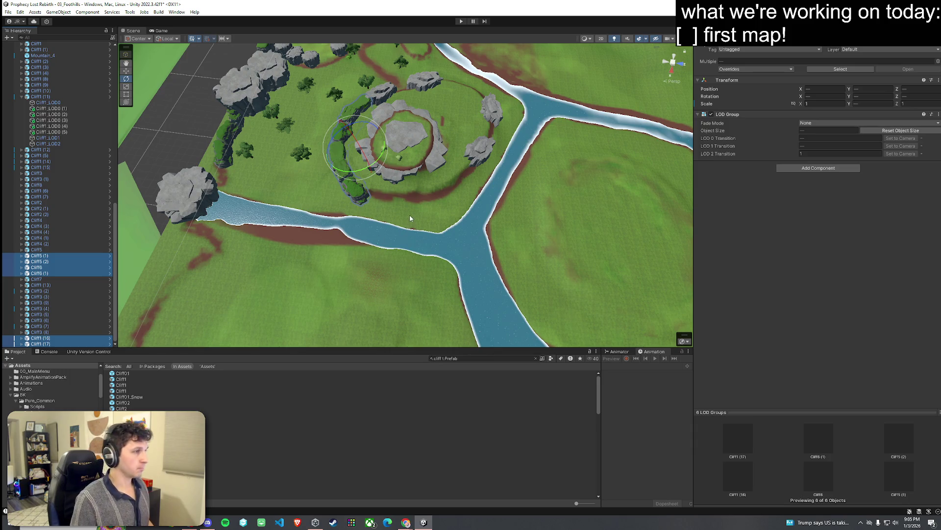
Duplicate the six cliffs and move the copies along the river side of the hill
key("ctrl+d")
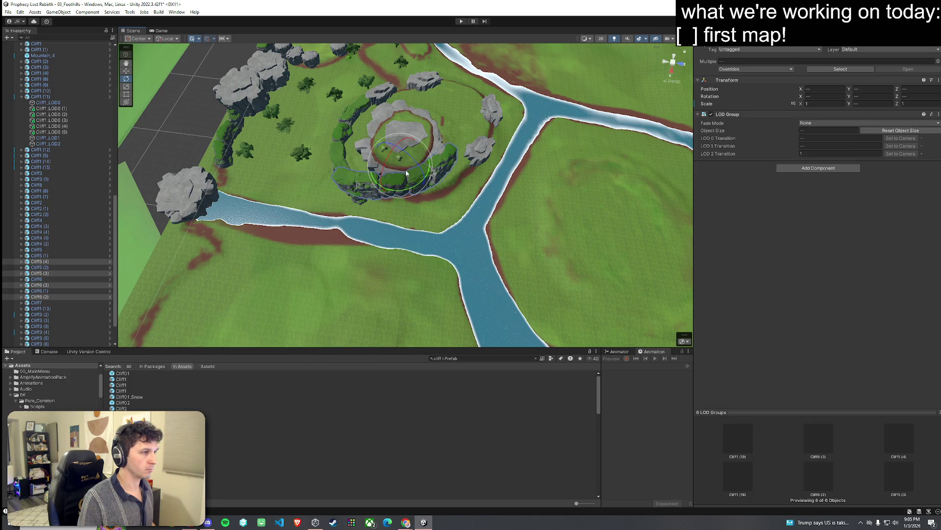
mouse_move(400, 172)
left_mouse_down()
mouse_move(463, 195)
mouse_move(567, 197)
mouse_move(452, 179)
left_mouse_up()
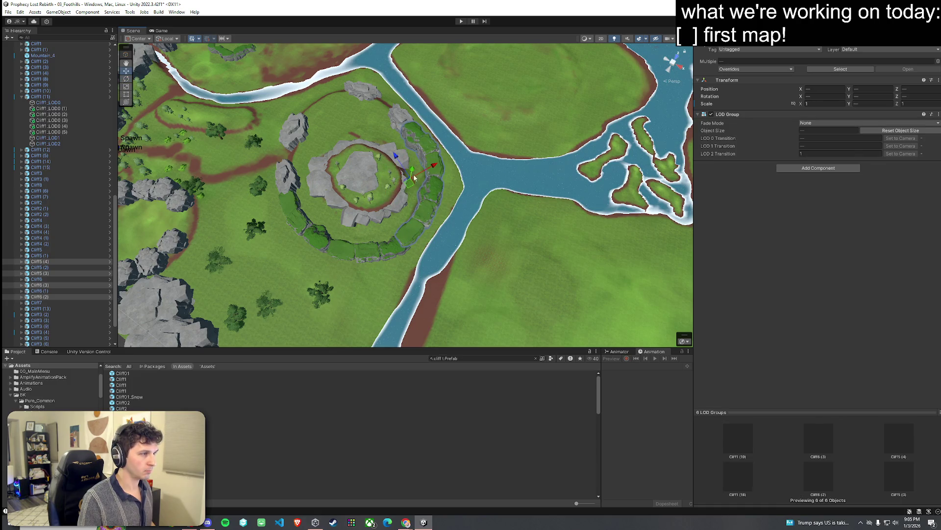
mouse_move(416, 173)
left_mouse_down()
mouse_move(430, 187)
mouse_move(294, 158)
mouse_move(335, 120)
mouse_move(410, 116)
mouse_move(425, 104)
mouse_move(416, 111)
mouse_move(418, 96)
mouse_move(463, 126)
mouse_move(368, 101)
mouse_move(449, 118)
left_mouse_up()
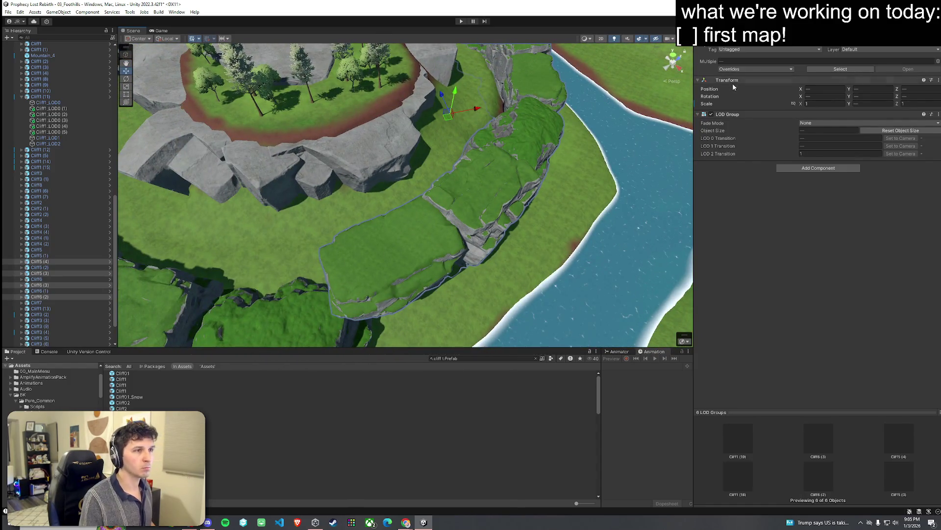
left_click(273, 237)
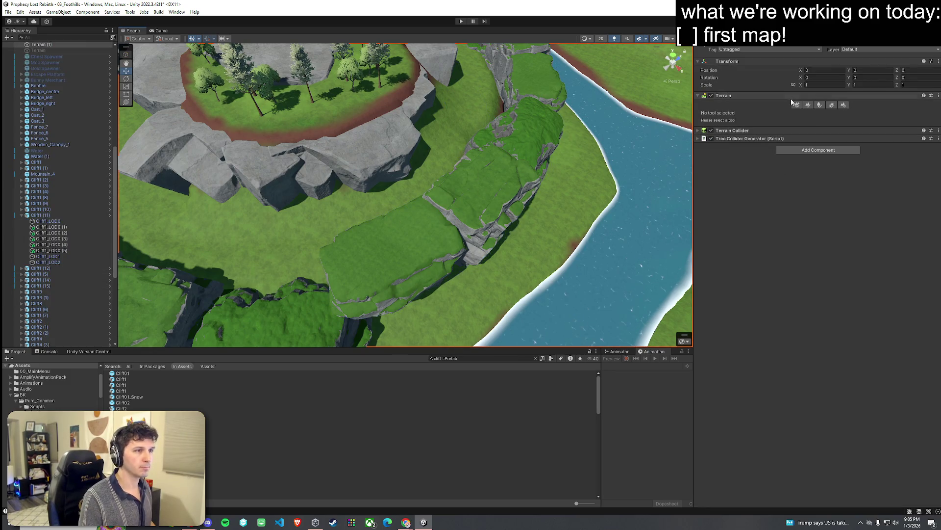
Switch the Sculpt tool to Set Height with brush size 12 and opacity 22.8
left_click(809, 105)
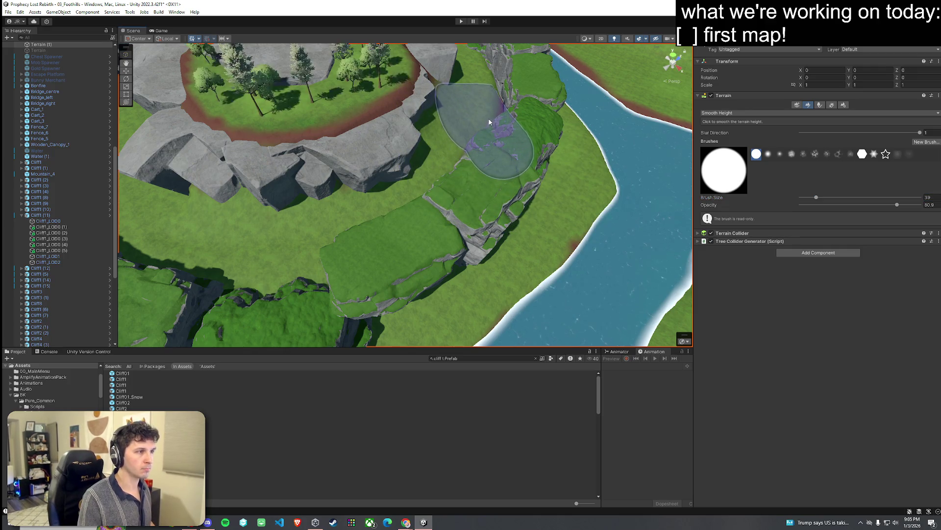
left_click(756, 113)
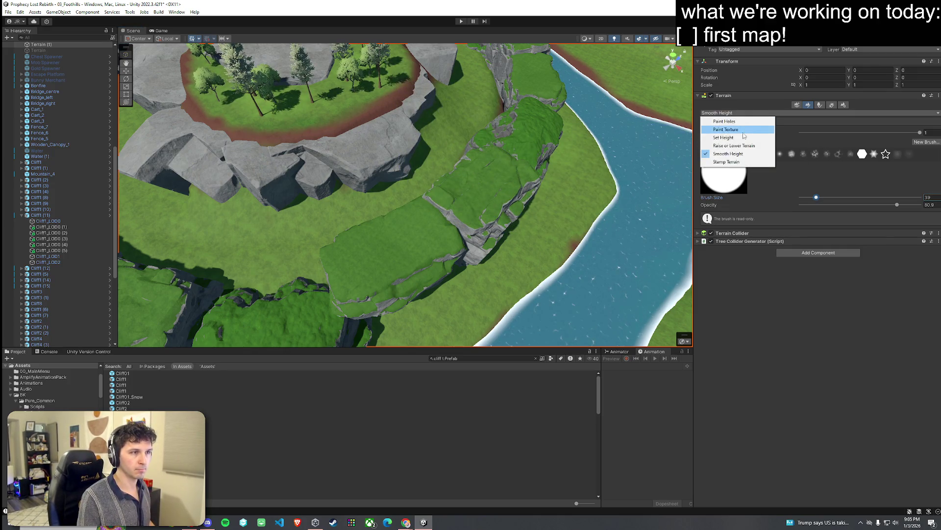
left_click(774, 148)
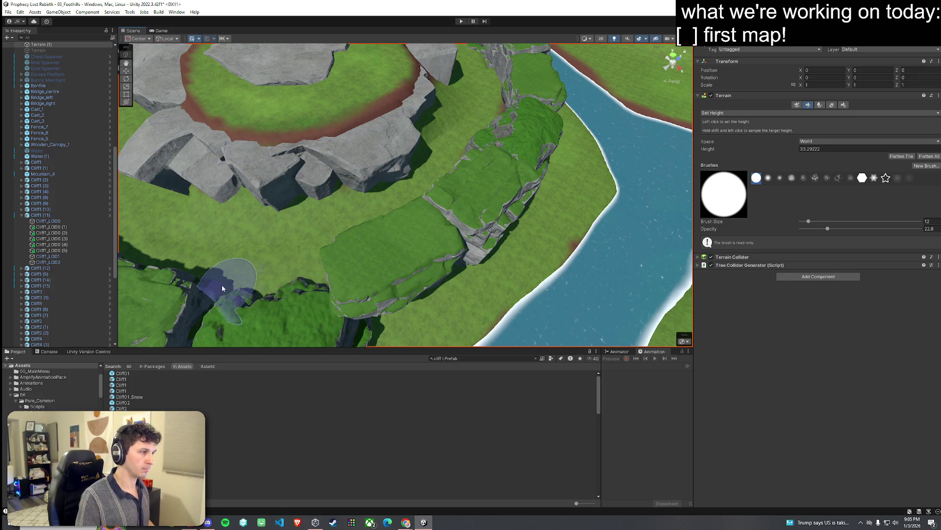
left_click_drag(345, 246, 483, 306)
left_click_drag(390, 192, 336, 221)
left_click_drag(366, 270, 354, 306)
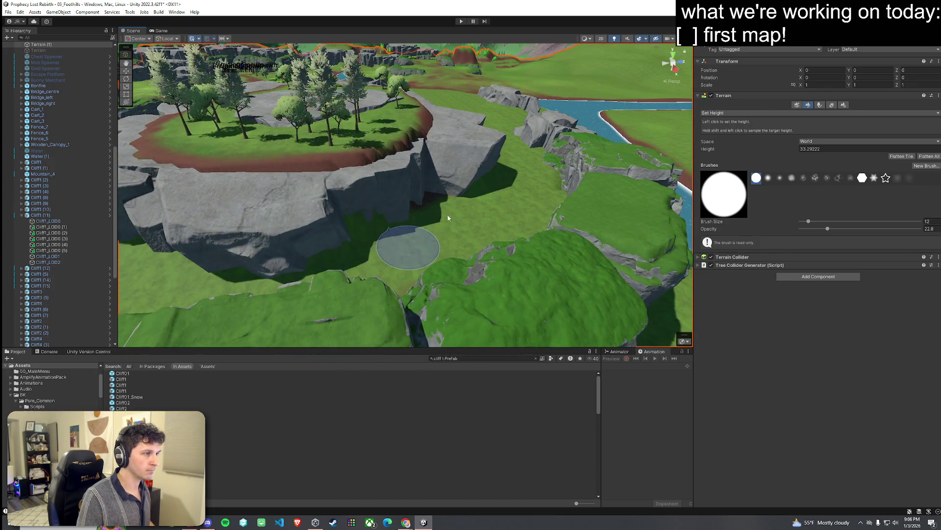
mouse_move(409, 242)
left_mouse_down()
mouse_move(325, 252)
mouse_move(462, 232)
mouse_move(422, 248)
mouse_move(274, 240)
mouse_move(195, 282)
mouse_move(152, 261)
mouse_move(236, 270)
mouse_move(261, 320)
mouse_move(248, 315)
mouse_move(266, 324)
left_mouse_up()
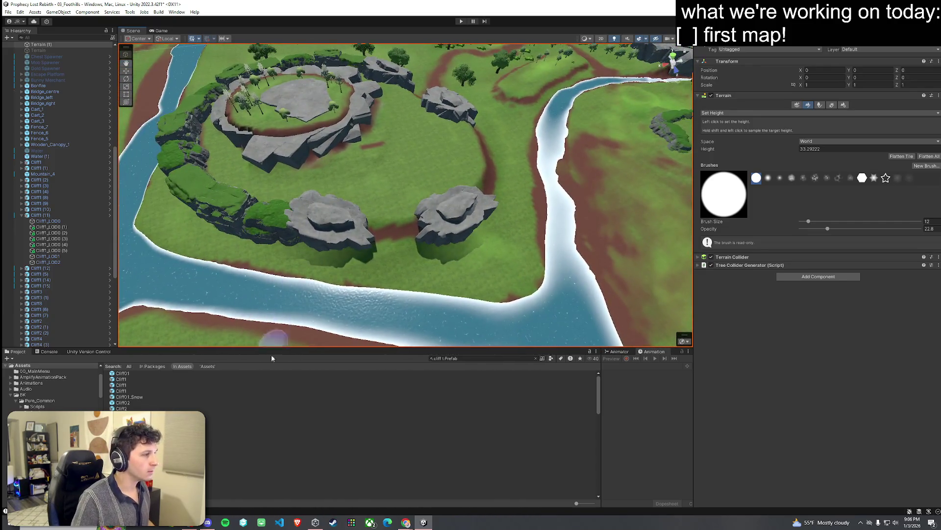
Box-select the three copied grassy cliff segments on the ring's right side
left_click(269, 396)
left_click_drag(294, 231, 197, 191)
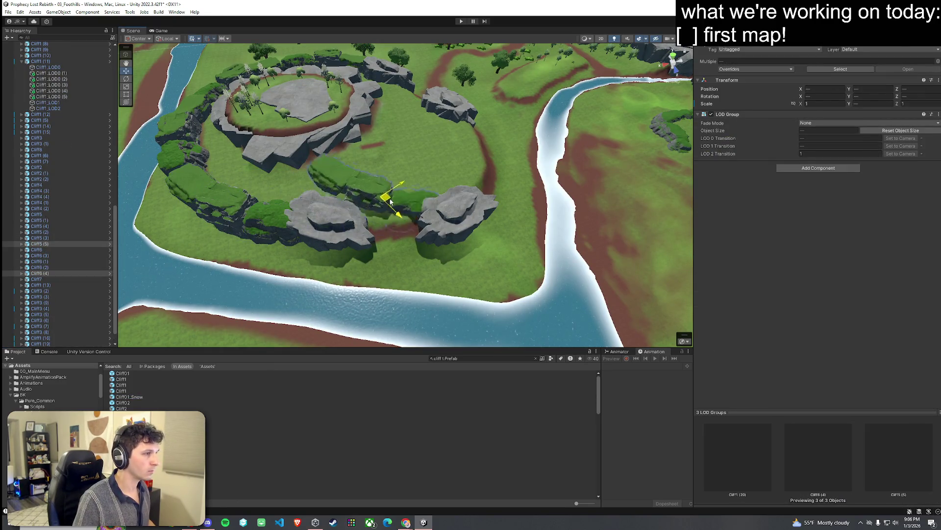
mouse_move(597, 172)
left_mouse_down()
mouse_move(350, 172)
mouse_move(496, 133)
mouse_move(455, 155)
left_mouse_up()
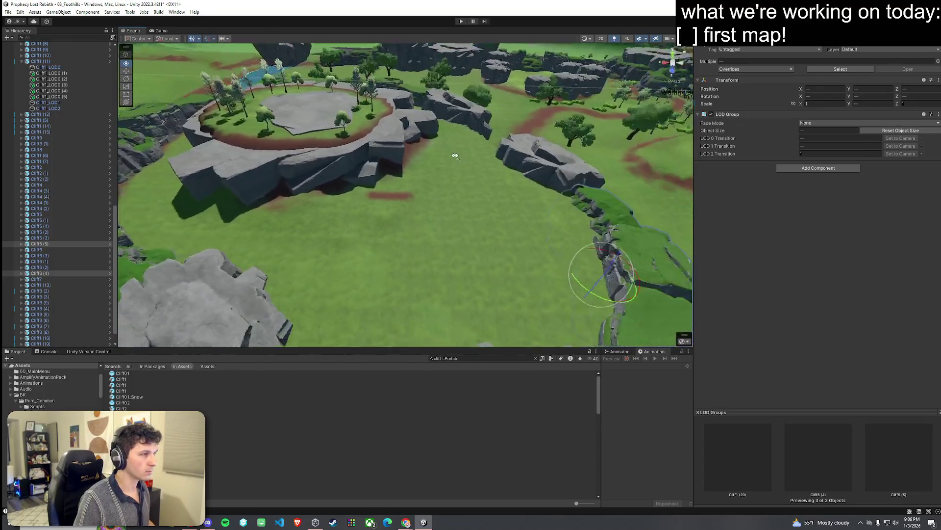
scroll(456, 160, "down", 5)
Save the Foothills scene and reselect the terrain
left_click(9, 12)
left_click(22, 48)
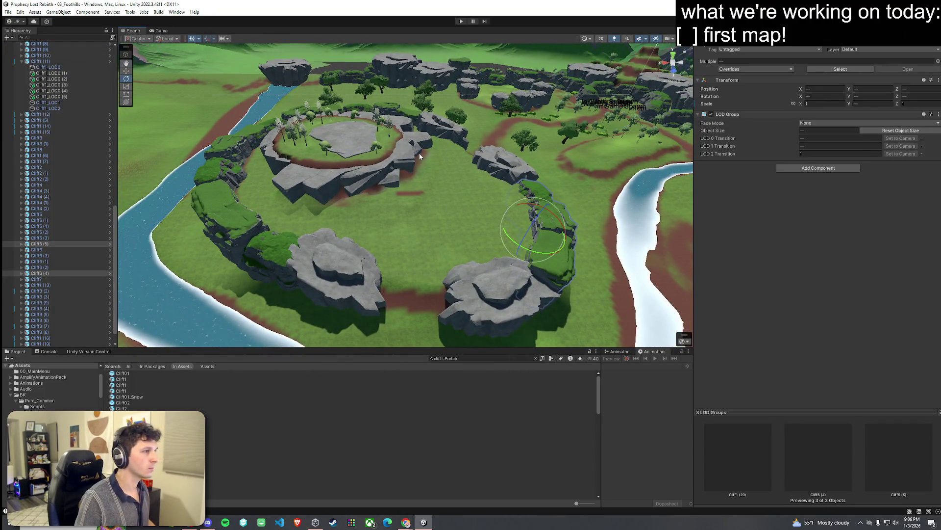
left_click(490, 213)
left_click(808, 105)
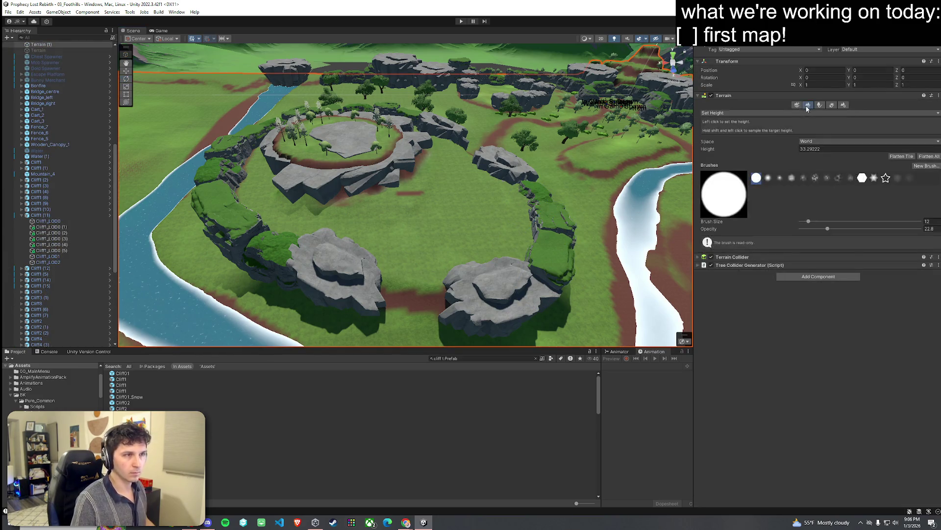
left_click(832, 104)
scroll(543, 211, "up", 3)
scroll(543, 211, "up", 6)
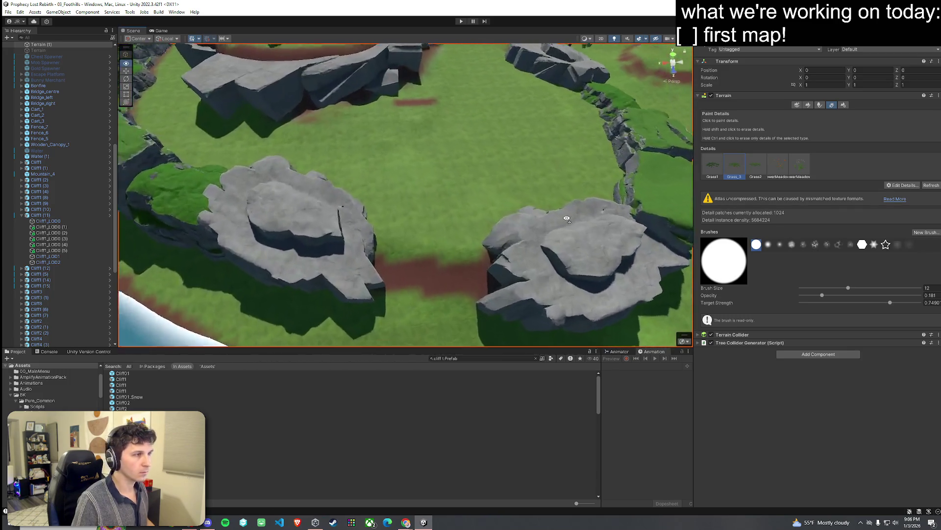
scroll(496, 157, "down", 5)
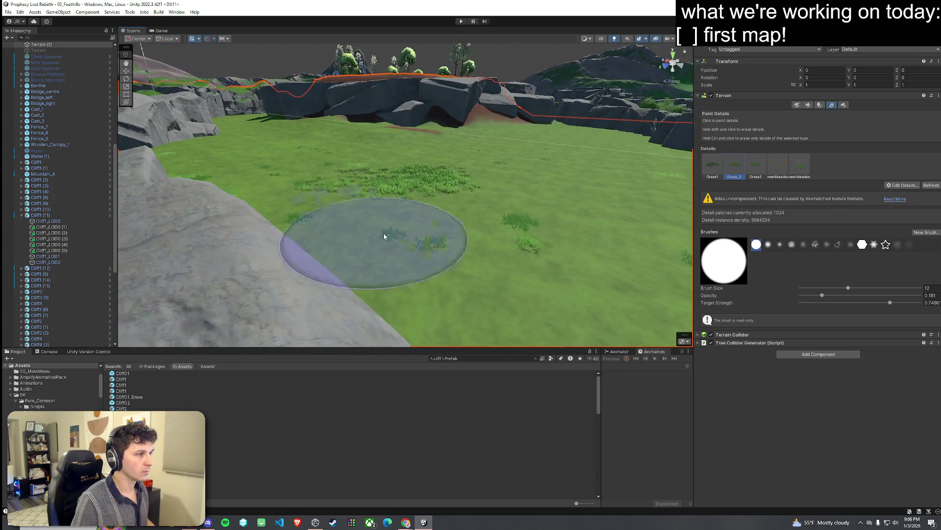
left_click(810, 295)
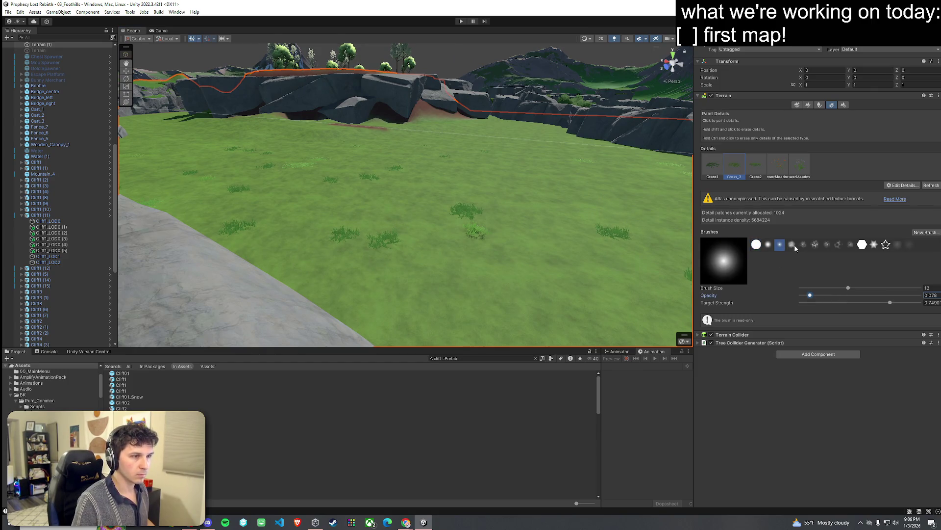
left_click_drag(550, 163, 492, 190)
mouse_move(385, 174)
left_mouse_down()
mouse_move(315, 189)
mouse_move(357, 195)
left_mouse_up()
scroll(357, 196, "up", 5)
scroll(493, 245, "down", 5)
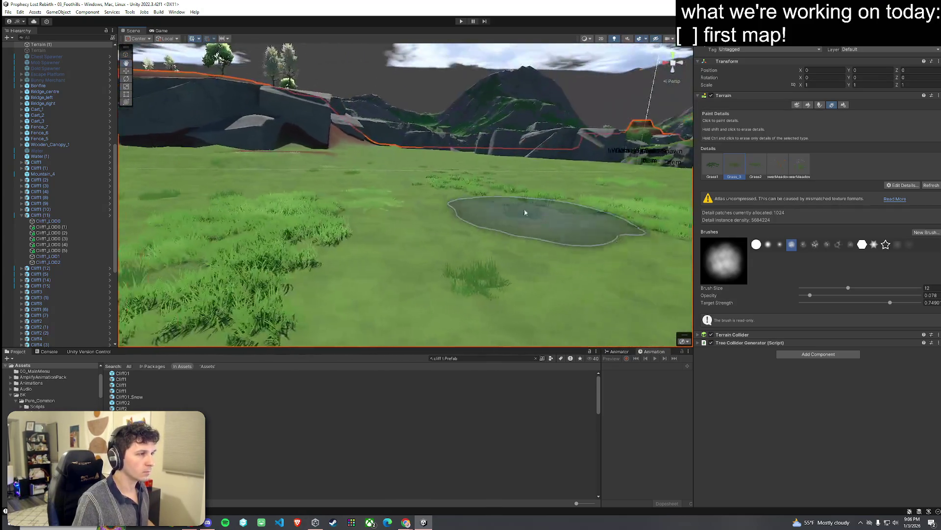
scroll(384, 196, "up", 3)
scroll(335, 190, "down", 3)
left_click_drag(336, 191, 435, 179)
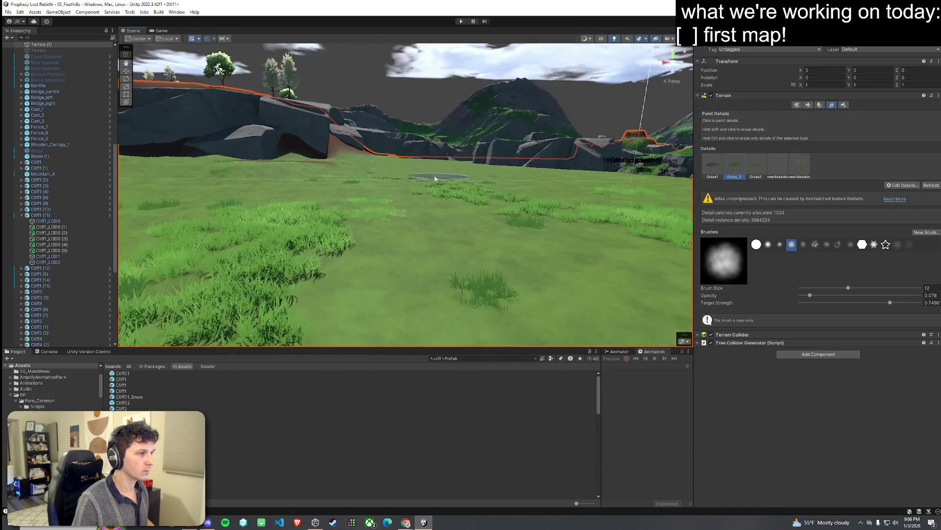
mouse_move(510, 191)
left_mouse_down()
mouse_move(294, 273)
mouse_move(296, 236)
left_mouse_up()
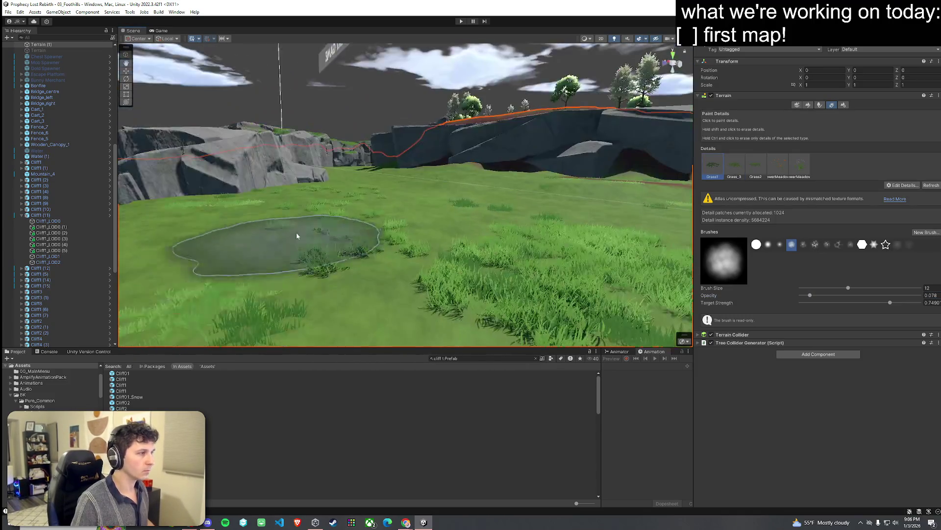
left_click_drag(448, 188, 591, 200)
left_click_drag(499, 183, 544, 210)
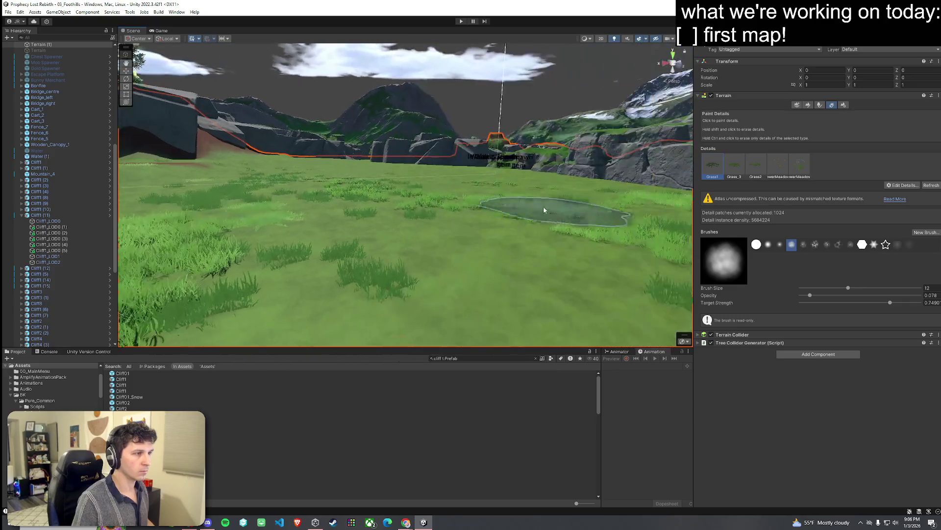
left_click_drag(455, 246, 461, 227)
mouse_move(455, 271)
left_mouse_down()
mouse_move(441, 203)
mouse_move(455, 200)
left_mouse_up()
left_click(778, 166)
mouse_move(421, 240)
left_mouse_down()
mouse_move(435, 219)
mouse_move(353, 202)
mouse_move(319, 206)
left_mouse_up()
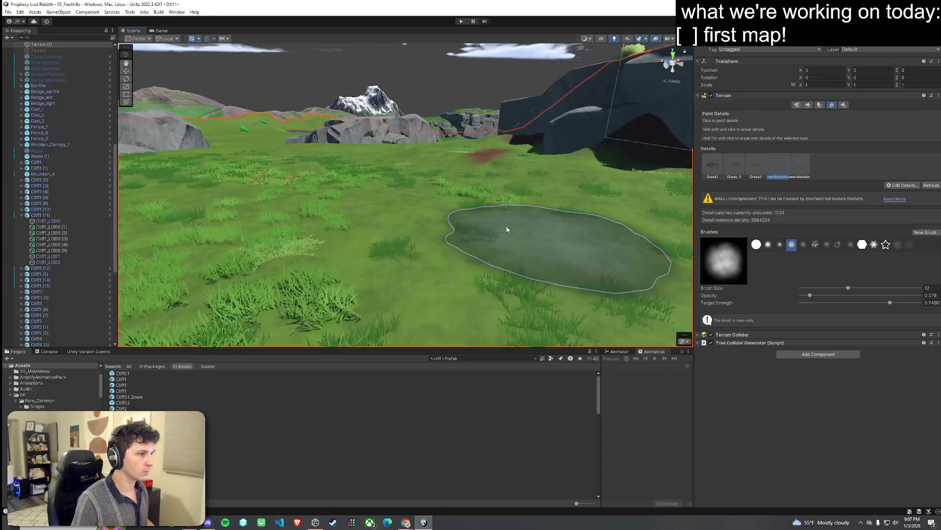
left_click_drag(490, 222, 600, 222)
left_click_drag(527, 209, 370, 212)
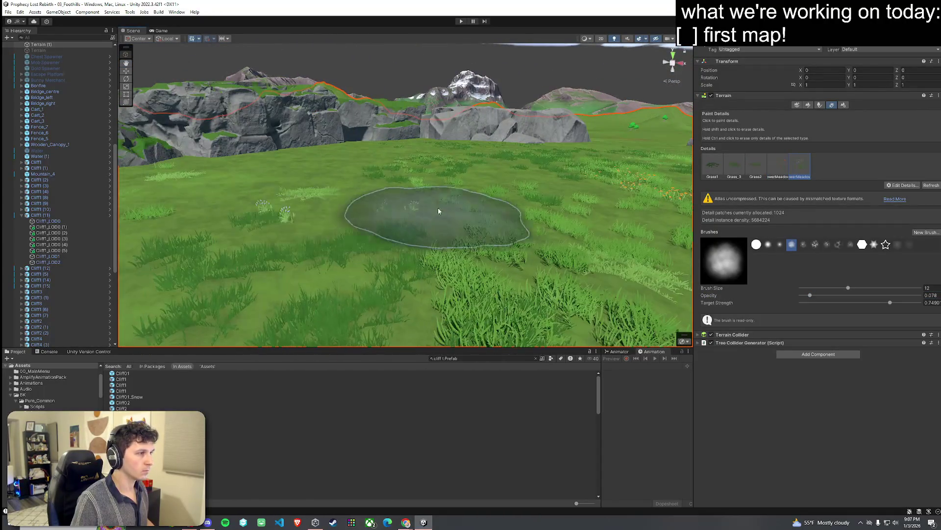
mouse_move(351, 165)
left_mouse_down()
mouse_move(458, 242)
mouse_move(486, 248)
mouse_move(539, 231)
left_mouse_up()
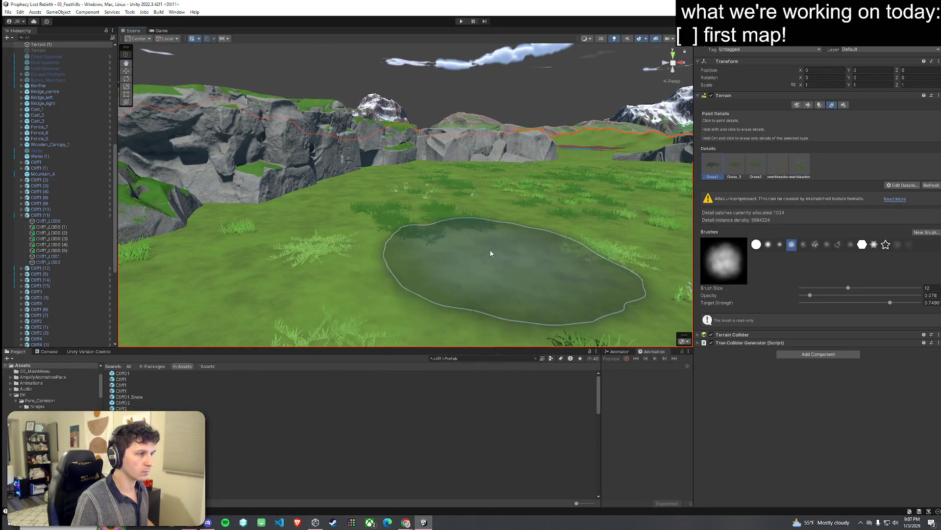
mouse_move(452, 295)
left_mouse_down()
mouse_move(431, 296)
mouse_move(479, 281)
mouse_move(505, 261)
mouse_move(458, 297)
left_mouse_up()
left_click_drag(507, 269, 463, 232)
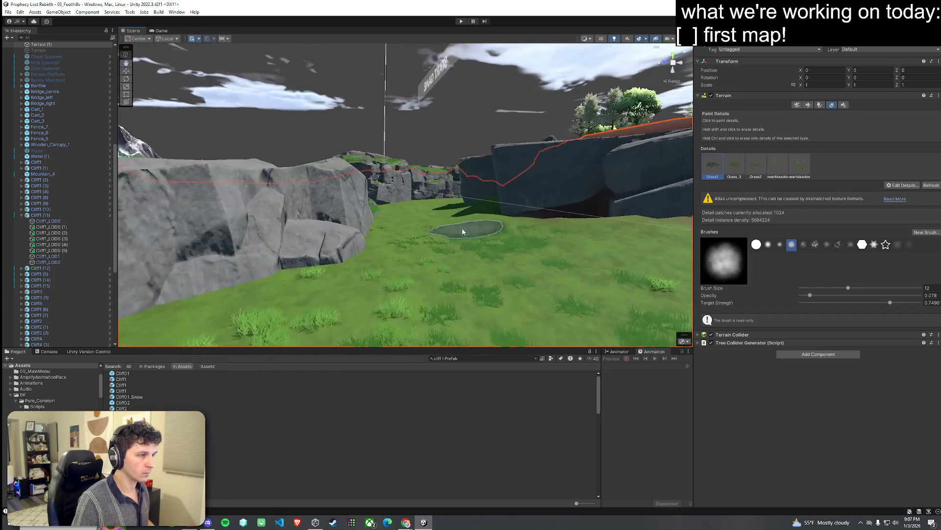
mouse_move(491, 260)
left_mouse_down()
mouse_move(570, 321)
mouse_move(596, 260)
left_mouse_up()
left_click(808, 104)
Switch the terrain tool to Paint Texture and look up toward the dark cliff
left_click(755, 113)
left_click(756, 129)
scroll(456, 210, "up", 3)
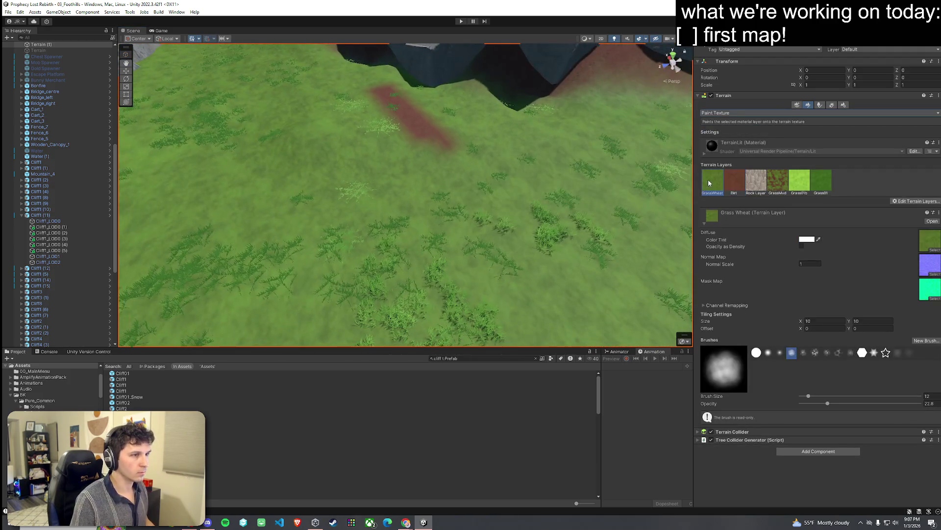
mouse_move(441, 143)
left_mouse_down()
mouse_move(492, 248)
mouse_move(523, 122)
mouse_move(550, 120)
mouse_move(422, 85)
mouse_move(529, 120)
mouse_move(461, 93)
mouse_move(490, 103)
left_mouse_up()
Switch to Smooth Height with brush size 71 and opacity about 41
left_click(736, 112)
left_click(723, 137)
left_click(735, 113)
left_click(728, 153)
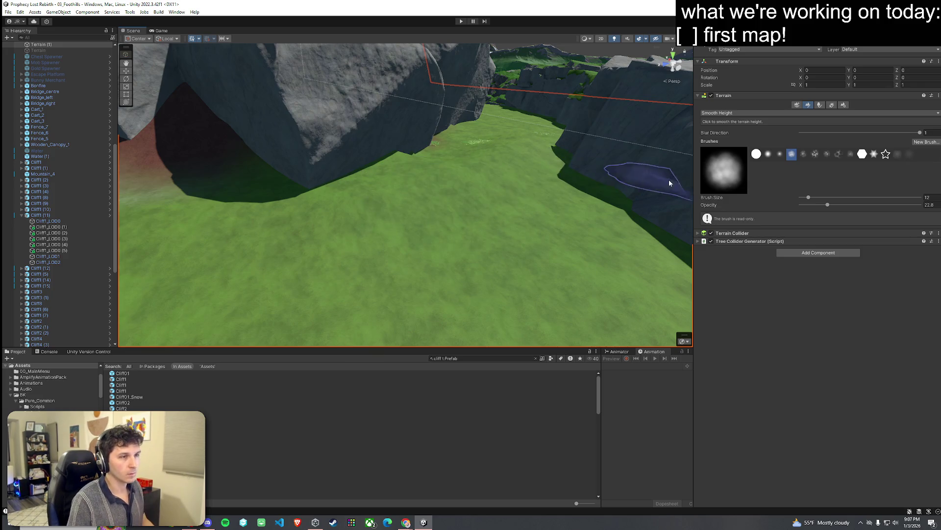
left_click_drag(809, 197, 820, 197)
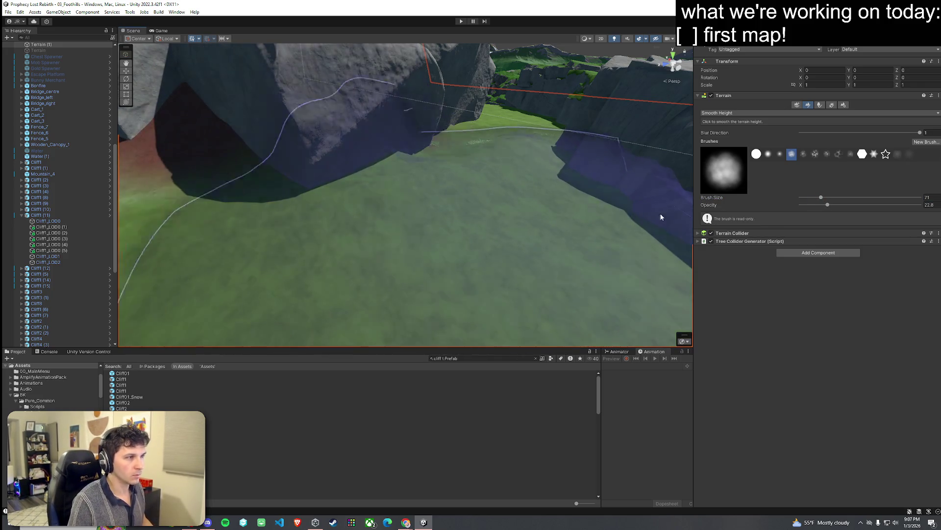
left_click(850, 205)
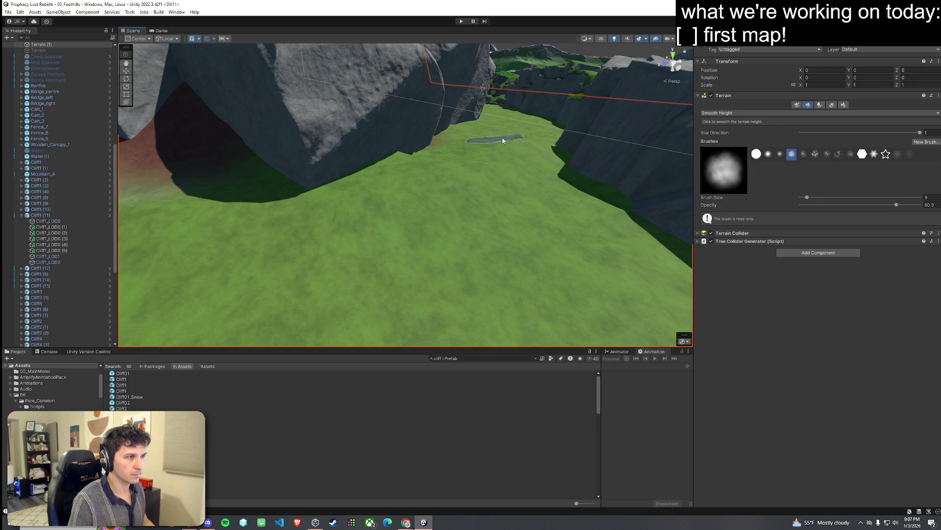
Choose the hard round brush shape and set brush size 29
left_click(746, 113)
left_click(793, 160)
left_click(756, 154)
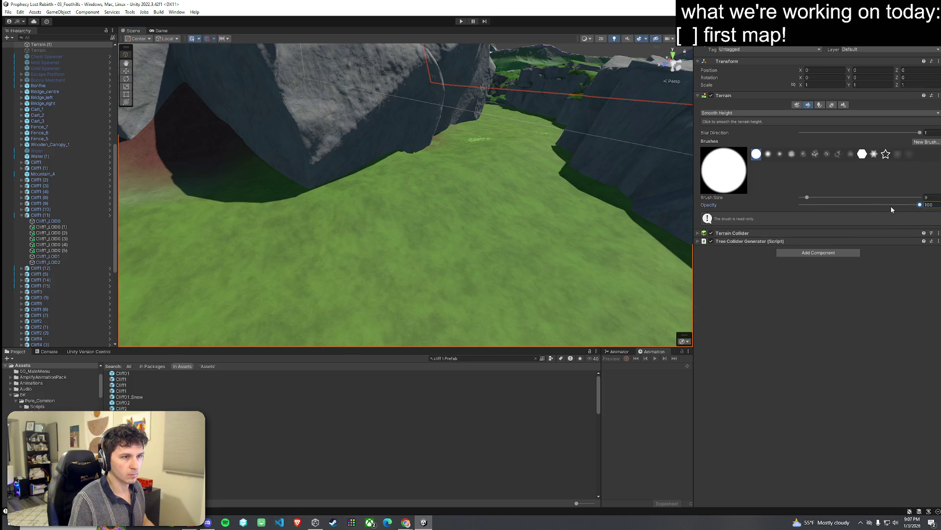
left_click_drag(813, 197, 814, 197)
mouse_move(536, 157)
left_mouse_down()
mouse_move(523, 170)
mouse_move(440, 184)
mouse_move(481, 197)
mouse_move(491, 146)
left_mouse_up()
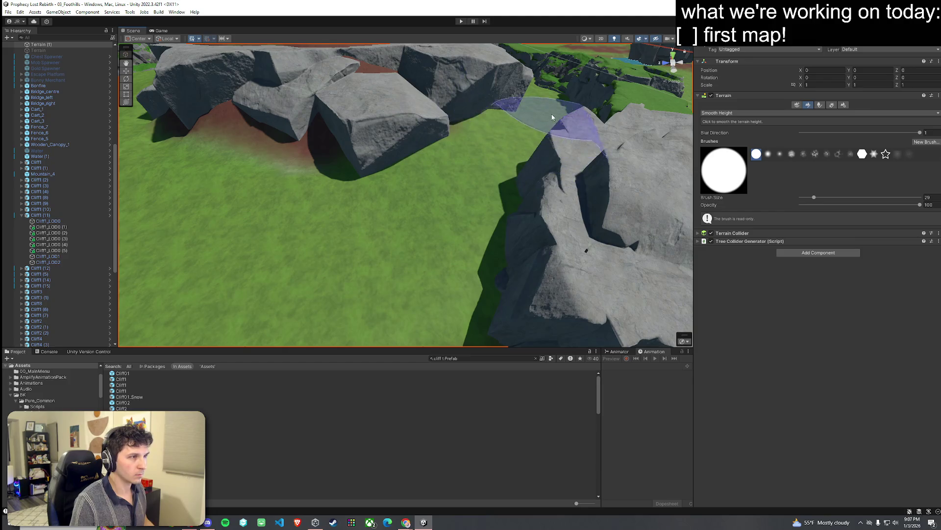
Orbit out over the whole cliff ring and switch to the Paint Trees tool
mouse_move(431, 210)
left_mouse_down()
mouse_move(524, 145)
mouse_move(336, 172)
mouse_move(367, 200)
mouse_move(467, 158)
mouse_move(482, 177)
mouse_move(406, 185)
mouse_move(479, 193)
mouse_move(444, 181)
left_mouse_up()
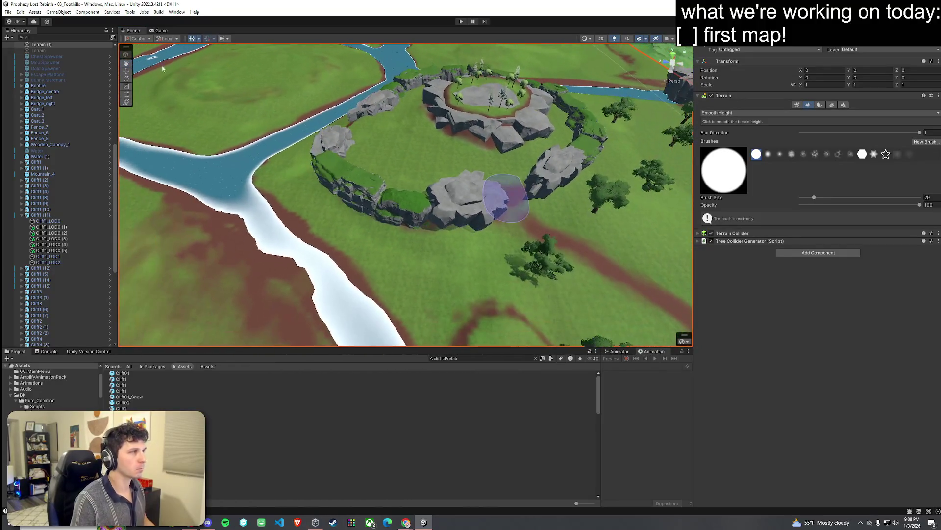
left_click_drag(163, 69, 251, 94)
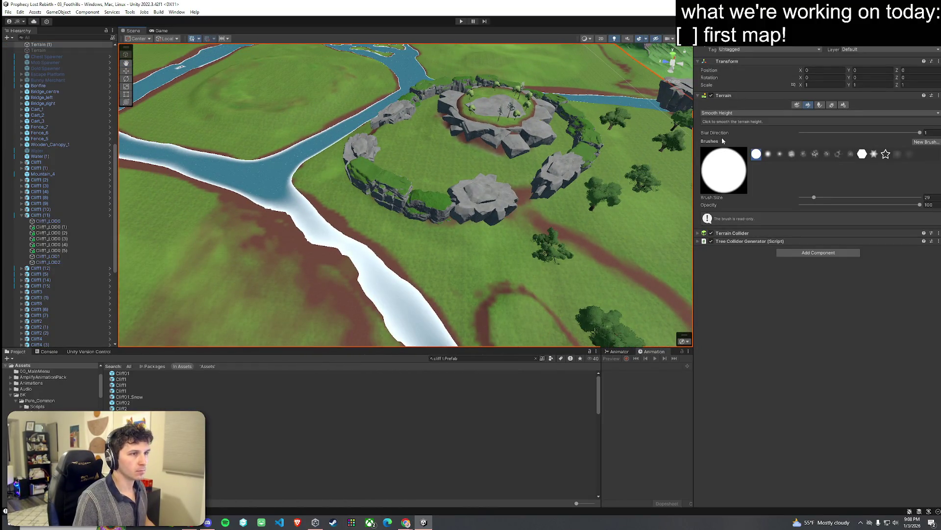
left_click(833, 105)
left_click(808, 105)
left_click(820, 105)
mouse_move(564, 172)
left_mouse_down()
mouse_move(488, 218)
mouse_move(504, 183)
mouse_move(603, 172)
left_mouse_up()
Pick a tree from the palette and place maple trees on the grassy ledge and upper-left grass
left_click(735, 220)
scroll(515, 224, "up", 4)
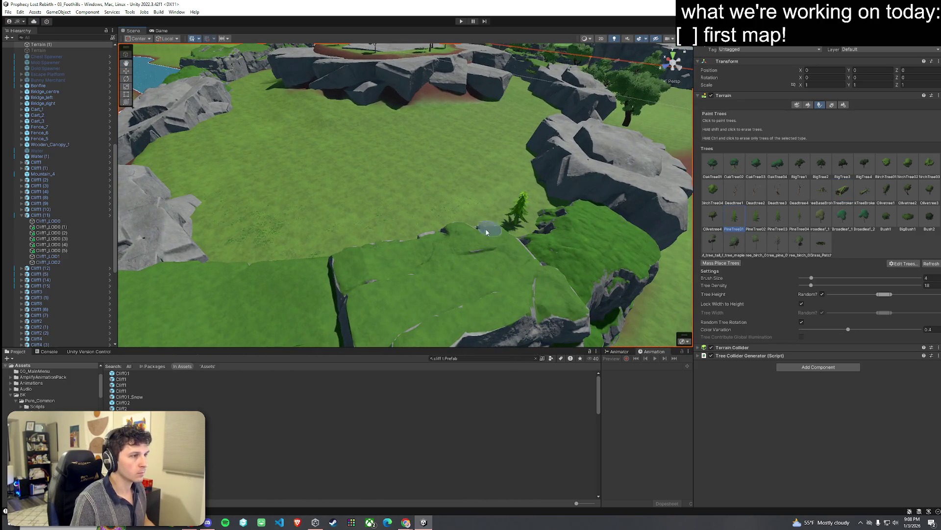
left_click(713, 218)
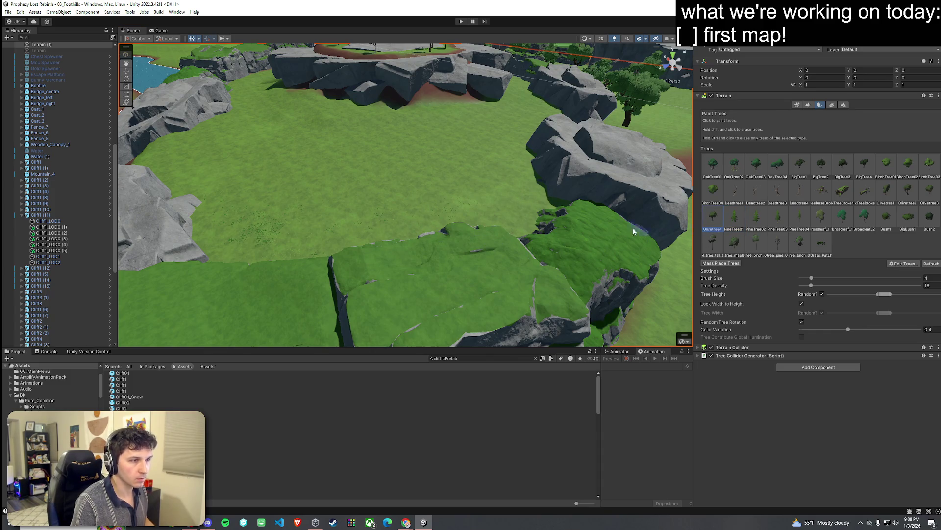
left_click(549, 212)
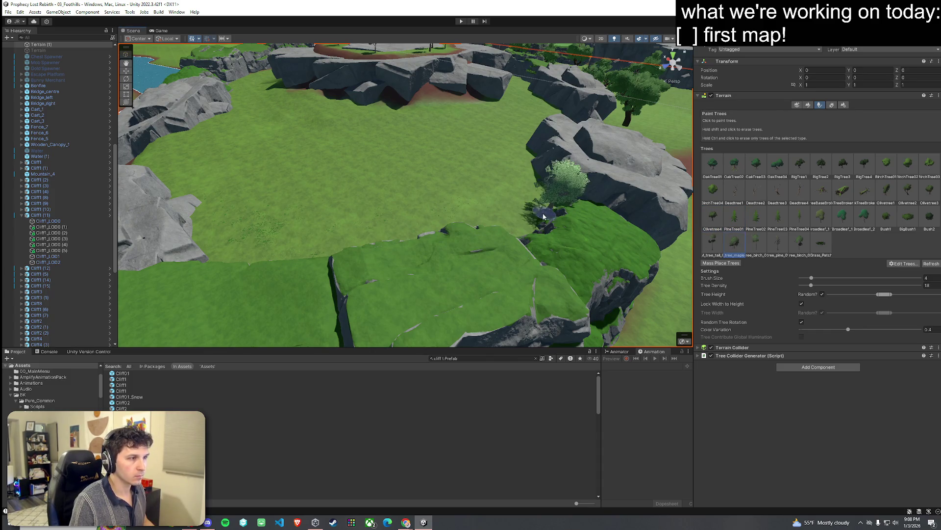
left_click(496, 235)
left_click(240, 246)
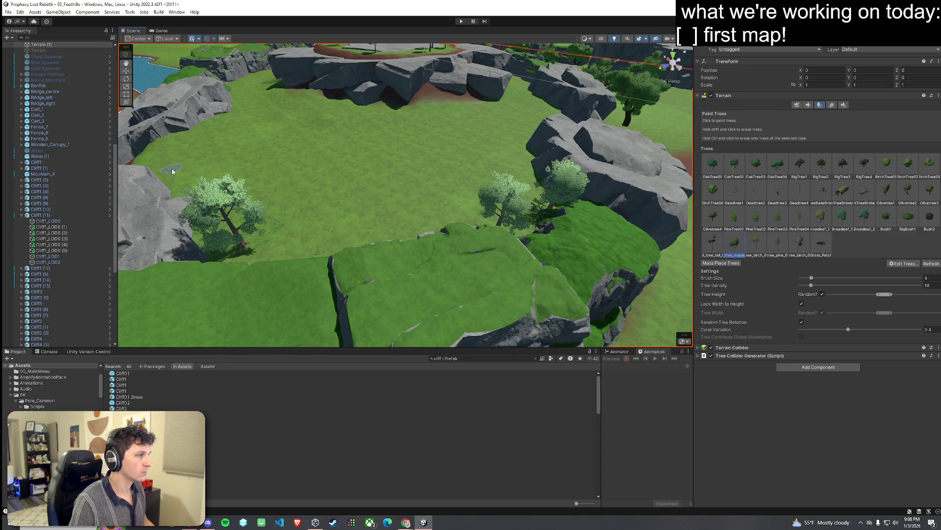
left_click(157, 144)
left_click(181, 133)
left_click(223, 115)
Switch to pine trees and plant several on the foreground grass
left_click(780, 245)
left_click(332, 247)
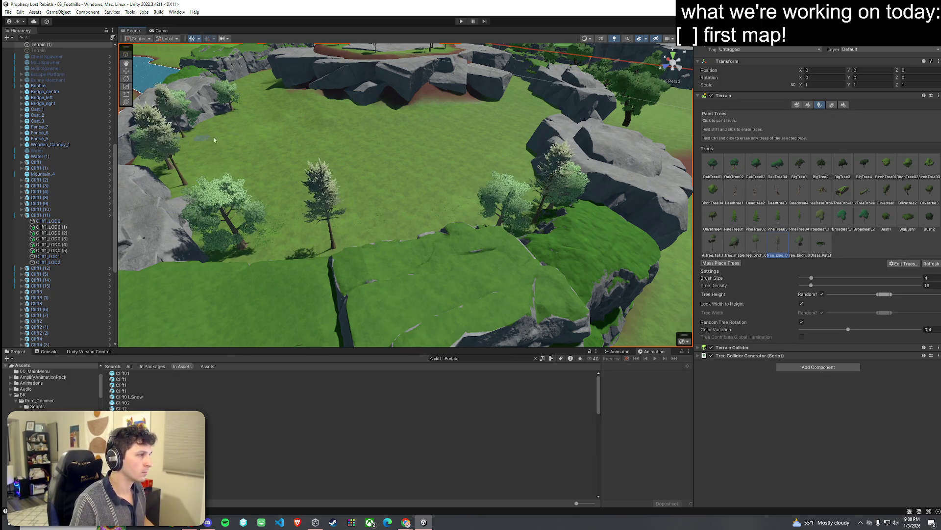
left_click_drag(379, 147, 379, 105)
left_click(460, 262)
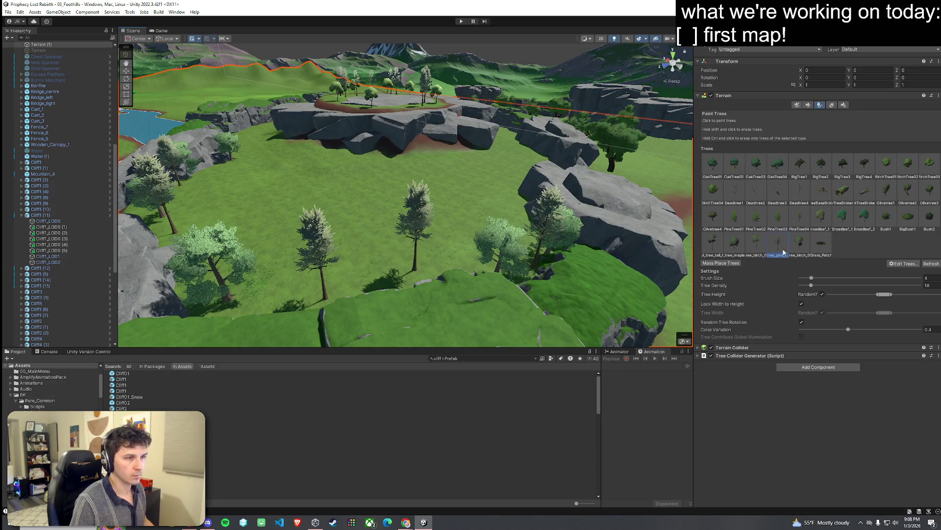
left_click(460, 260)
left_click(375, 270)
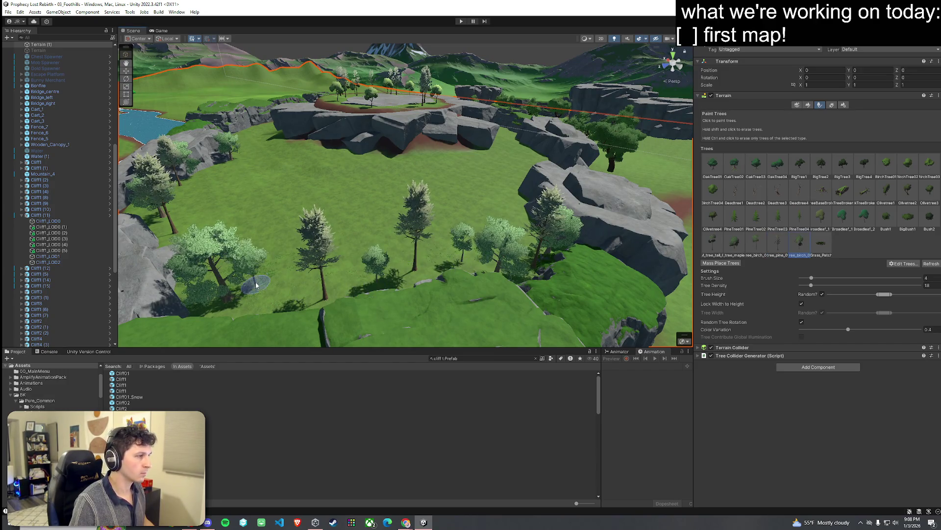
Frame the whole terrain and launch the game in Play mode
mouse_move(525, 205)
left_mouse_down()
mouse_move(505, 213)
mouse_move(436, 196)
left_mouse_up()
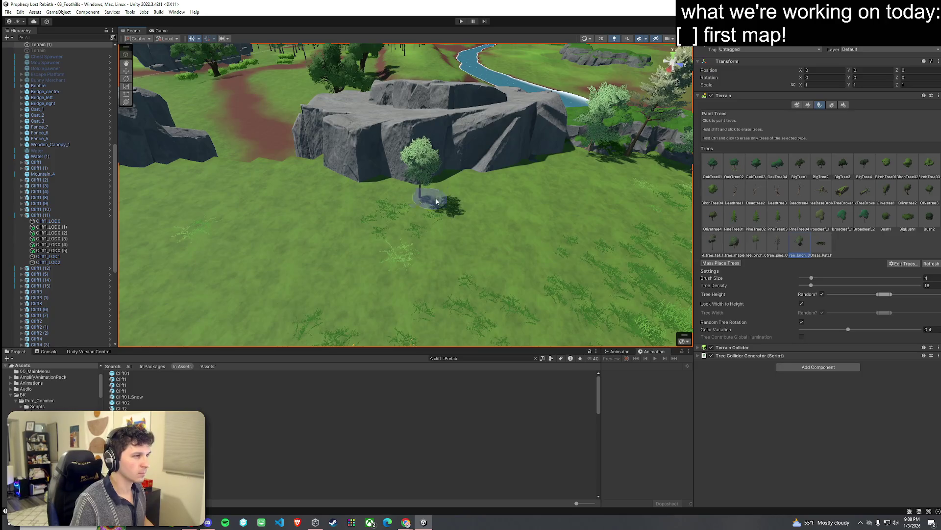
left_click_drag(539, 212, 667, 157)
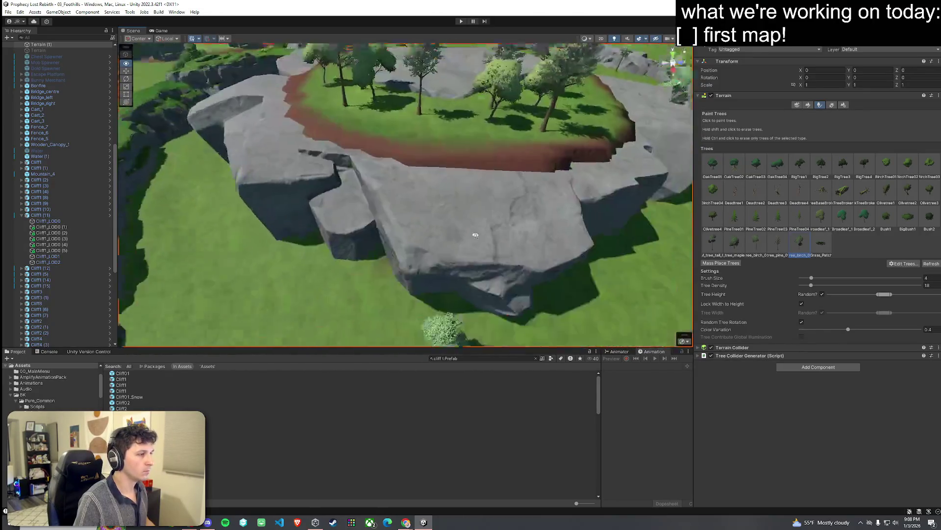
scroll(429, 198, "down", 5)
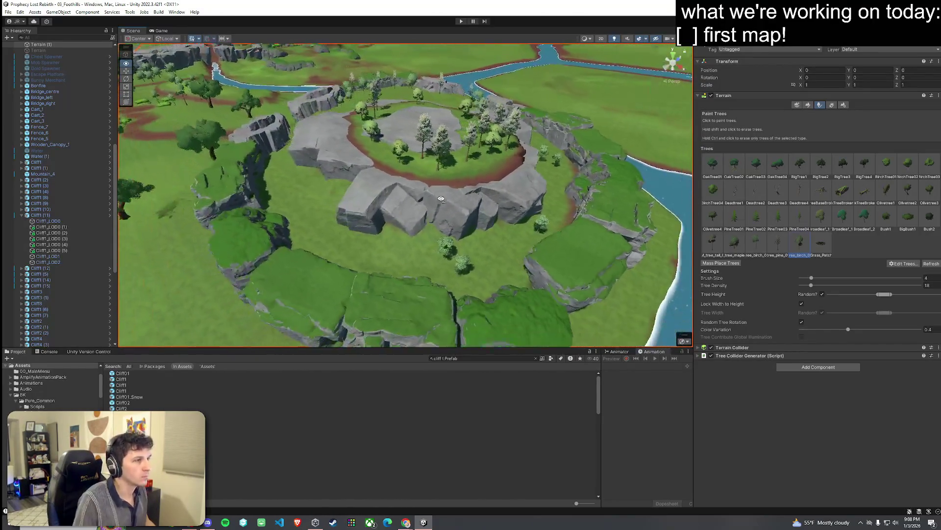
left_click_drag(509, 200, 407, 196)
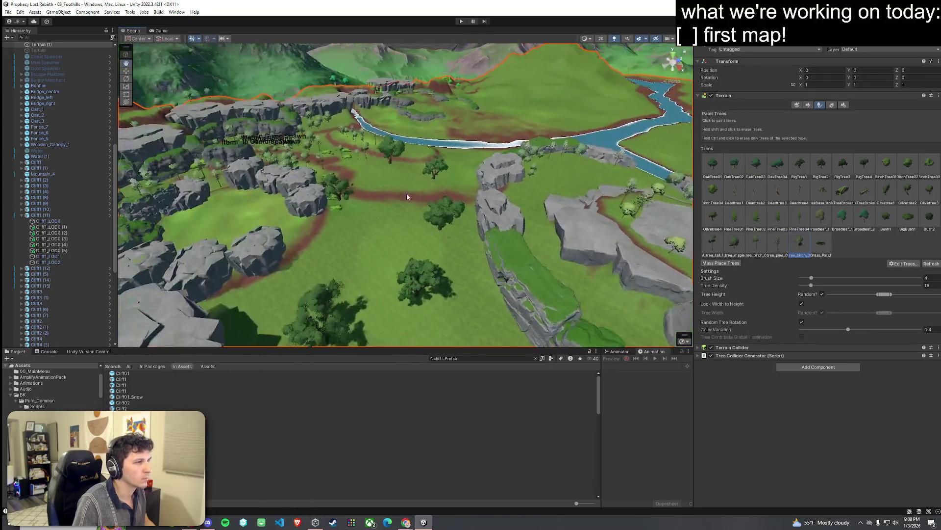
mouse_move(231, 156)
left_mouse_down()
mouse_move(266, 155)
mouse_move(127, 160)
left_mouse_up()
key("f")
key("alt+f")
key("Escape")
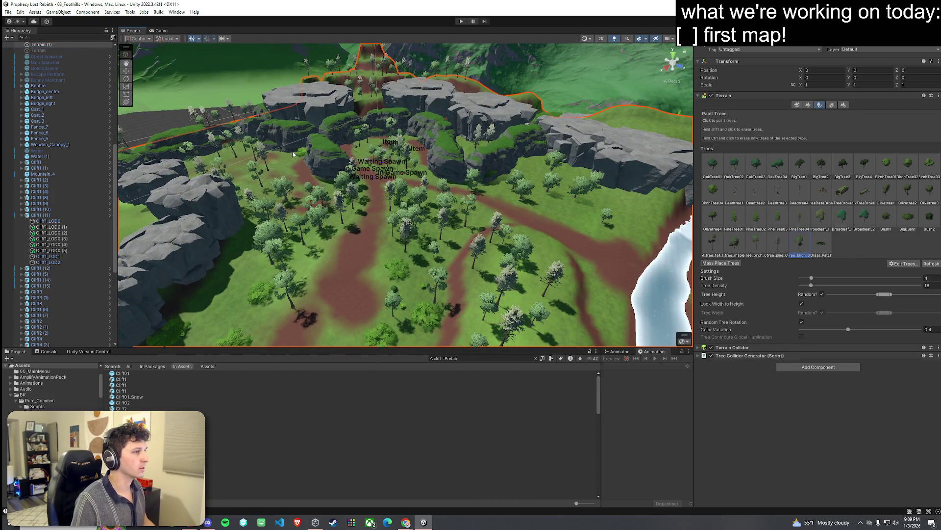
key("ctrl+p")
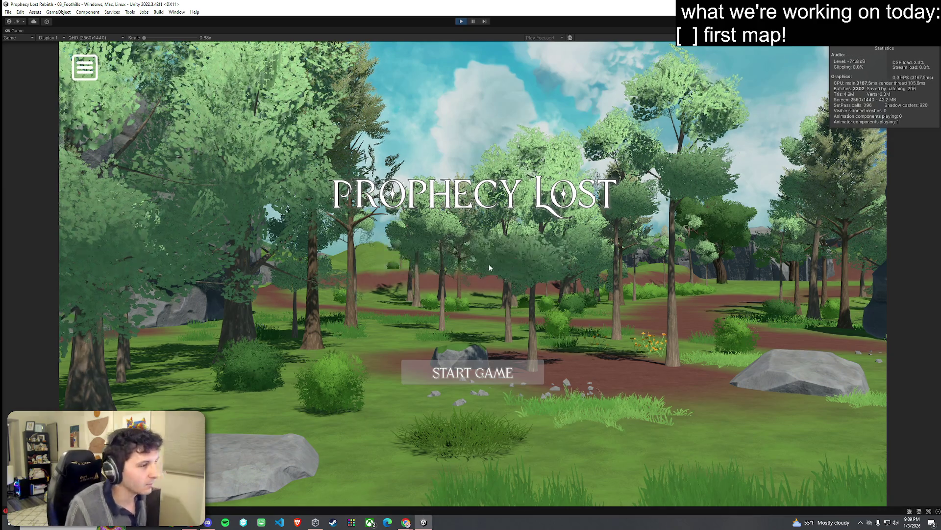
Click START GAME on the title screen and run the character forward along the dirt path
left_click(478, 375)
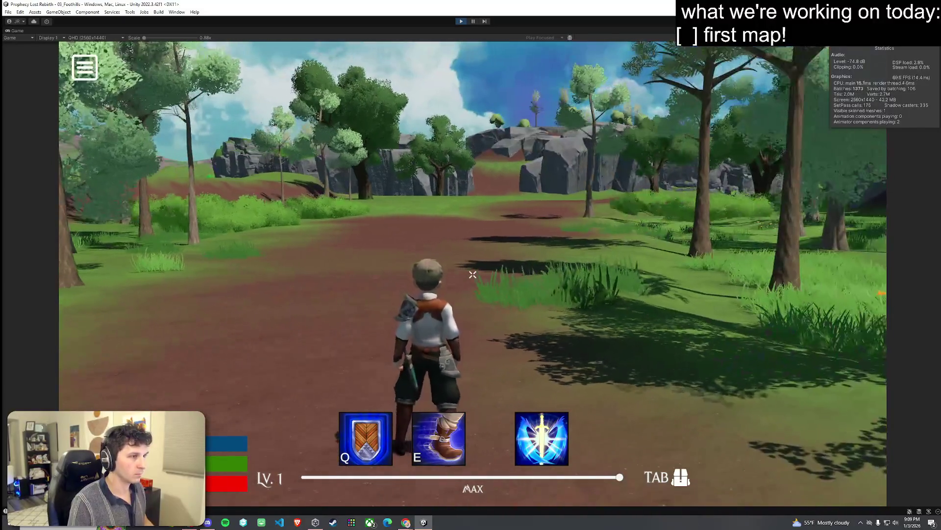
key("w")
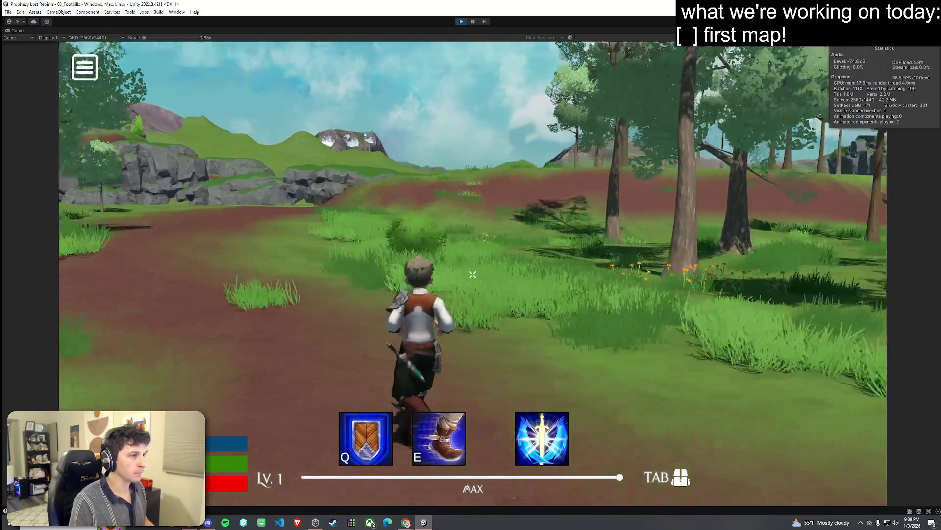
key("super")
key("super")
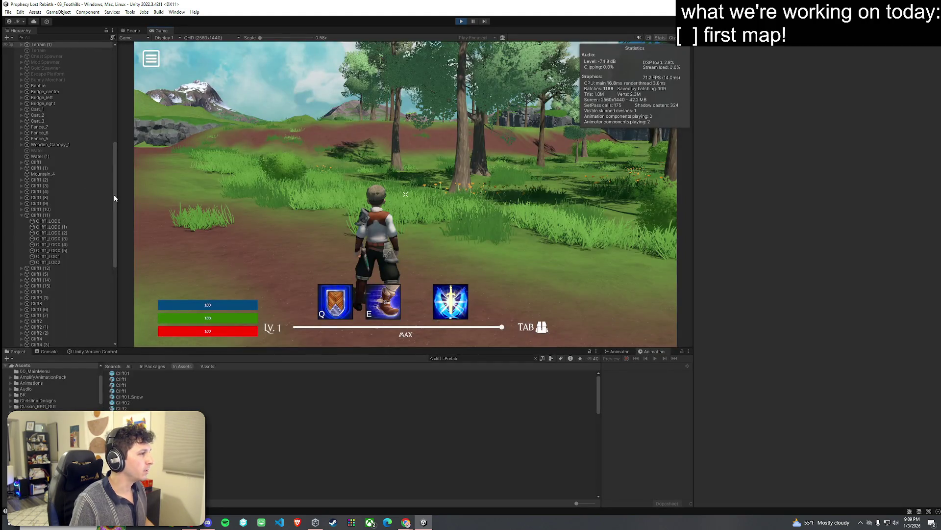
Set the MainCamera's Field of View to 45 and maximize the running Game view
left_click_drag(114, 198, 111, 93)
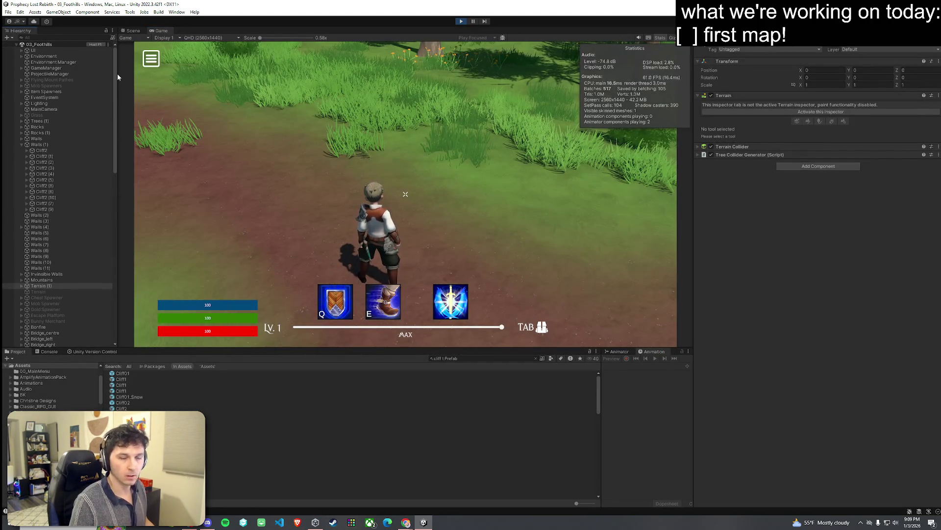
left_click(46, 109)
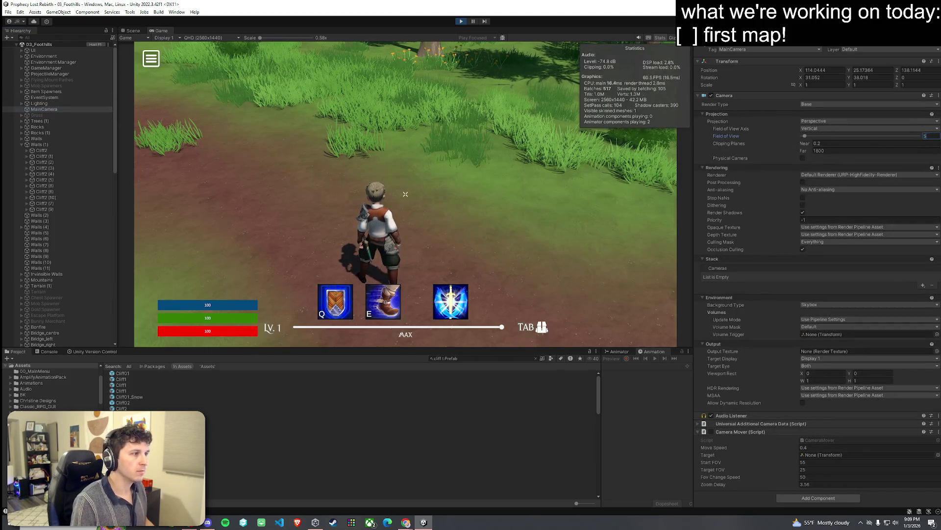
type("0")
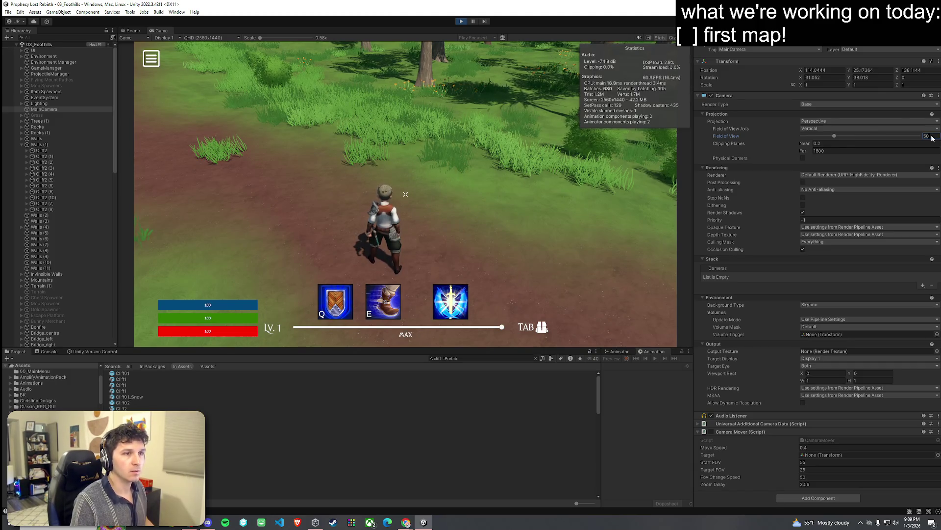
type("45")
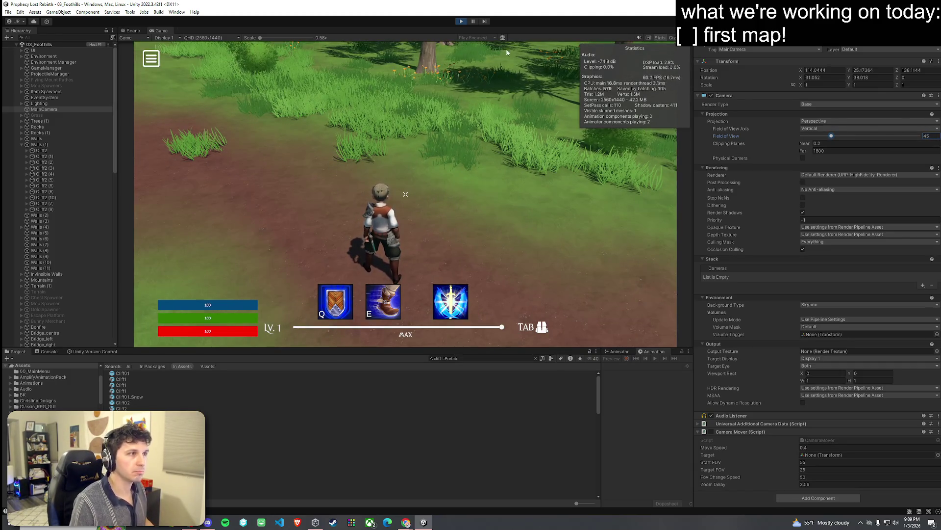
key("shift+space")
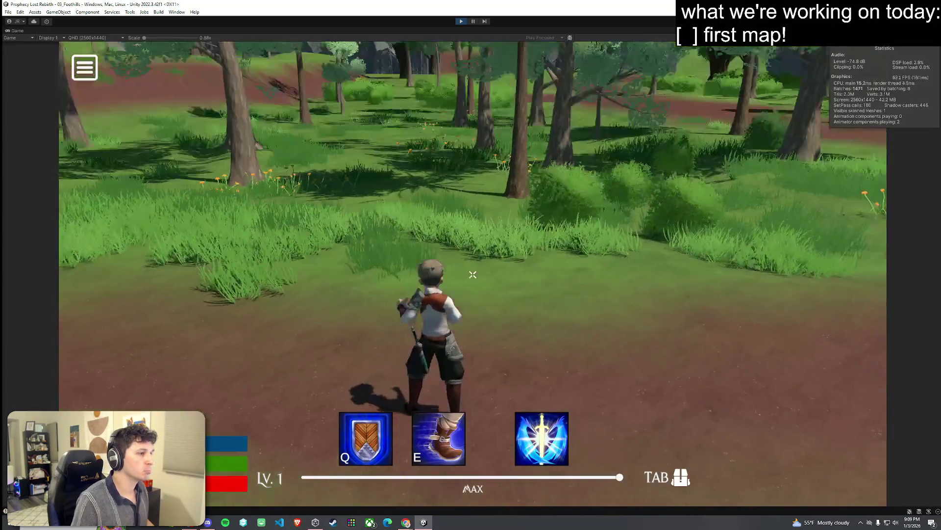
Run the character along the path, through the grass and field toward the red dirt slope
key("w")
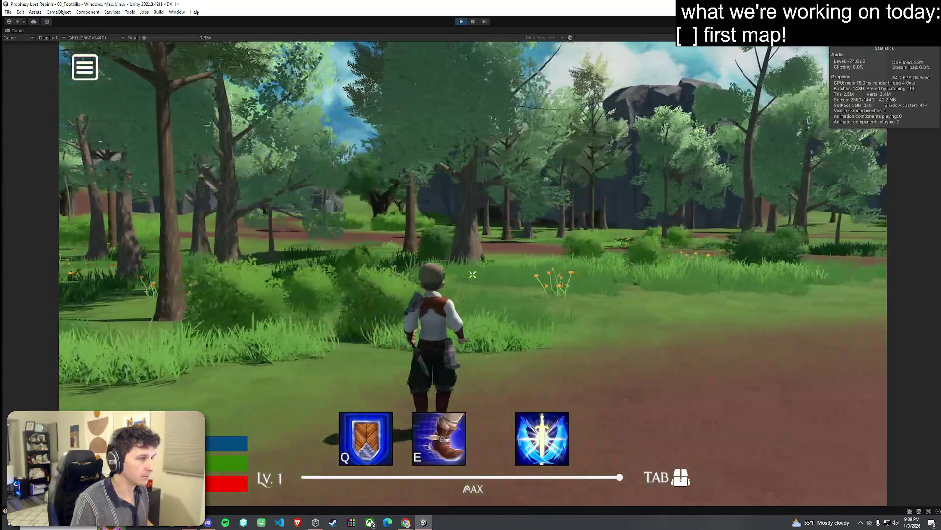
key("w")
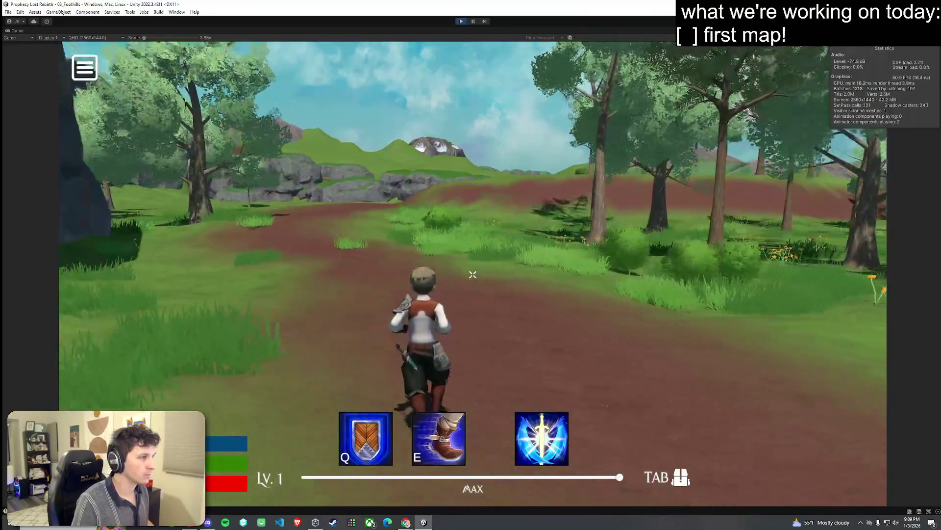
key("w")
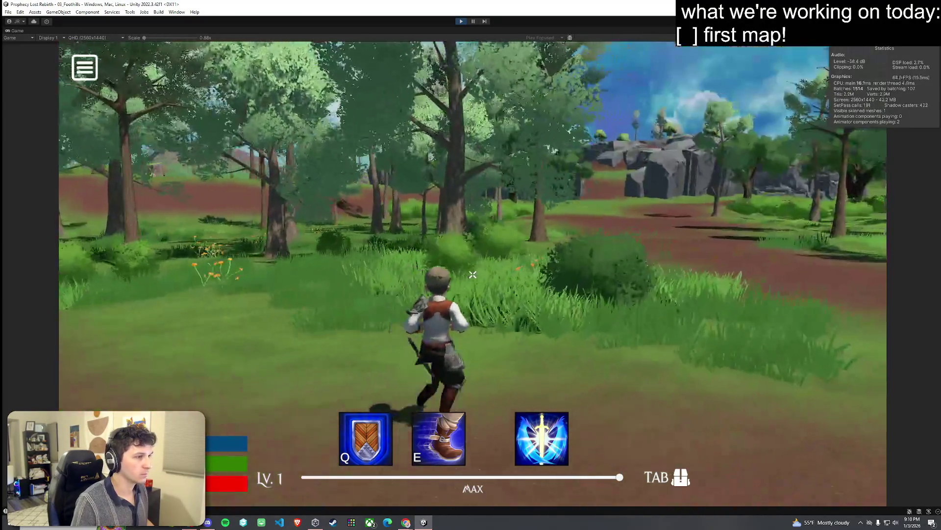
key("w")
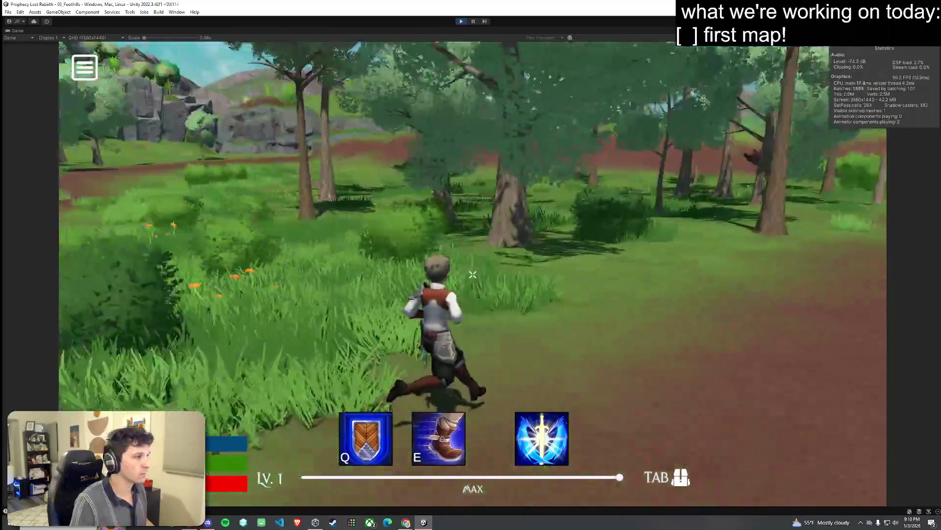
key("w")
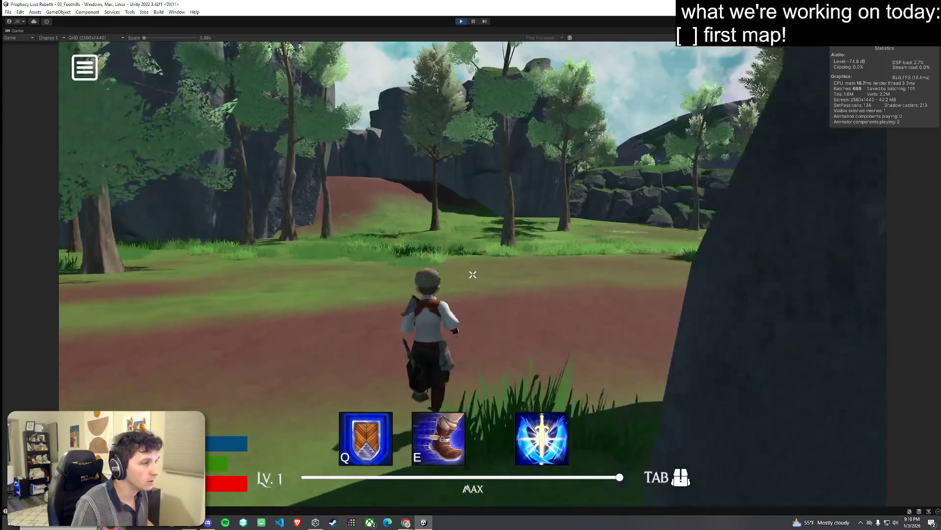
key("w")
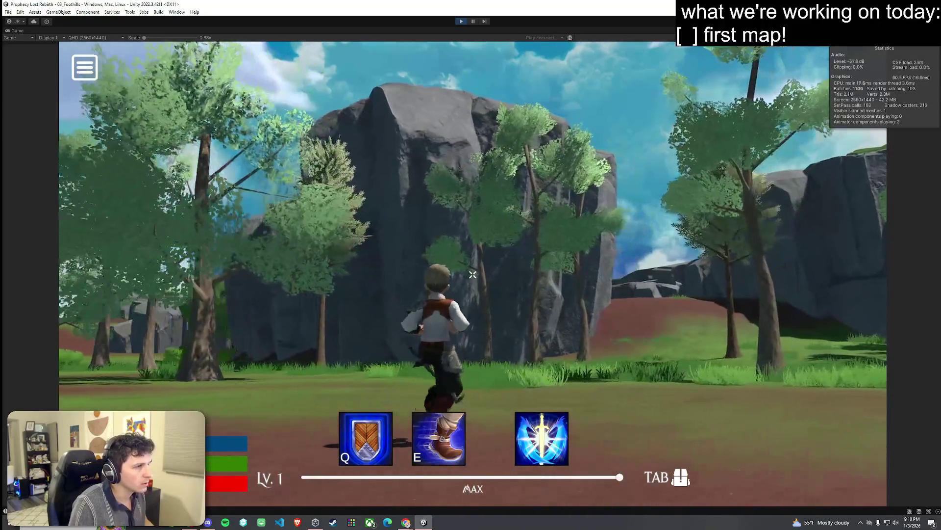
key("w")
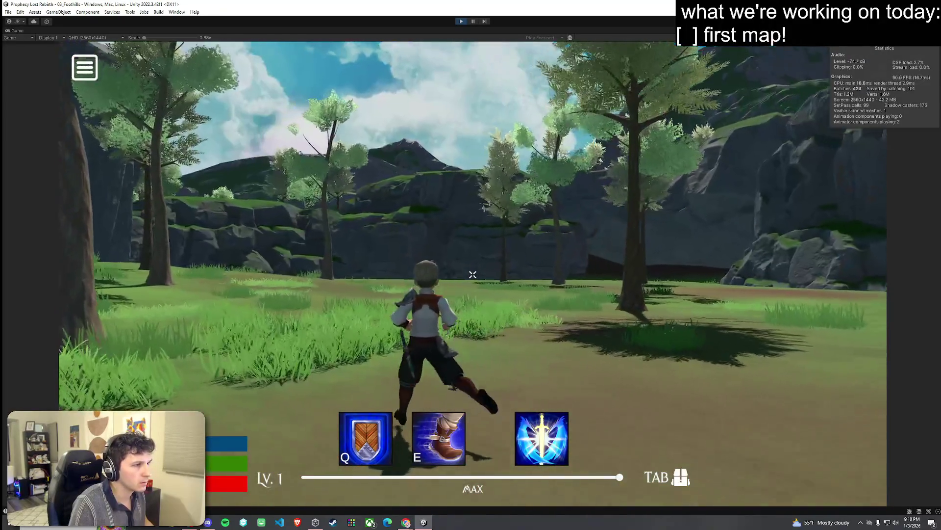
key("w")
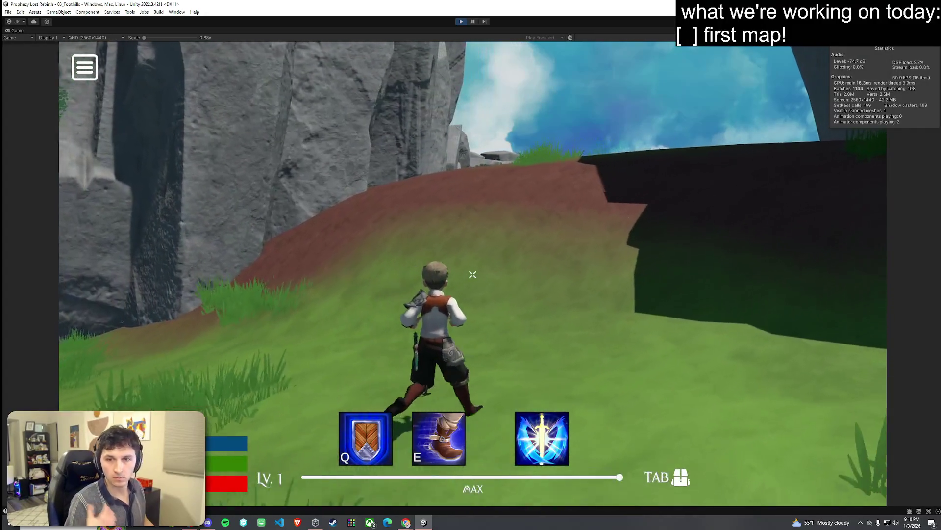
key("w")
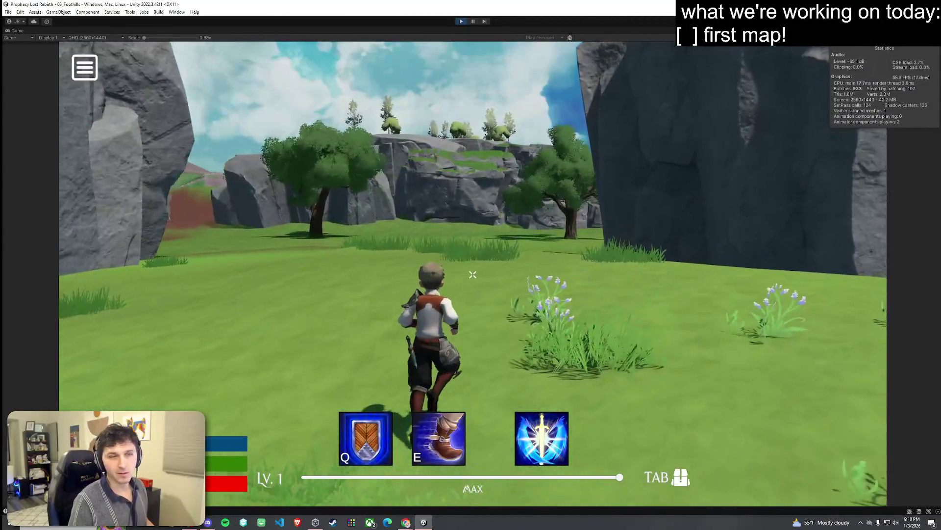
Run across the meadow past the cliffs and trees up to the grey rocks
key("w")
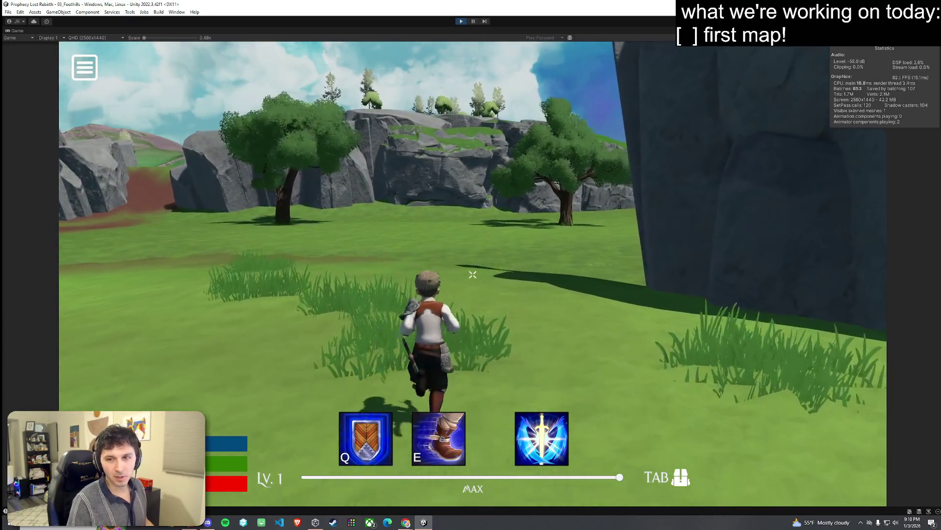
key("w")
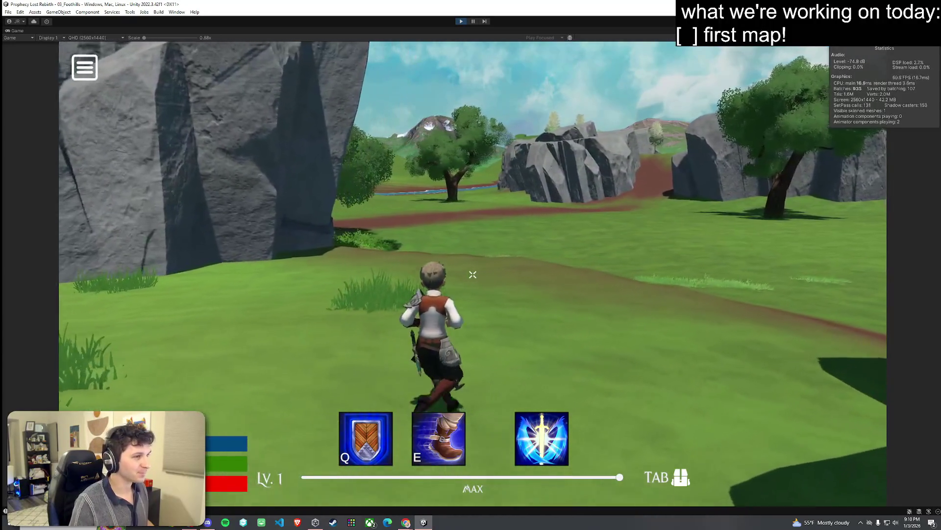
key("w")
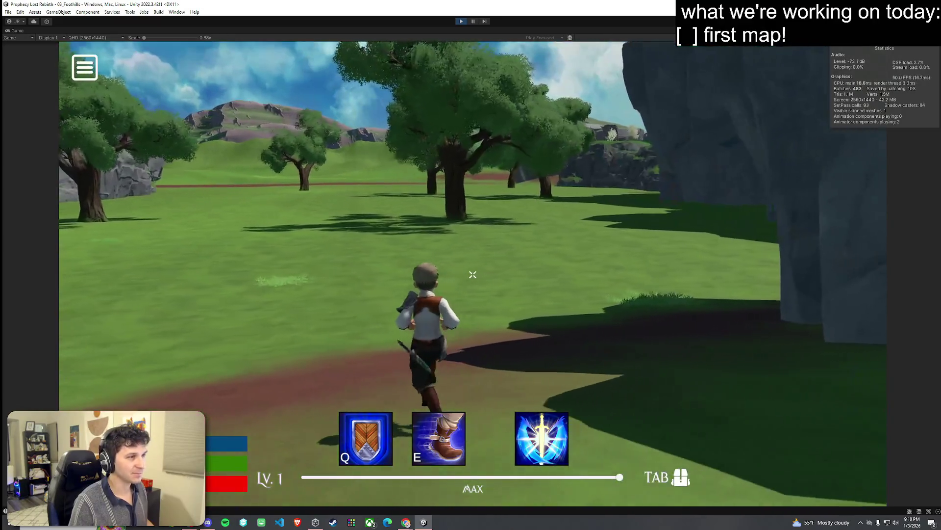
key("w")
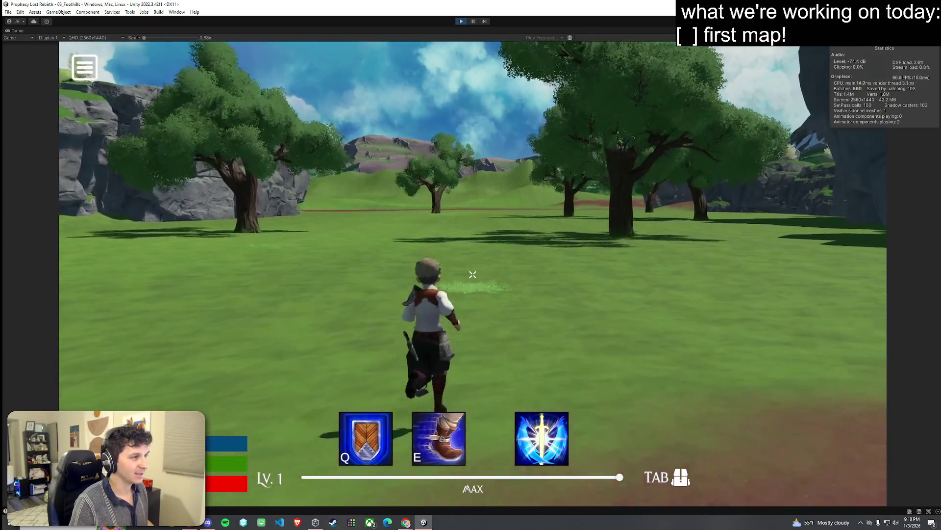
key("w")
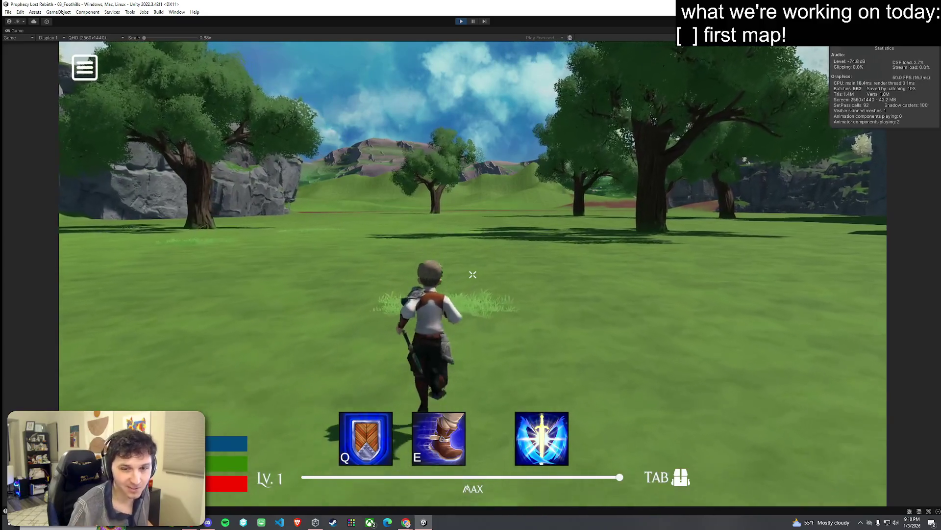
key("w")
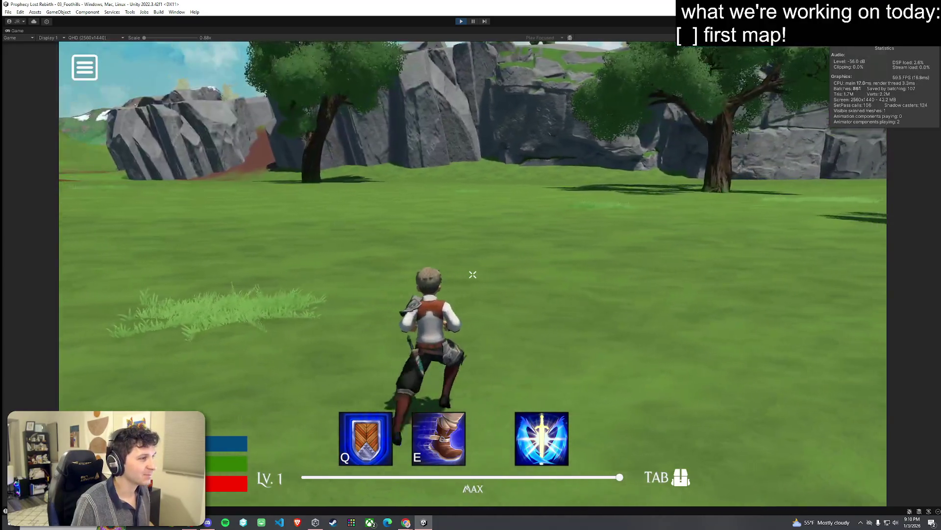
key("w")
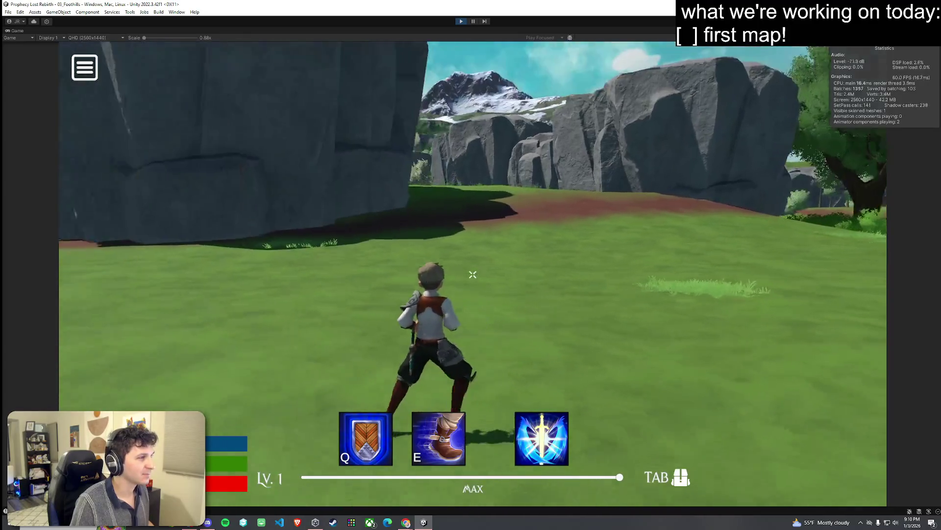
key("w")
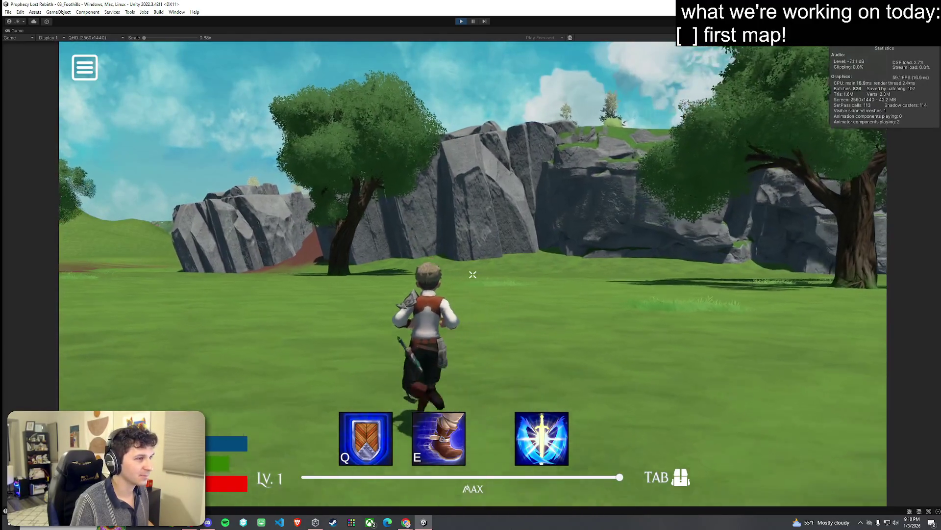
key("w")
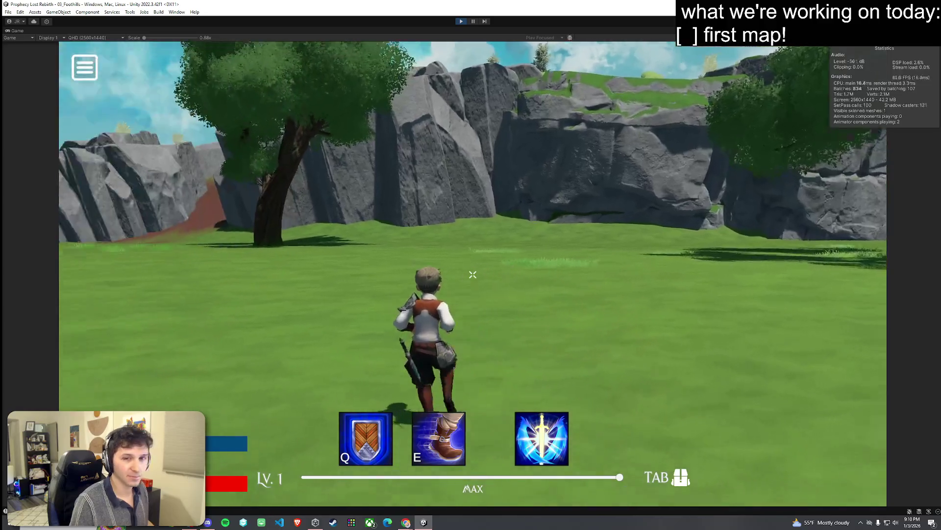
key("w")
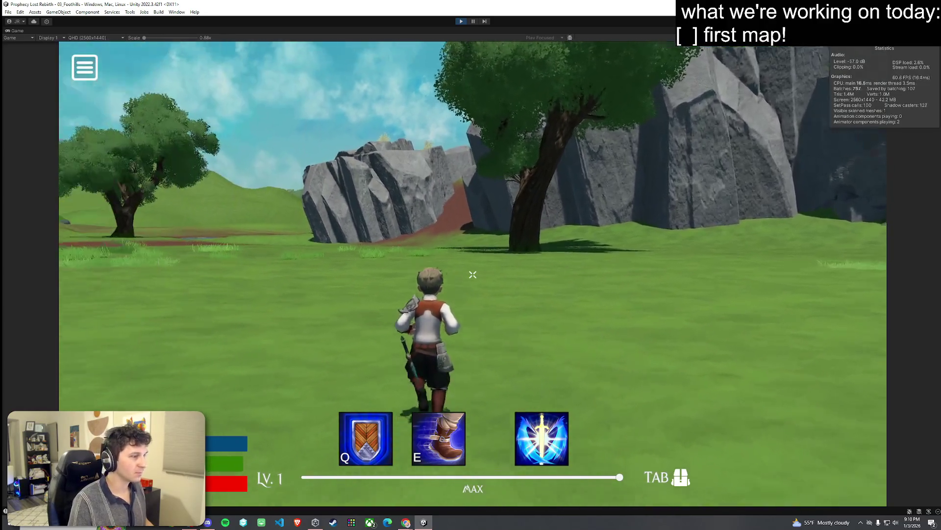
key("w")
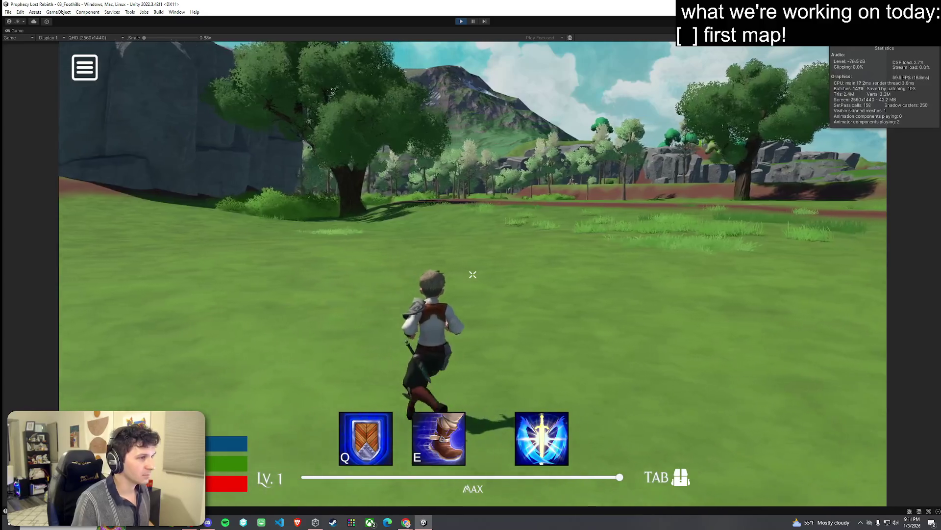
key("w")
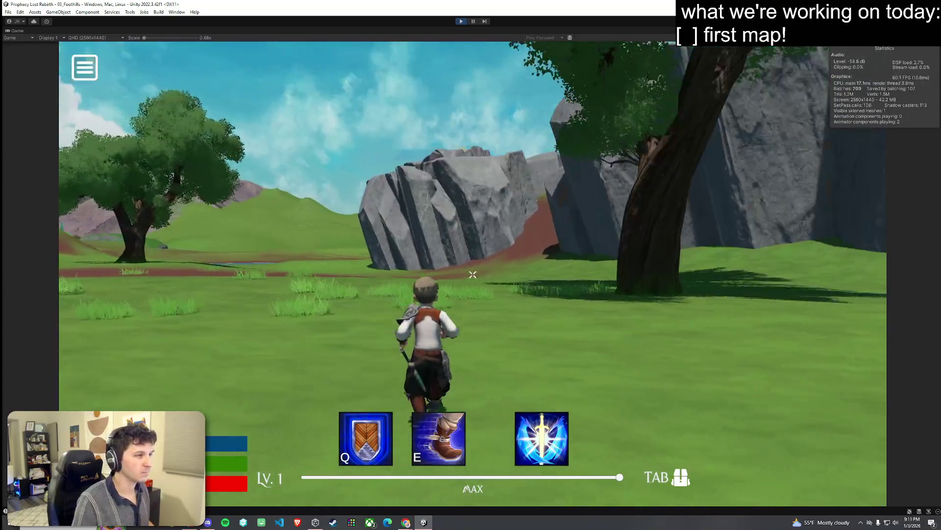
key("w")
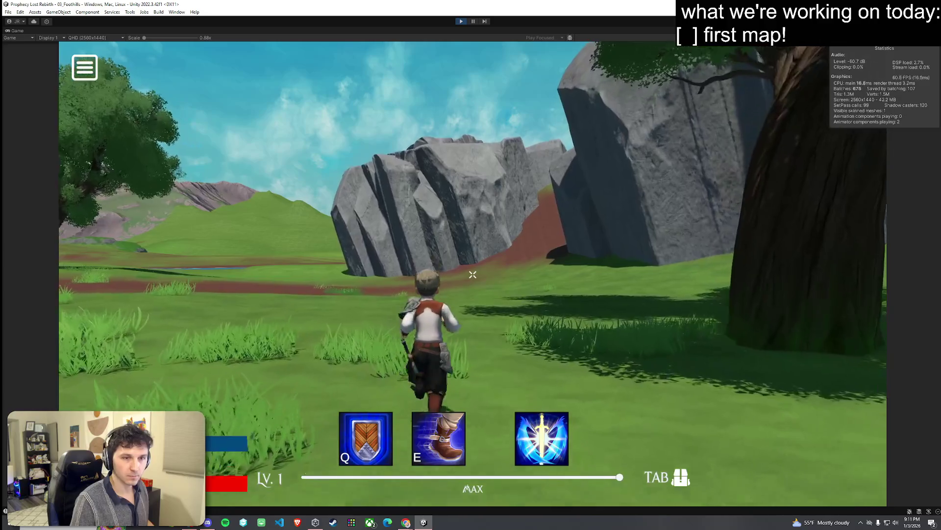
key("w")
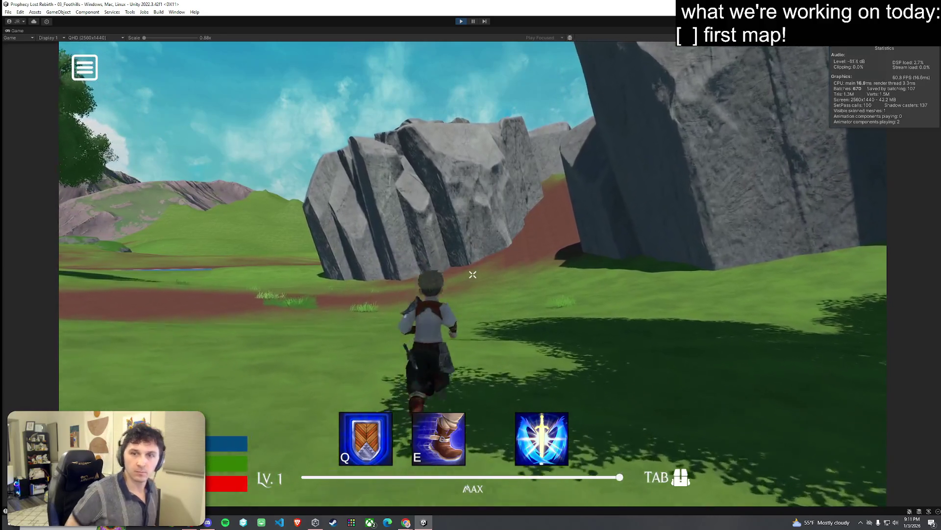
key("w")
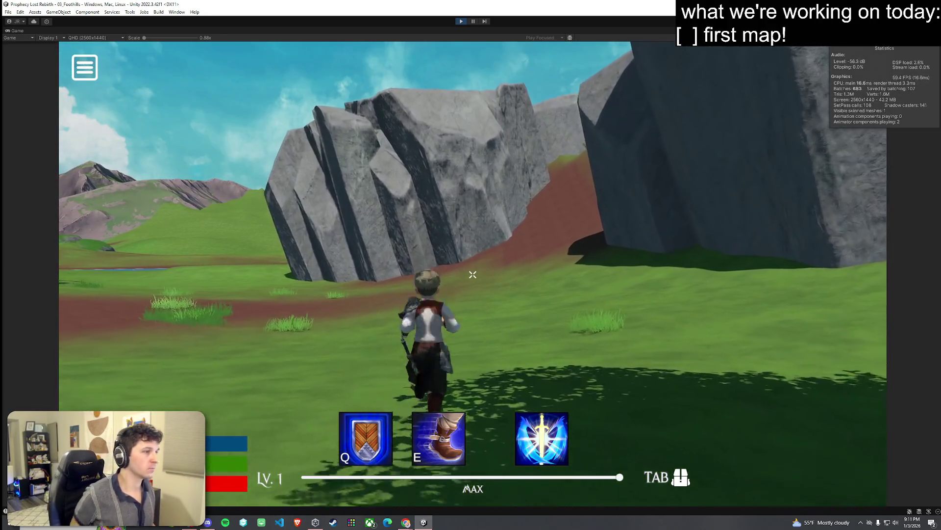
key("w")
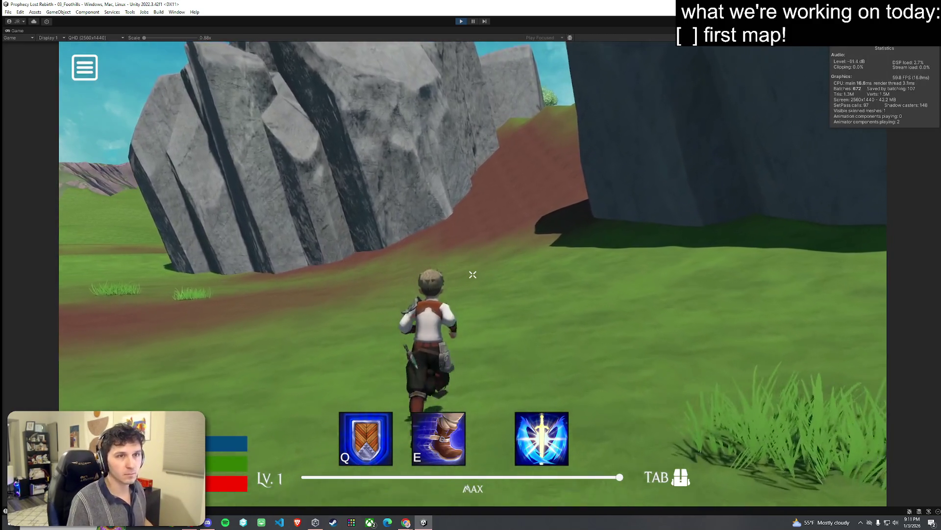
Climb the dirt slope, cross the flowered meadow, and run onto the grey rock plateau
key("w")
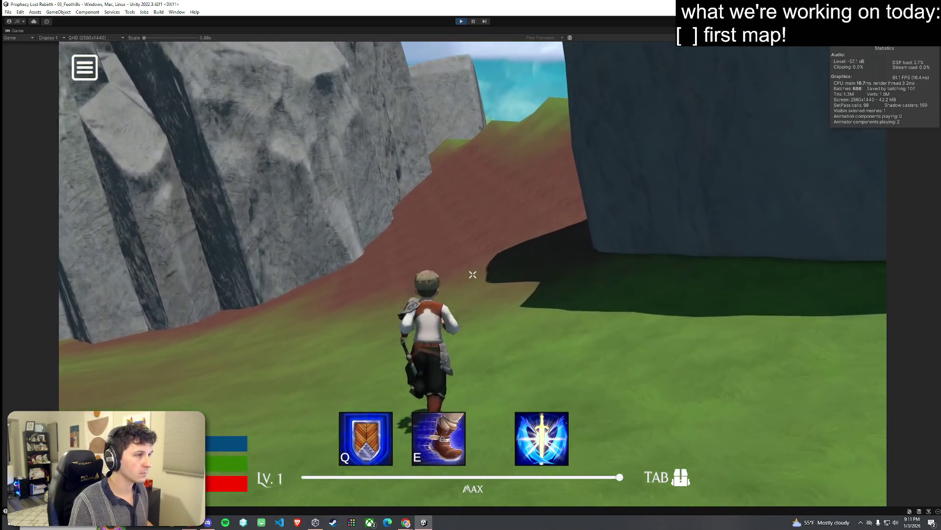
key("w")
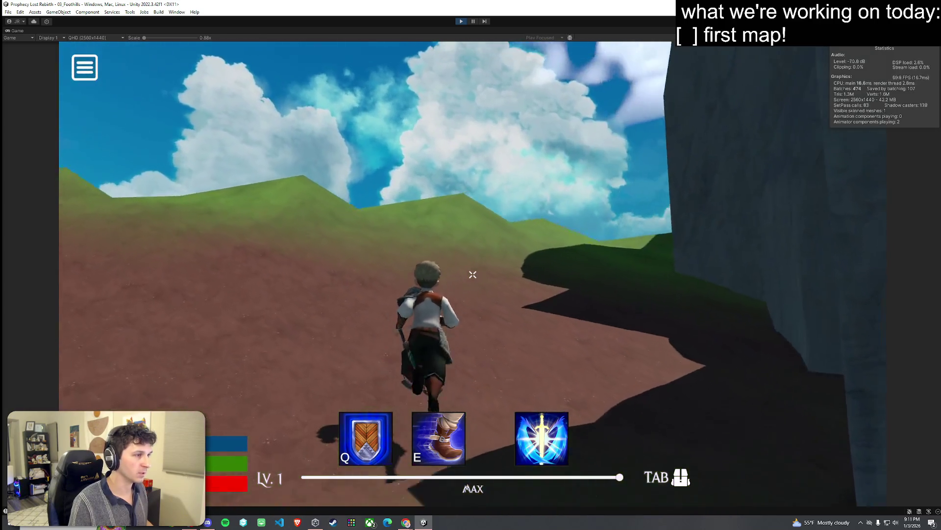
key("w")
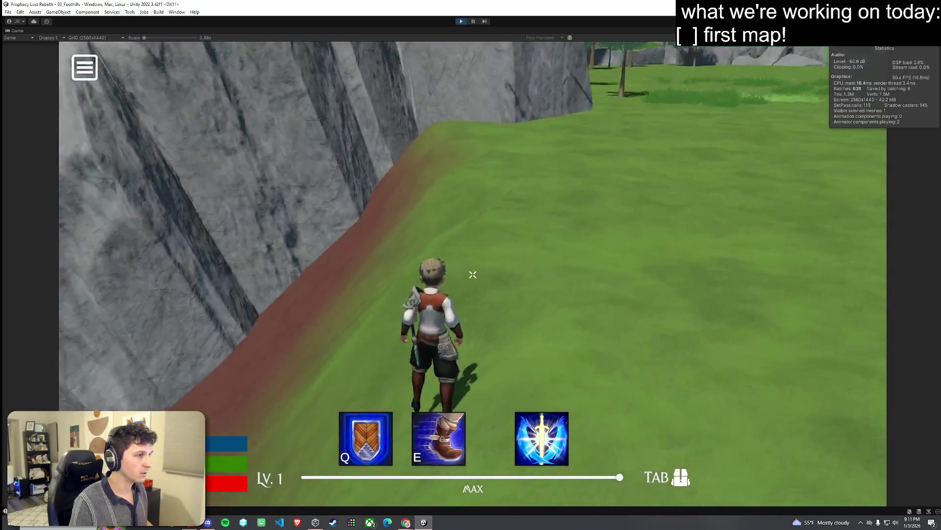
key("w")
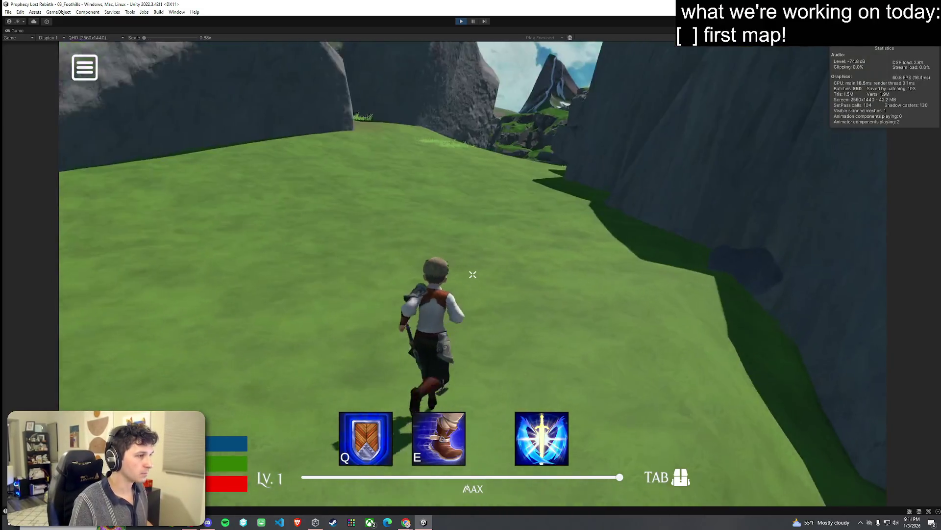
key("w")
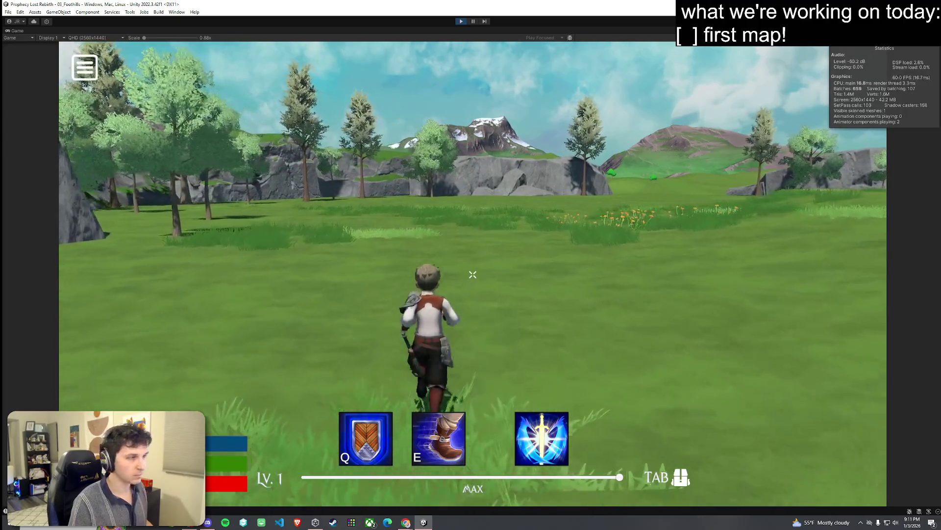
key("w")
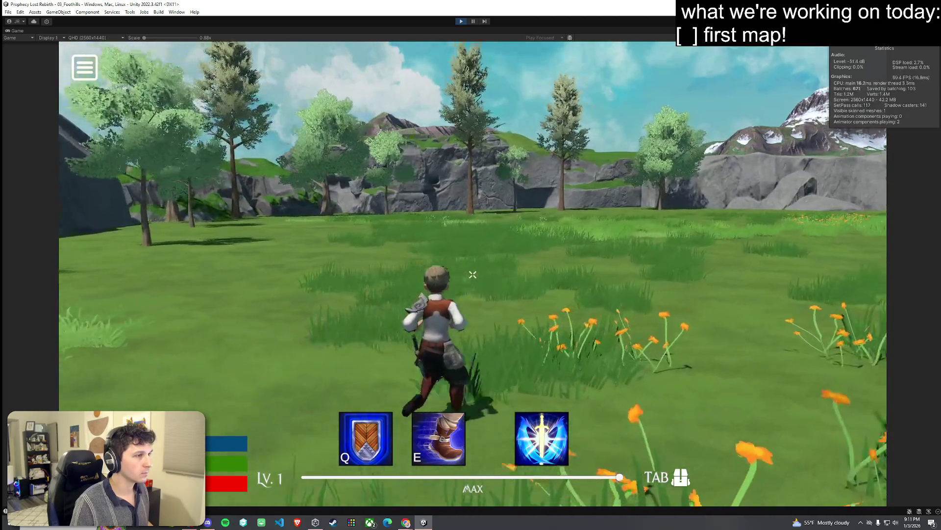
key("w")
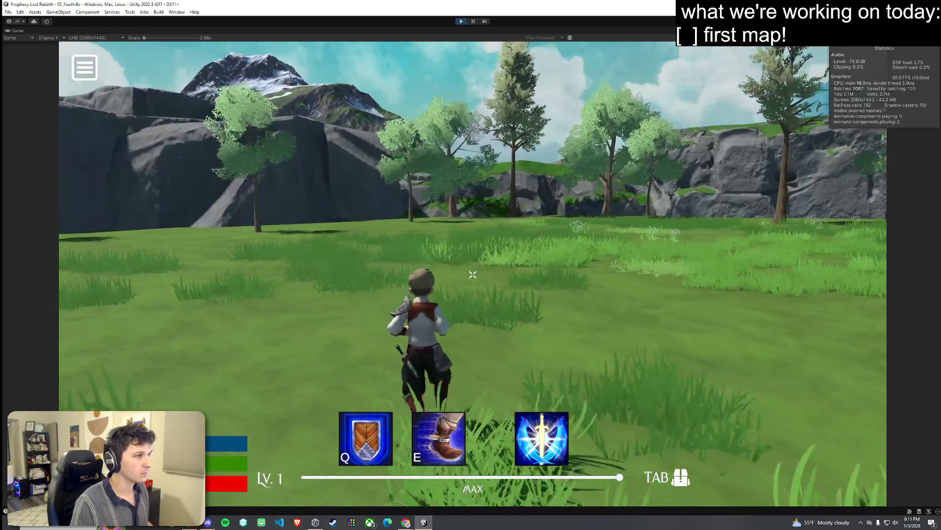
key("w")
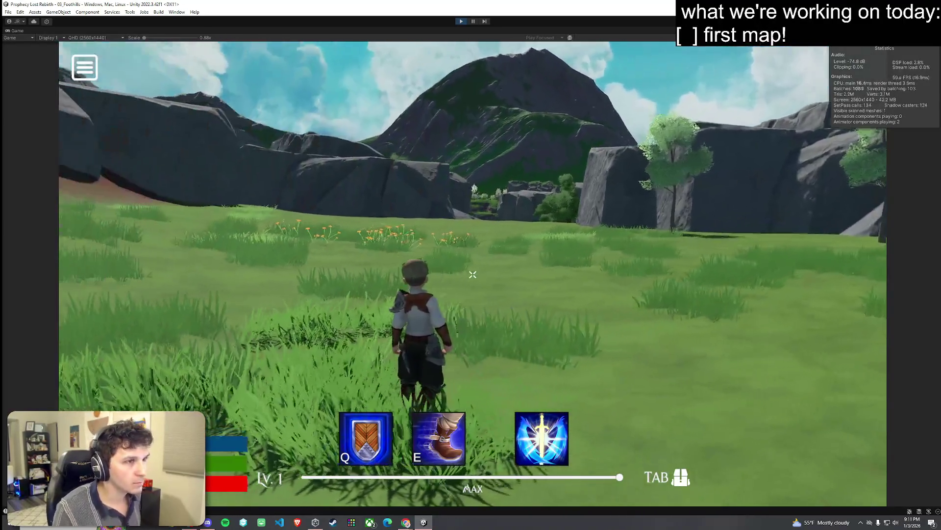
mouse_move(473, 274)
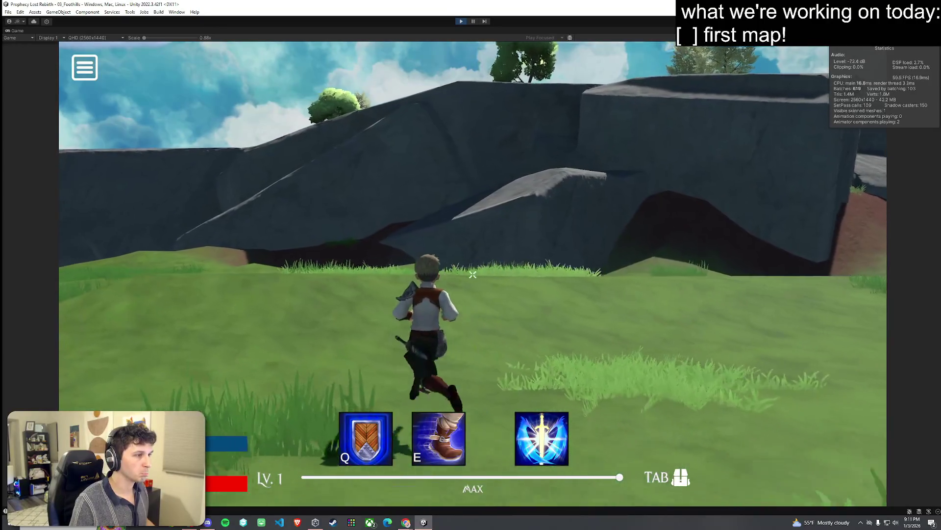
key("w")
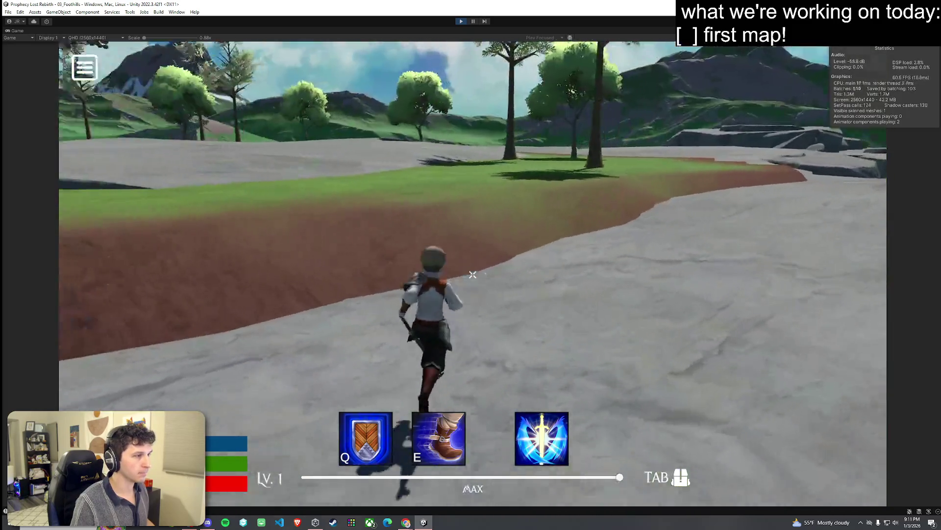
key("w")
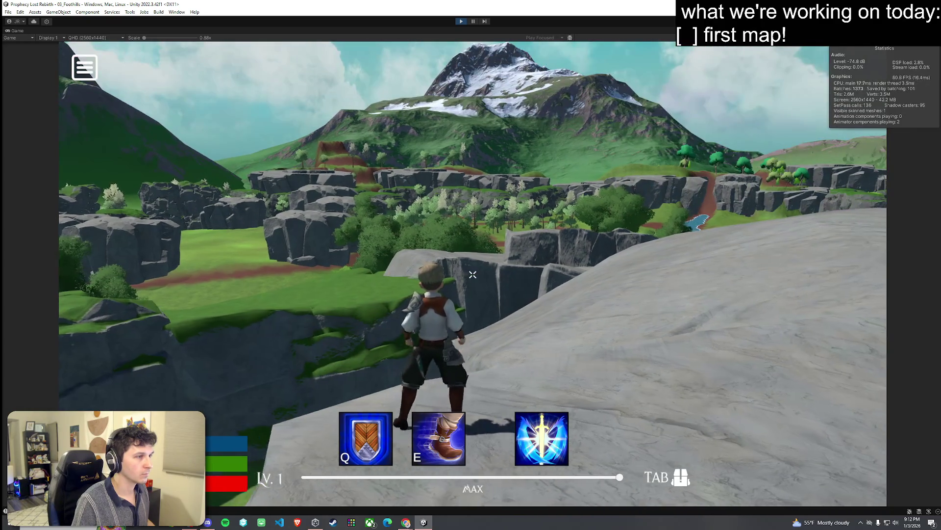
Jump over the rock and run along the red path onto the plateau overlooking the river
key("w")
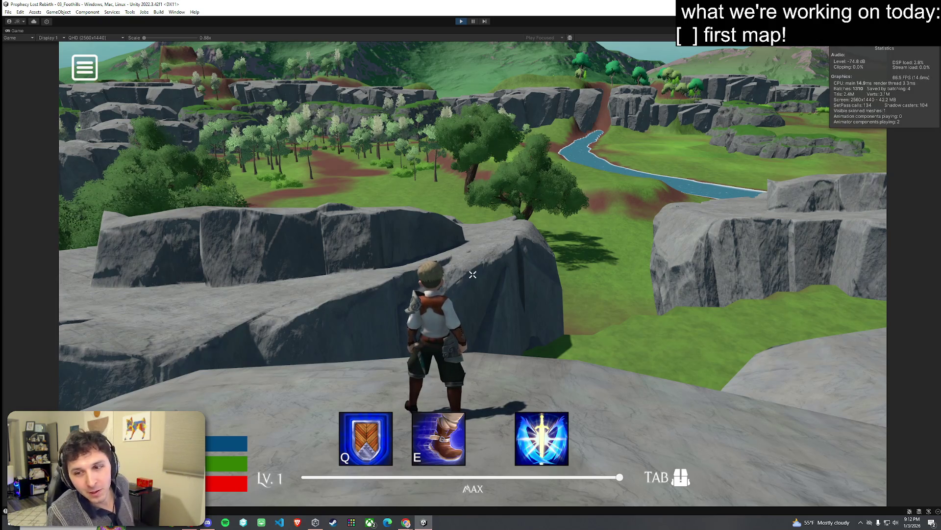
key("w")
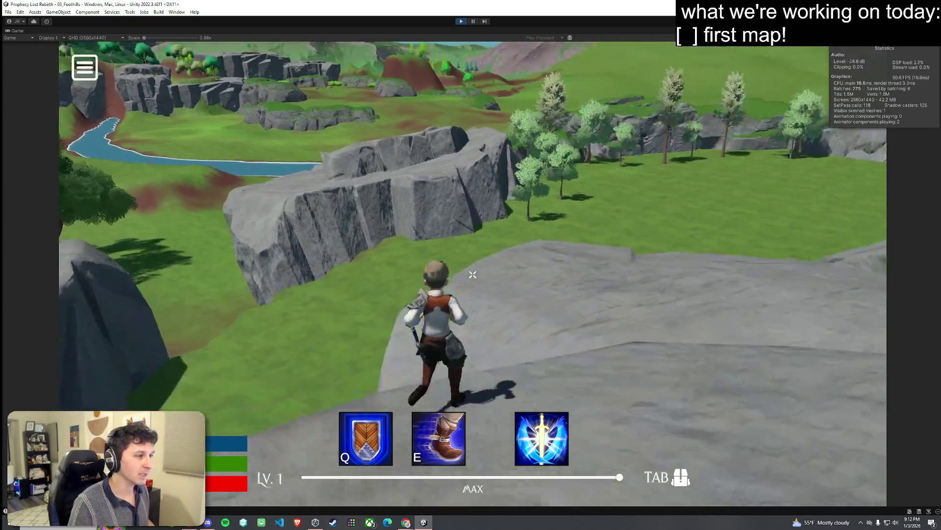
key("space")
key("w")
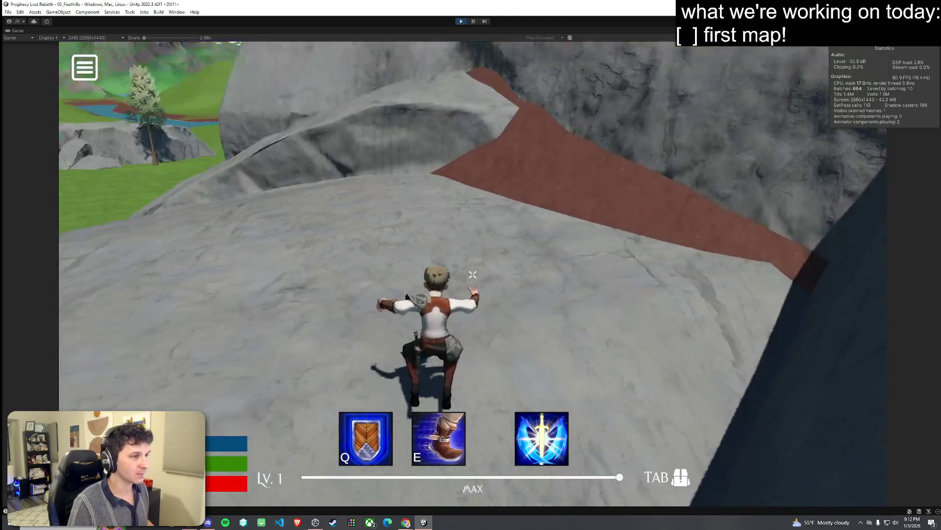
key("w")
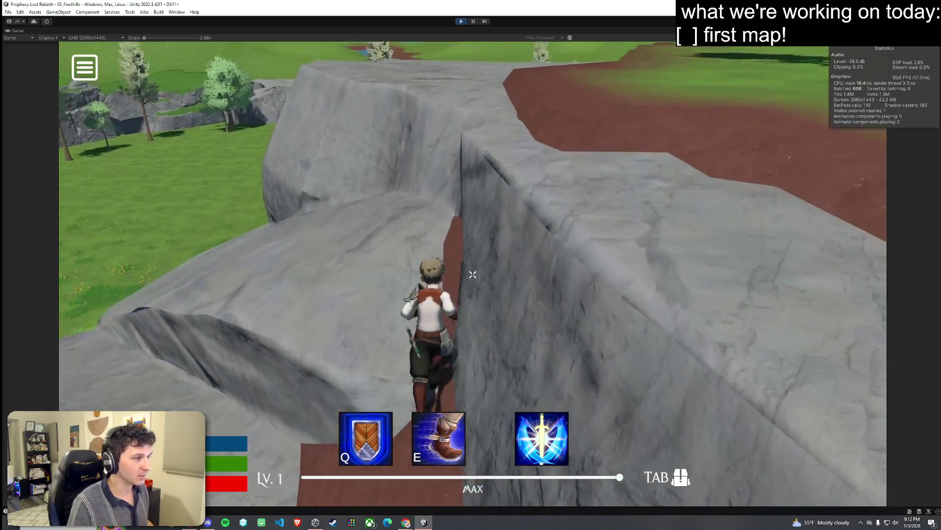
key("w")
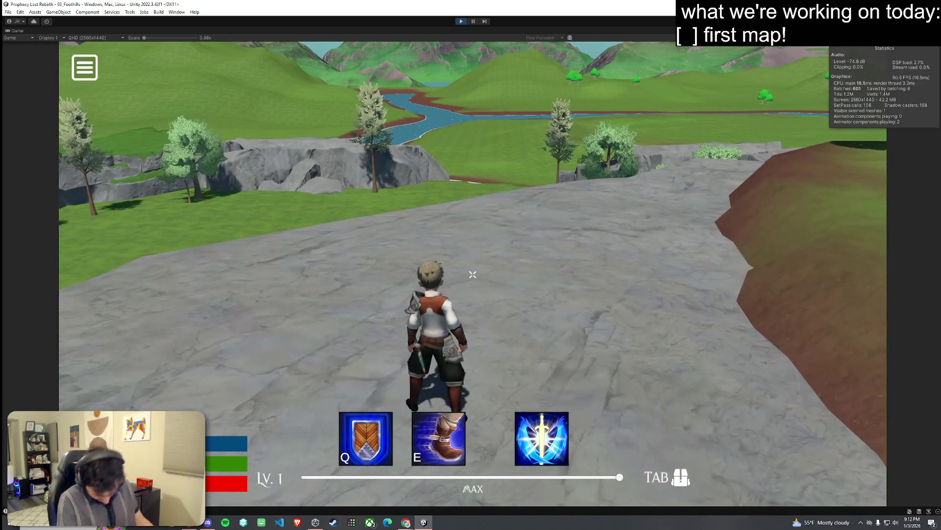
Run across the grey plateau to its grassy edge, then stop Play mode
key("w")
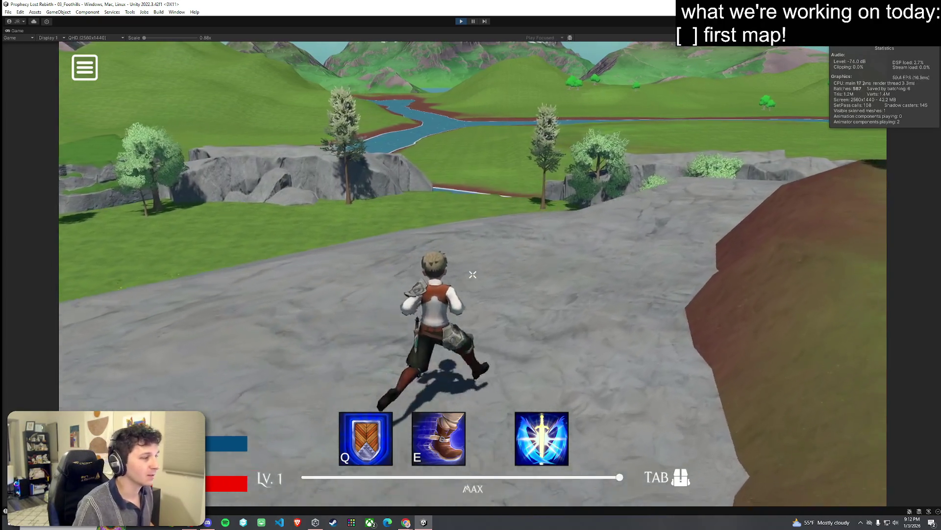
key("w")
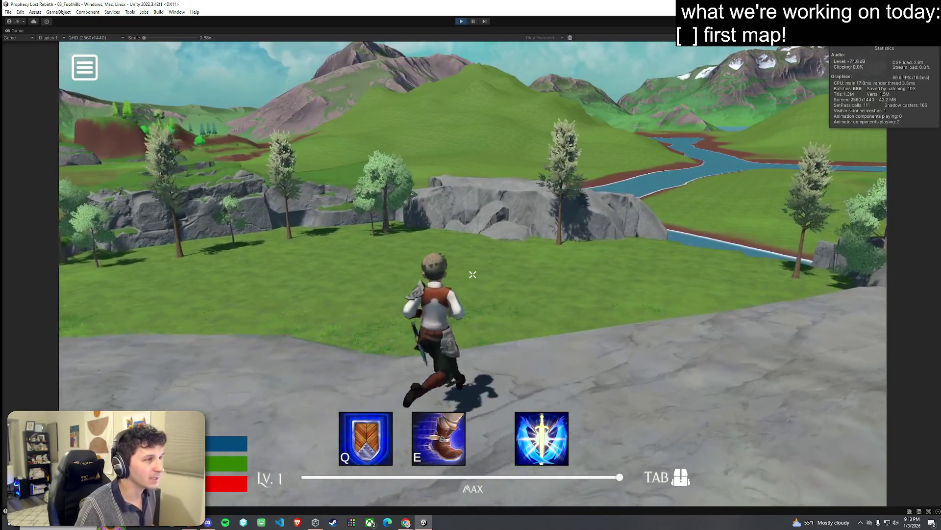
key("w")
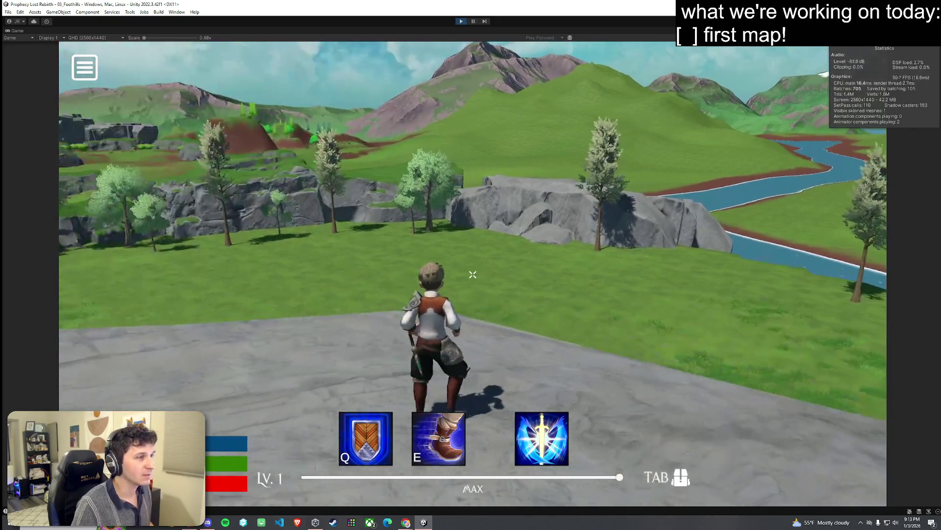
key("w")
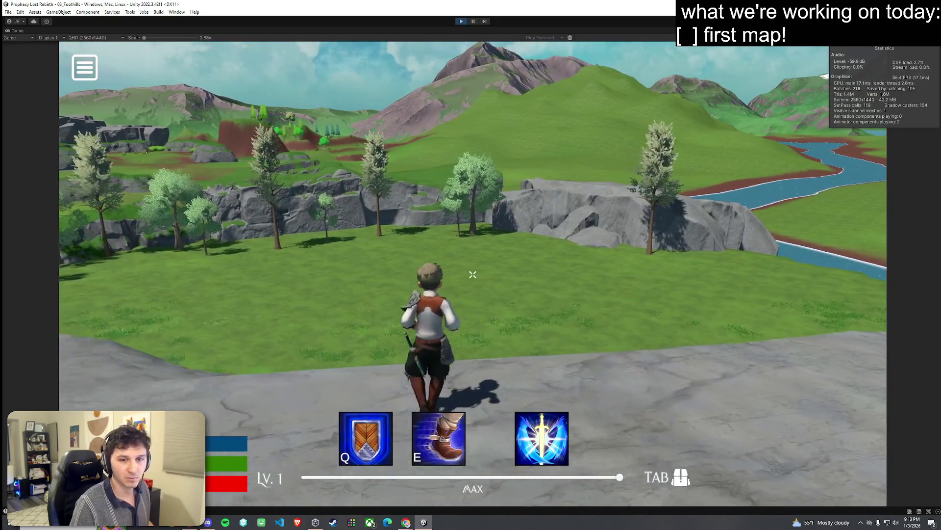
key("w")
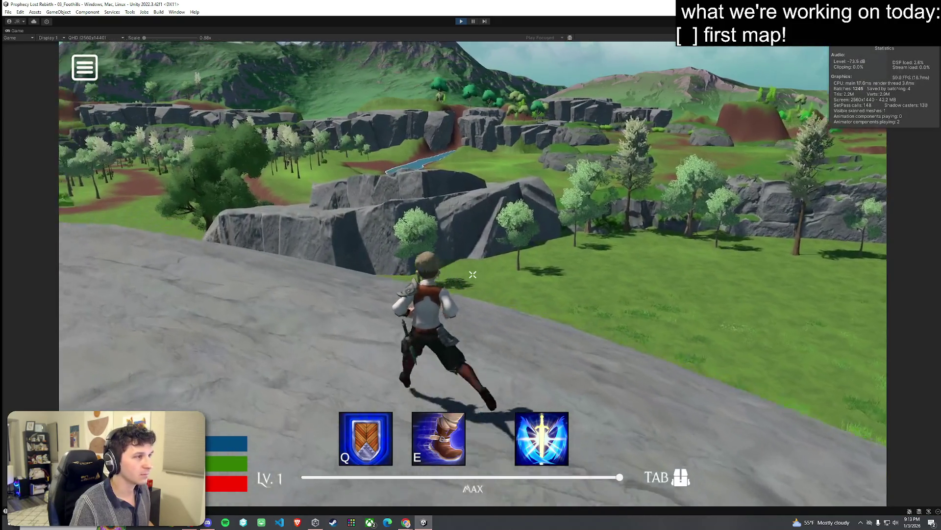
key("w")
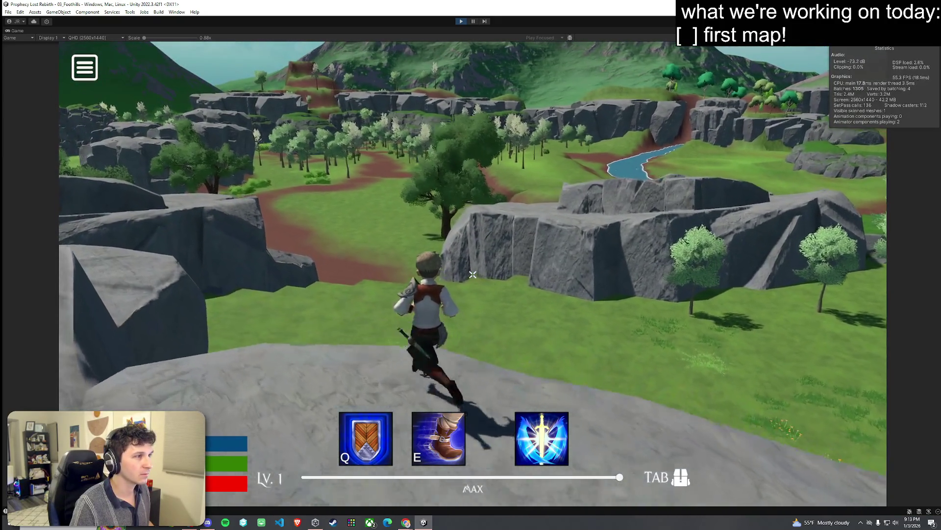
key("a")
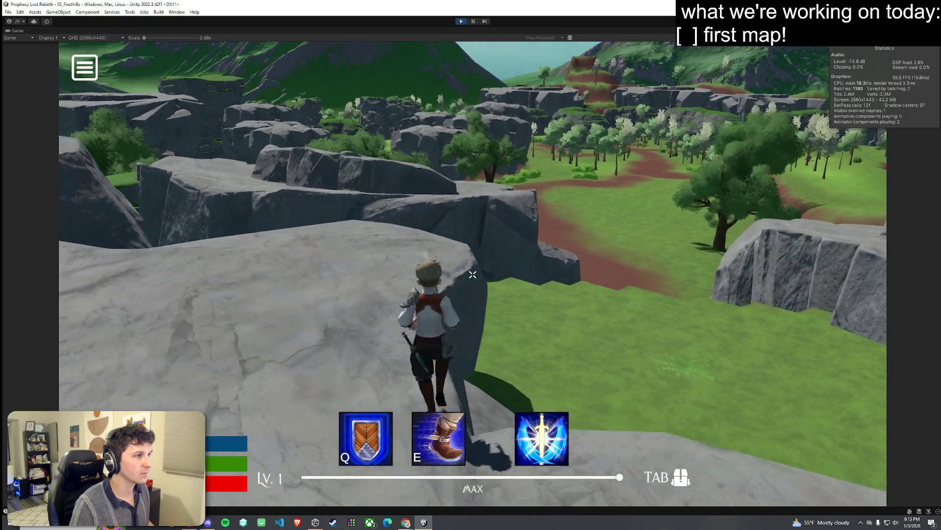
key("ctrl+p")
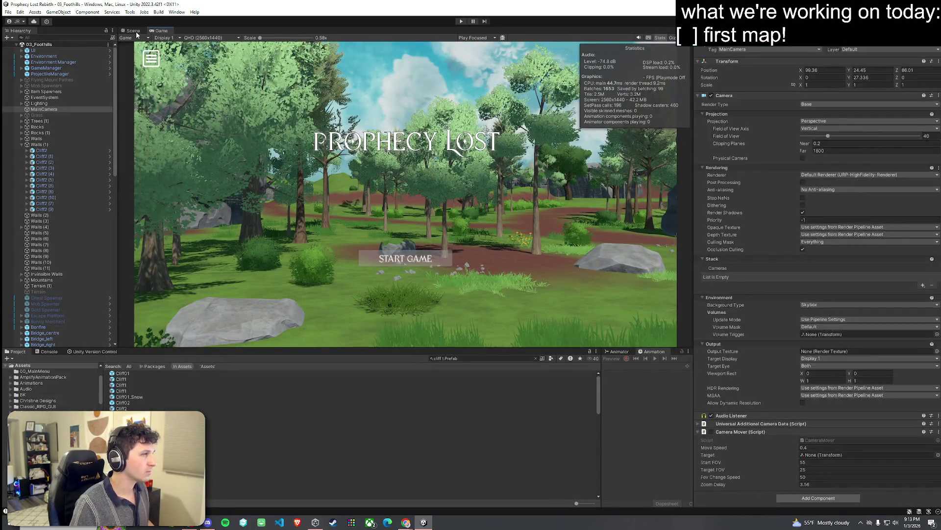
In the Scene view, select a cliff rock and inspect its LOD 2 settings
left_click(133, 31)
left_click(447, 103)
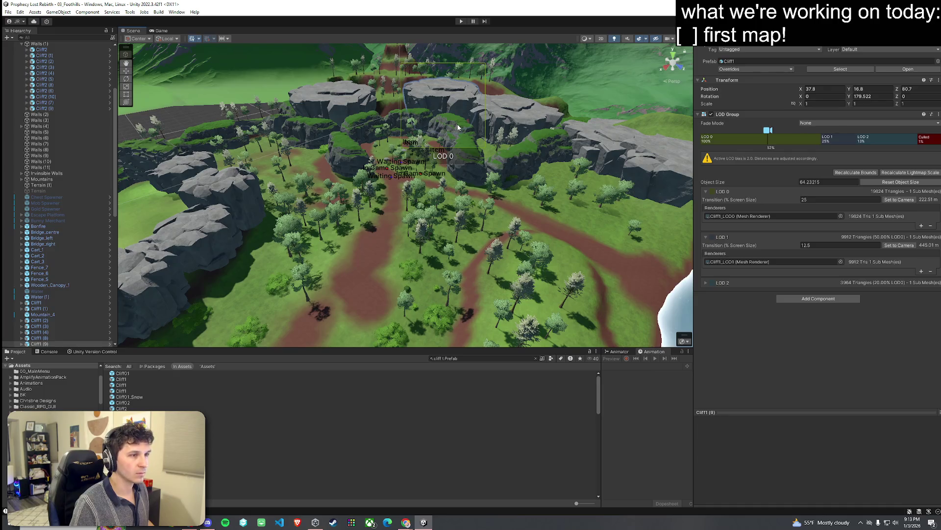
left_click(706, 283)
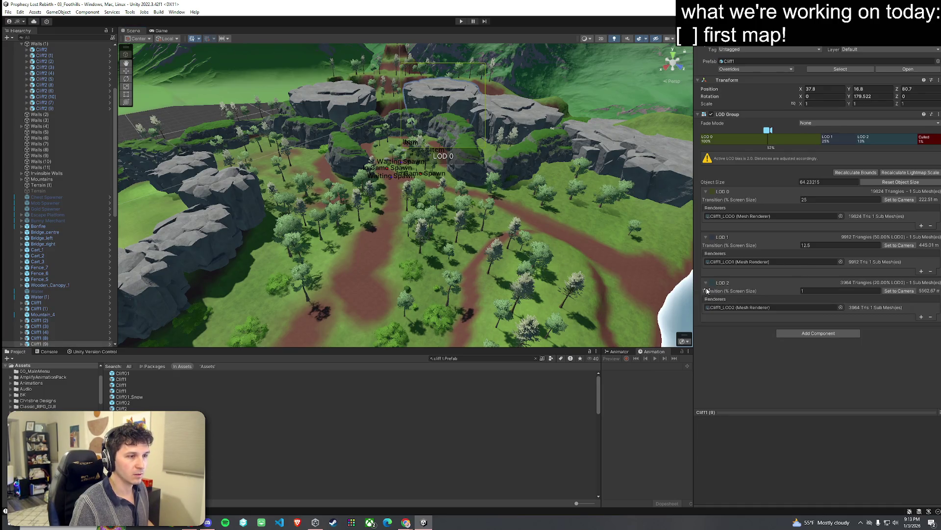
left_click(7, 11)
key("Escape")
Restore the editor layout and widen the Scene view for a top-down look at the river
left_click_drag(330, 174, 268, 164)
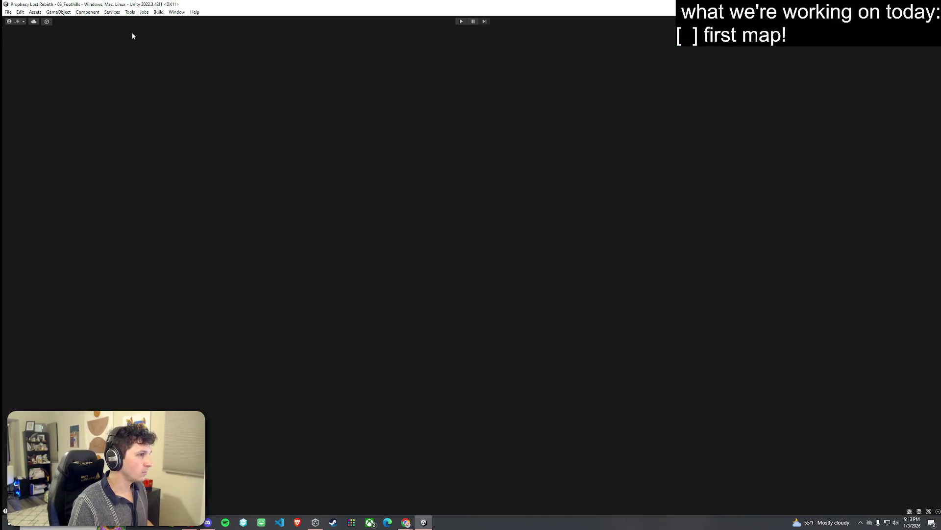
left_click_drag(132, 36, 382, 207)
key("shift+space")
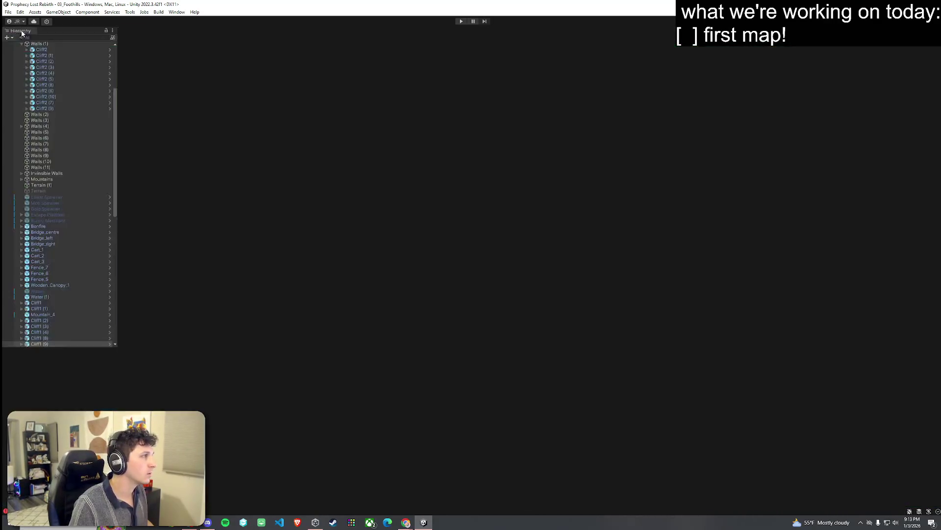
left_click_drag(118, 73, 74, 72)
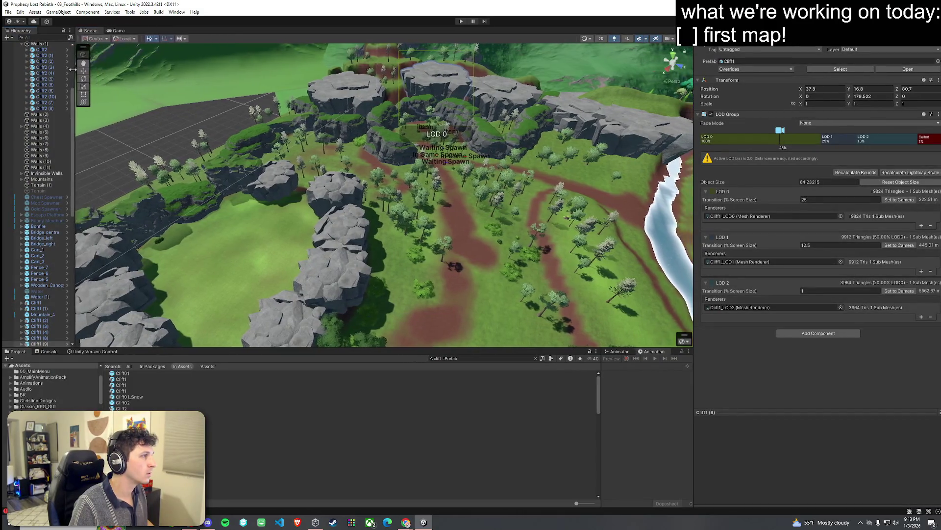
left_click_drag(180, 348, 180, 451)
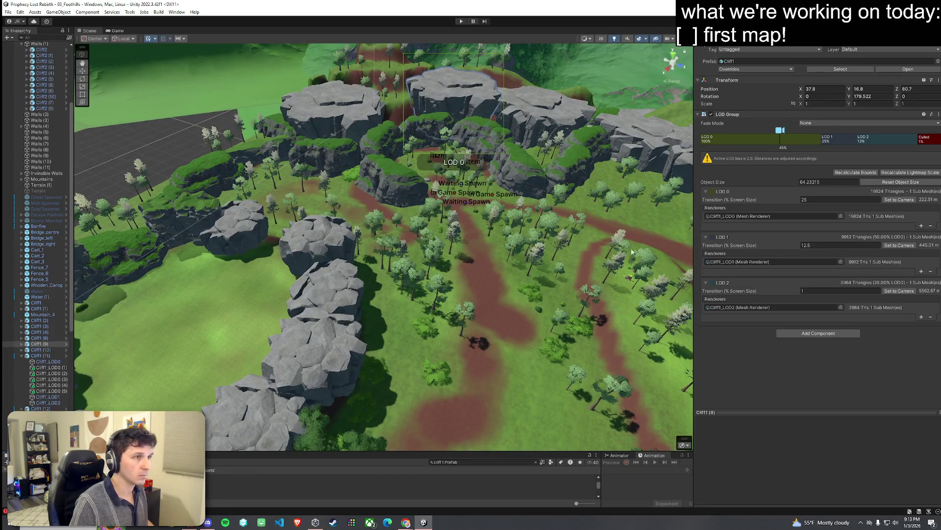
left_click_drag(695, 136, 757, 141)
left_click_drag(847, 149, 855, 150)
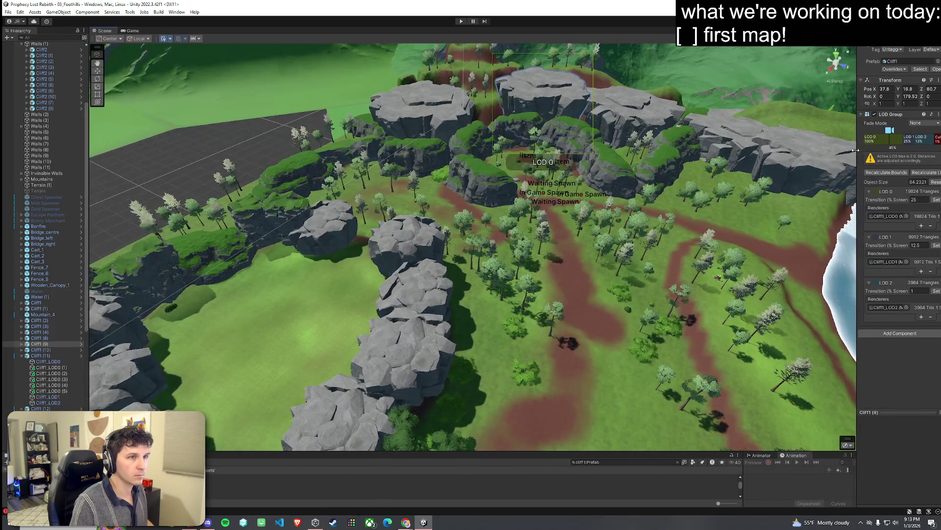
mouse_move(777, 184)
left_mouse_down()
mouse_move(775, 210)
mouse_move(910, 221)
left_mouse_up()
left_click_drag(449, 161, 463, 162)
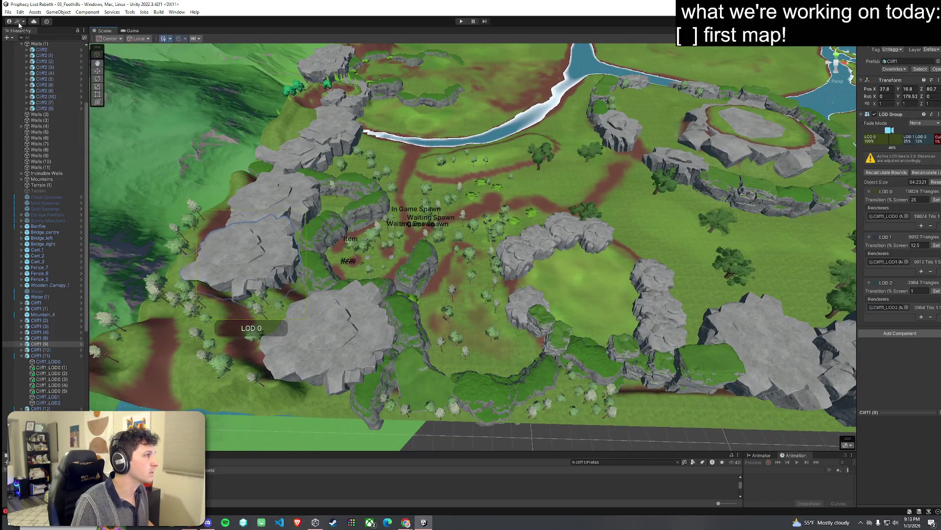
left_click(18, 23)
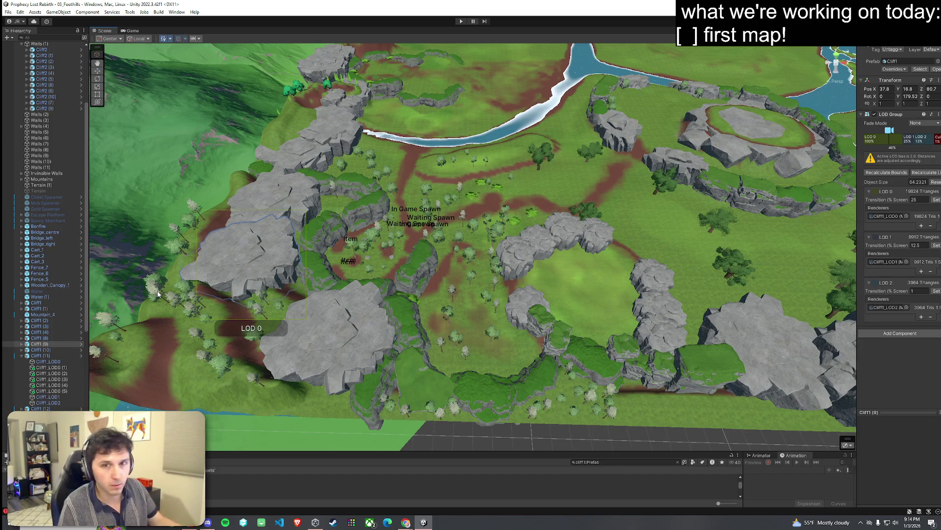
mouse_move(157, 294)
left_mouse_down()
mouse_move(491, 365)
mouse_move(459, 306)
mouse_move(452, 314)
left_mouse_up()
left_click(169, 38)
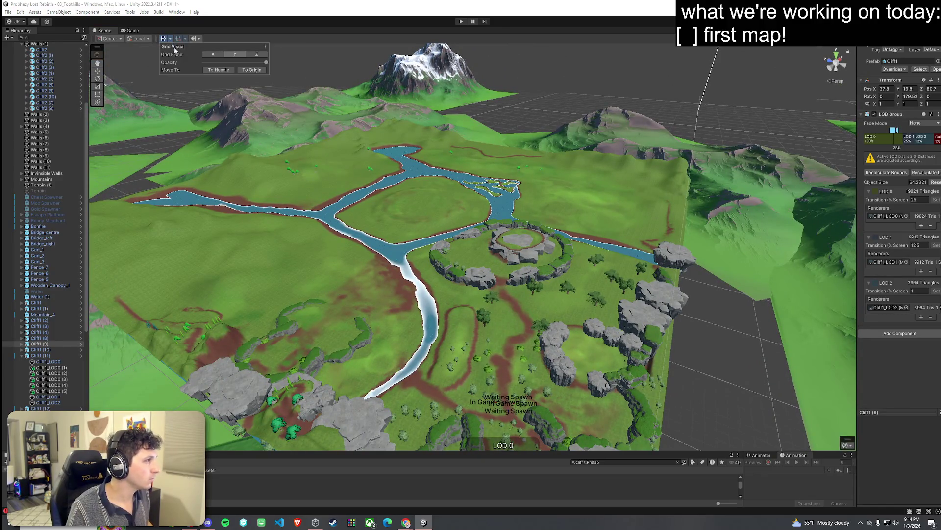
mouse_move(338, 147)
left_mouse_down()
mouse_move(398, 242)
mouse_move(546, 254)
mouse_move(524, 307)
left_mouse_up()
left_click_drag(363, 384, 356, 377)
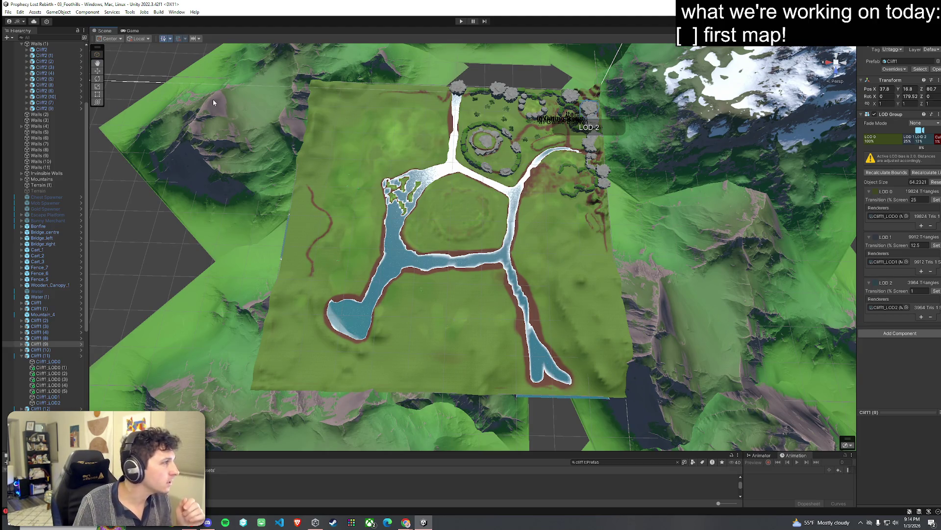
left_click(171, 39)
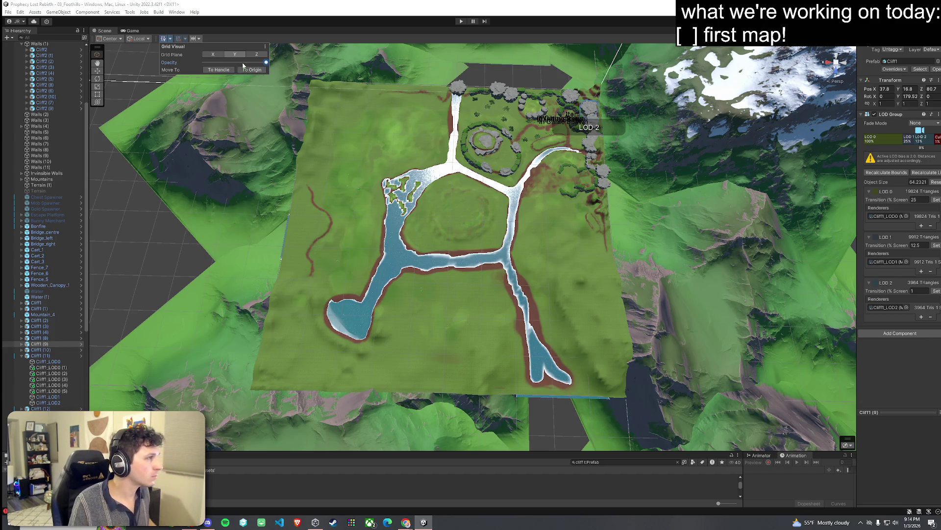
scroll(332, 182, "up", 5)
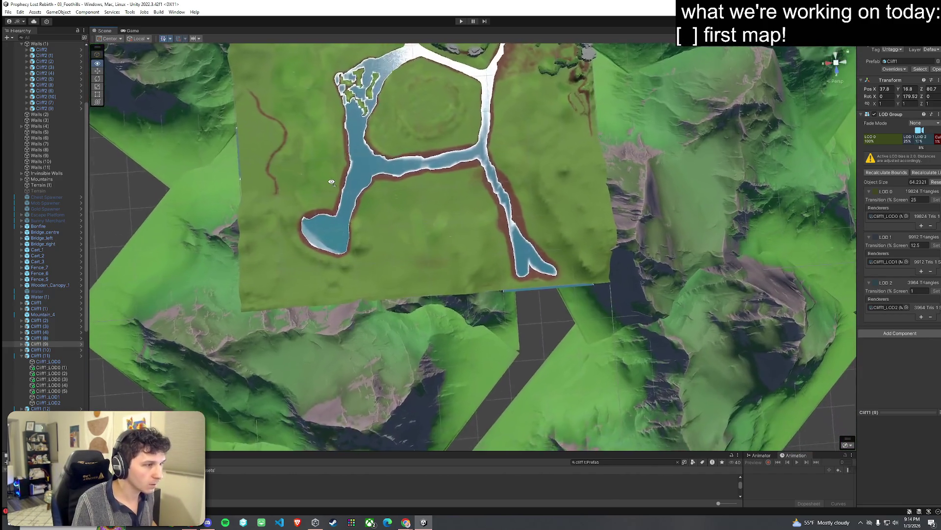
left_click_drag(332, 181, 563, 279)
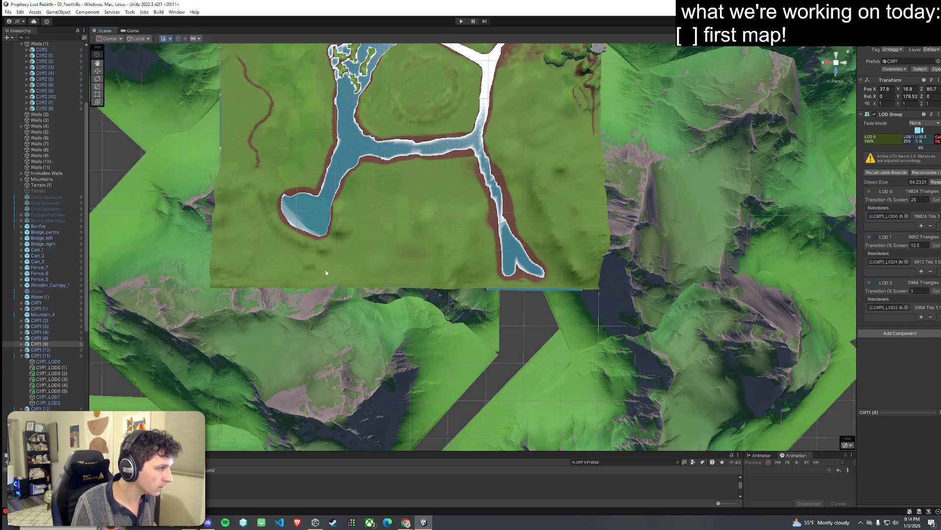
mouse_move(249, 279)
left_mouse_down()
mouse_move(262, 272)
mouse_move(268, 243)
left_mouse_up()
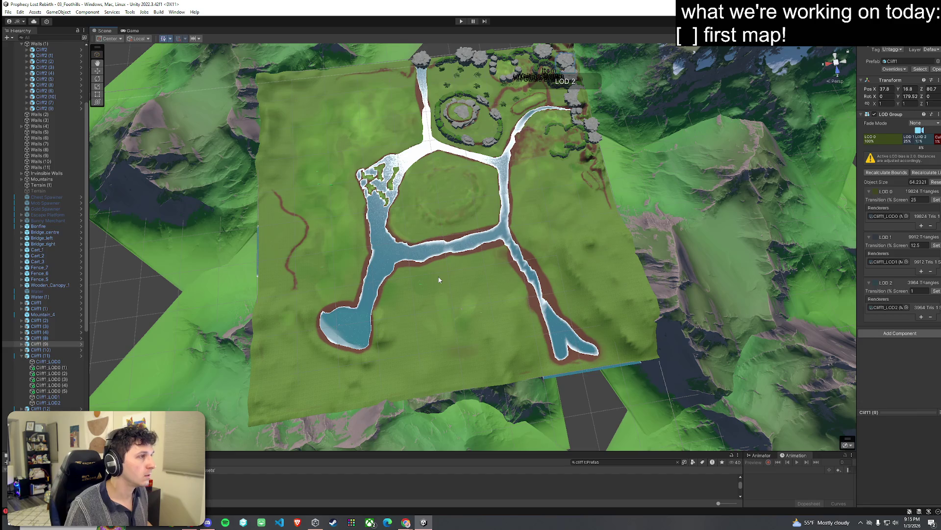
mouse_move(438, 274)
left_mouse_down()
mouse_move(421, 259)
mouse_move(426, 219)
mouse_move(350, 205)
mouse_move(386, 263)
mouse_move(340, 184)
left_mouse_up()
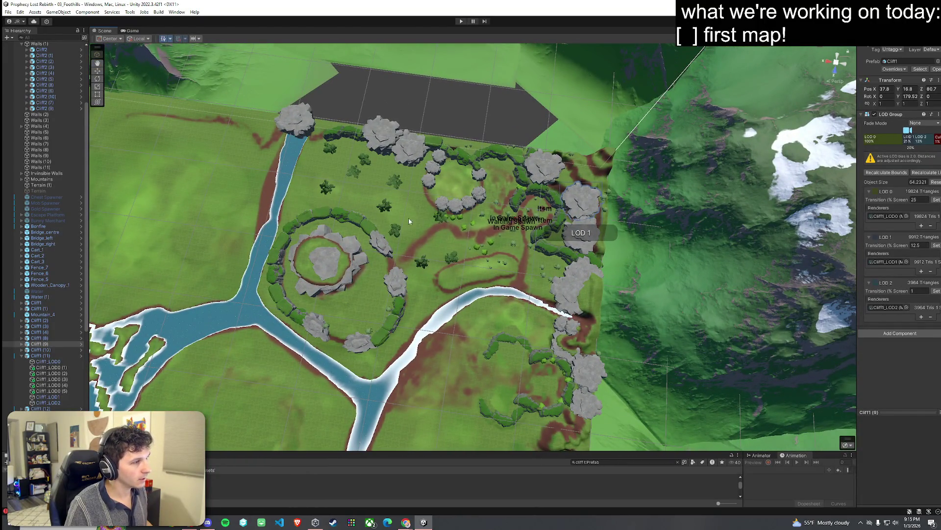
mouse_move(492, 240)
left_mouse_down()
mouse_move(322, 197)
mouse_move(418, 203)
mouse_move(415, 170)
mouse_move(246, 136)
mouse_move(131, 159)
mouse_move(194, 113)
mouse_move(144, 142)
mouse_move(235, 142)
mouse_move(163, 126)
mouse_move(300, 160)
mouse_move(362, 152)
mouse_move(216, 132)
mouse_move(233, 167)
left_mouse_up()
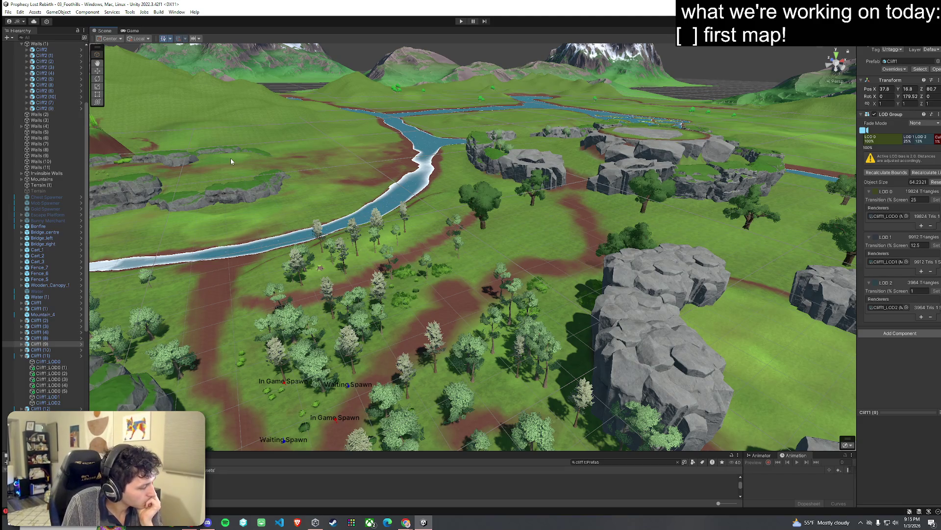
mouse_move(230, 158)
left_mouse_down()
mouse_move(811, 130)
mouse_move(653, 64)
mouse_move(626, 109)
mouse_move(628, 134)
mouse_move(603, 129)
left_mouse_up()
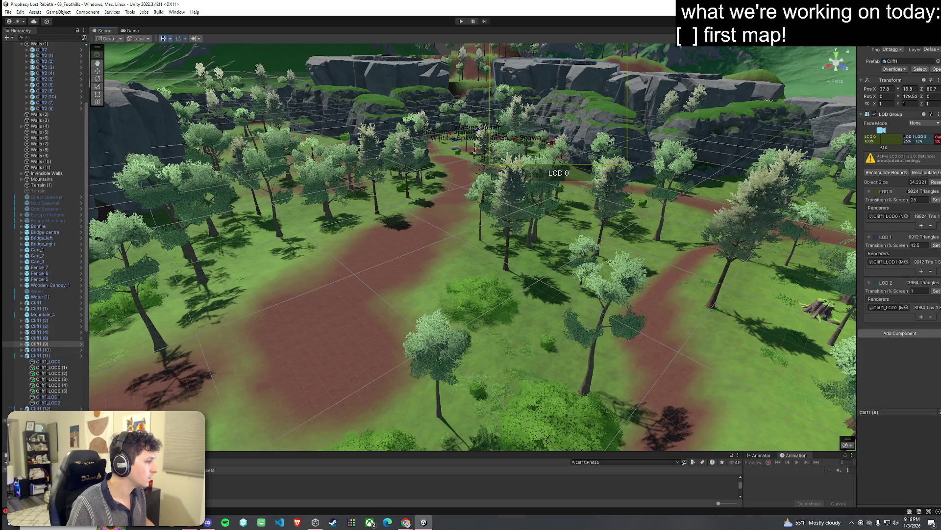
Collapse the Hierarchy and re-expand the 03_Foothills scene objects
key("ctrl+shift+c")
key("ctrl+5")
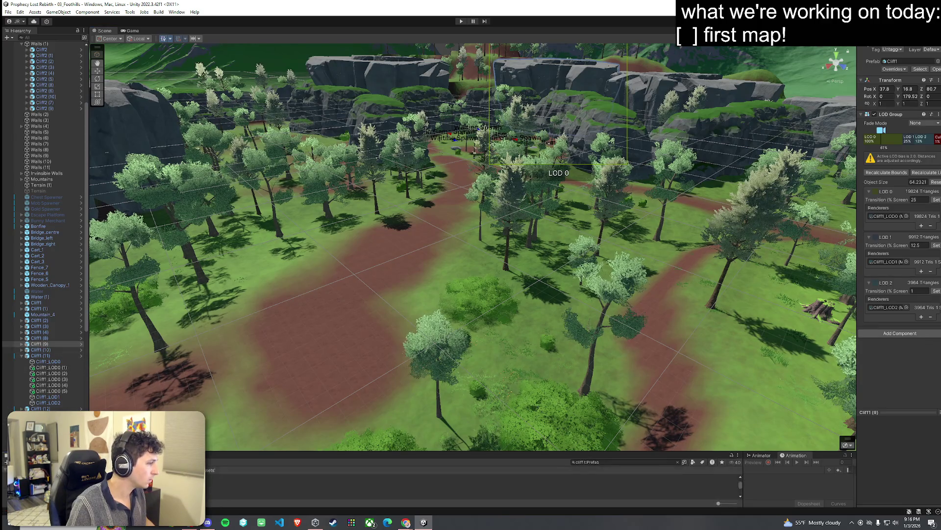
scroll(76, 47, "up", 5)
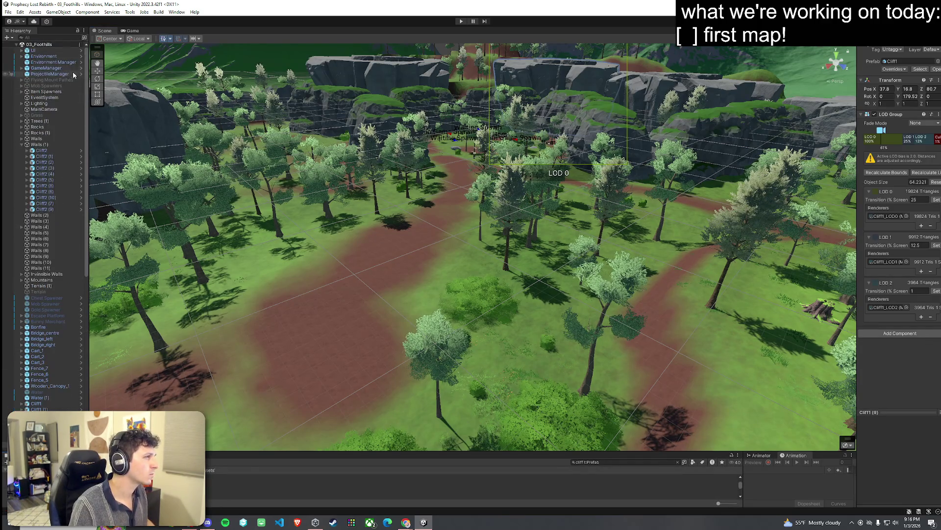
left_click(84, 30)
left_click(105, 39)
left_click(84, 30)
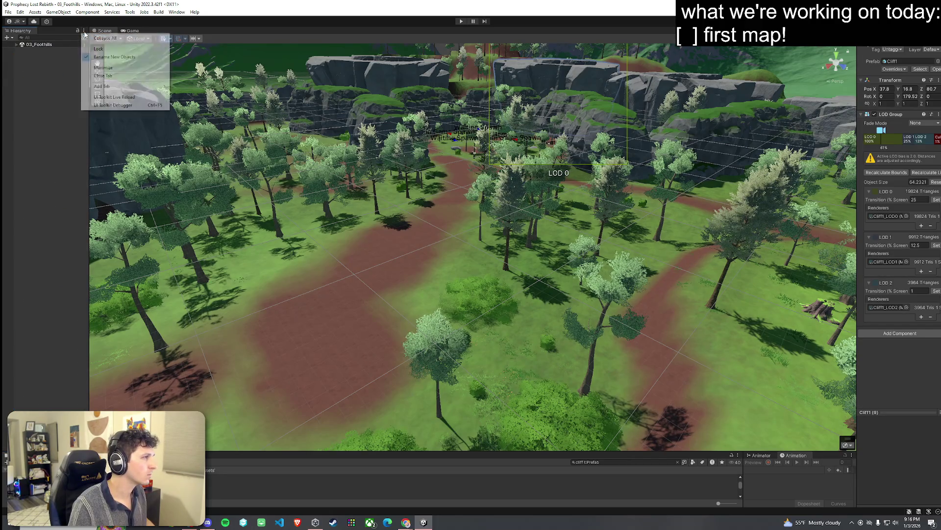
left_click(17, 44)
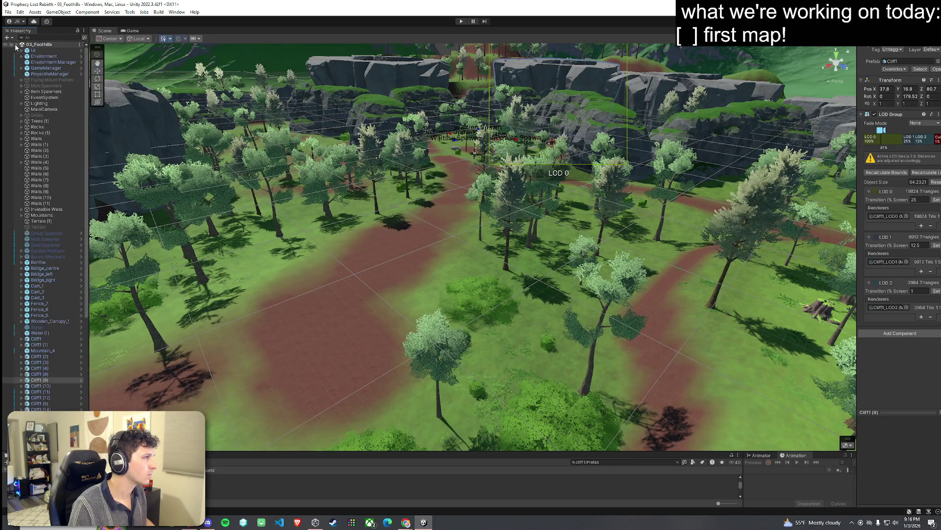
left_click(7, 11)
left_click(65, 191)
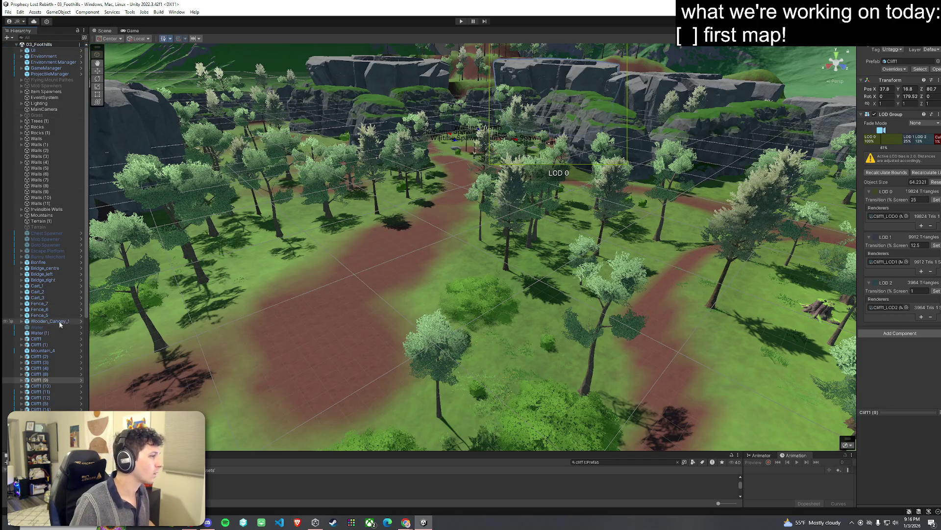
Focus on Cart_1 and select the prop cluster from Cart_1 through the bonfire and bridges
double_click(44, 286)
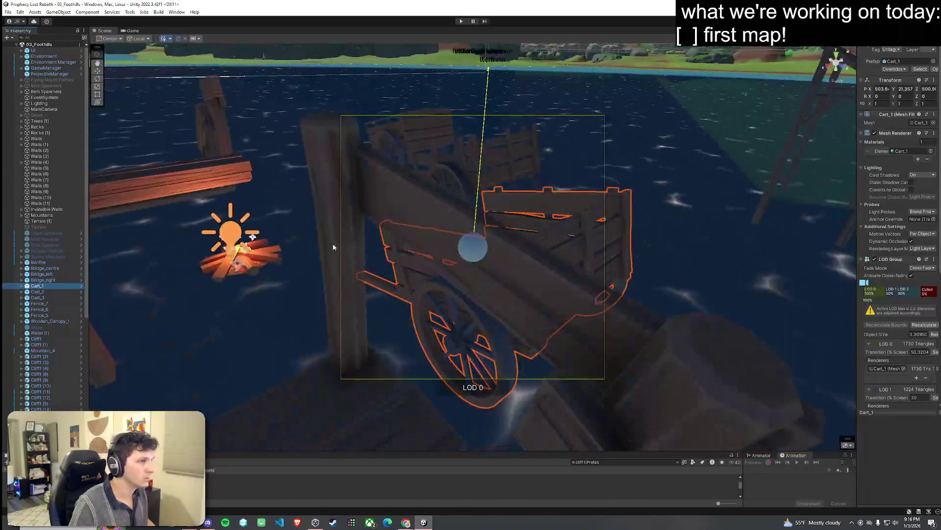
mouse_move(573, 245)
left_mouse_down()
mouse_move(725, 233)
mouse_move(677, 240)
left_mouse_up()
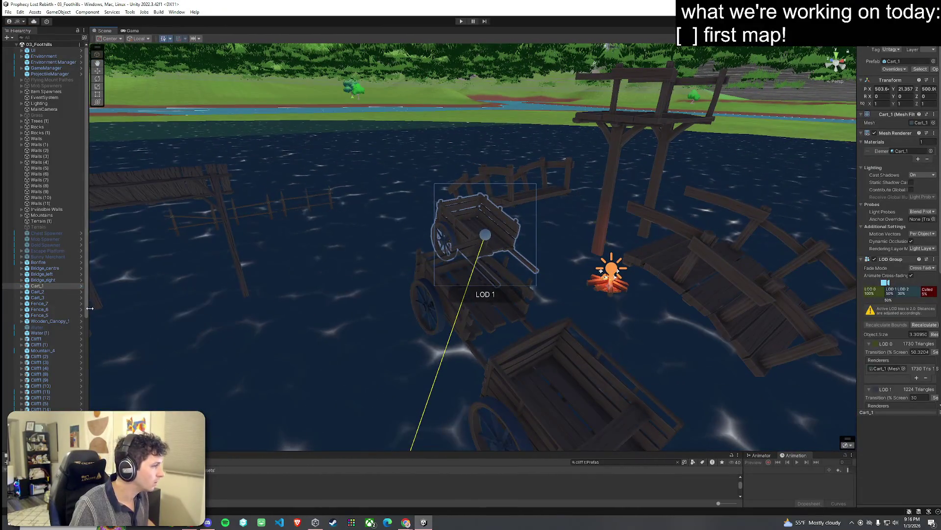
left_click(59, 321, "shift")
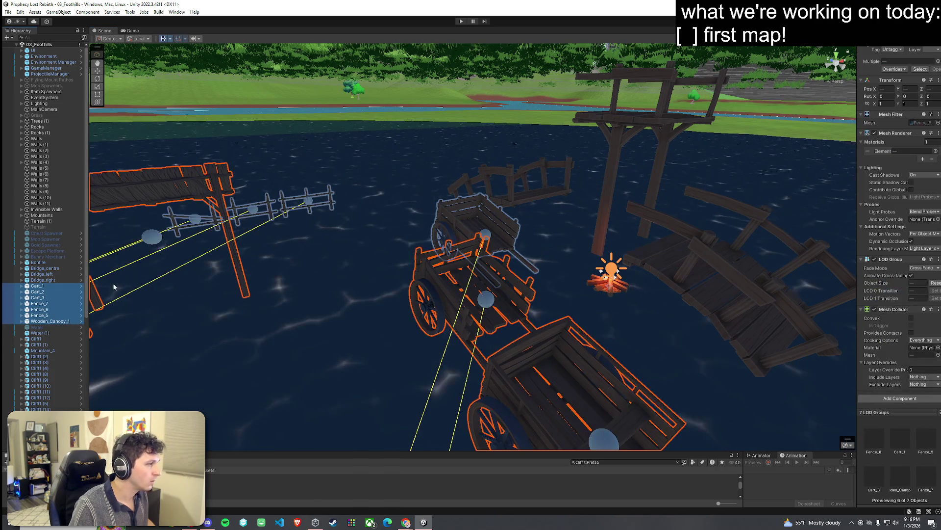
left_click(39, 263, "shift")
mouse_move(167, 267)
left_mouse_down()
mouse_move(276, 279)
mouse_move(405, 239)
left_mouse_up()
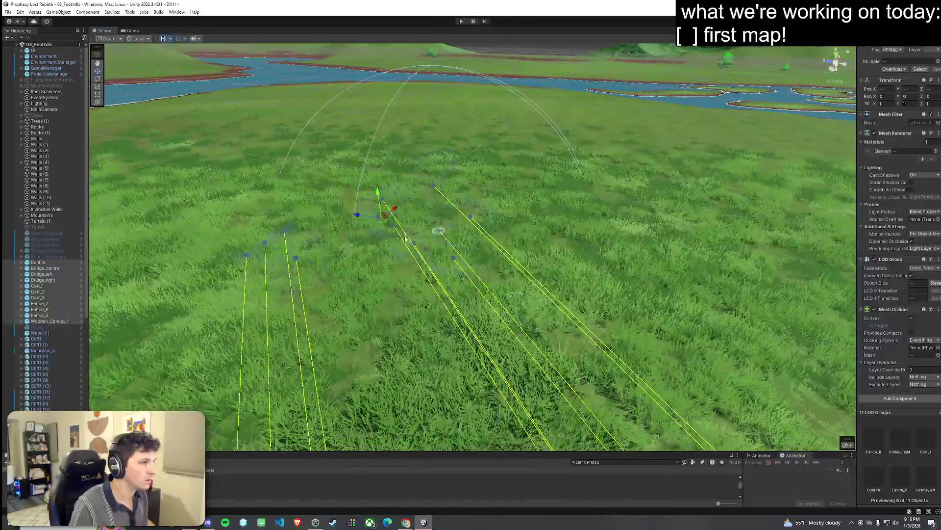
mouse_move(389, 200)
left_mouse_down()
mouse_move(376, 107)
mouse_move(416, 91)
left_mouse_up()
scroll(417, 92, "down", 10)
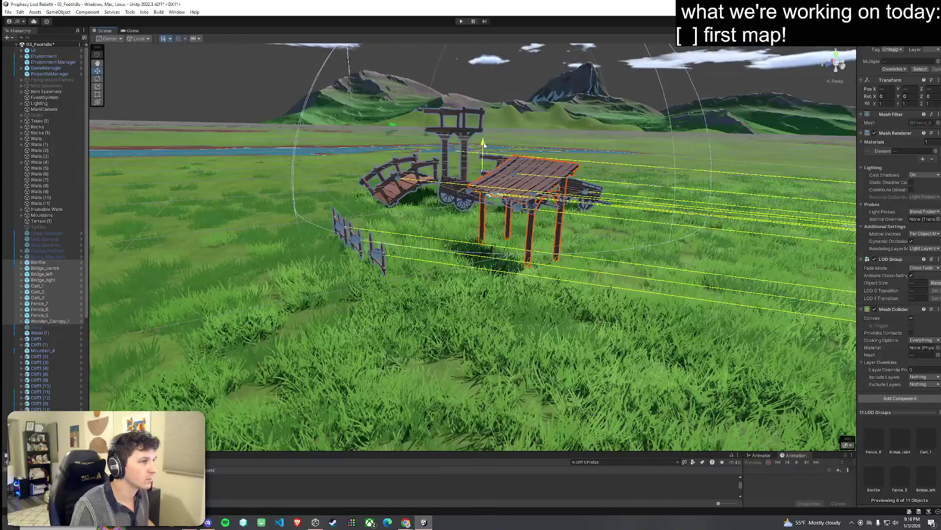
mouse_move(483, 146)
left_mouse_down()
mouse_move(688, 156)
mouse_move(763, 170)
mouse_move(726, 173)
left_mouse_up()
Narrow the selection to Bridge_left, Bridge_centre and Bridge_right
left_click(578, 252)
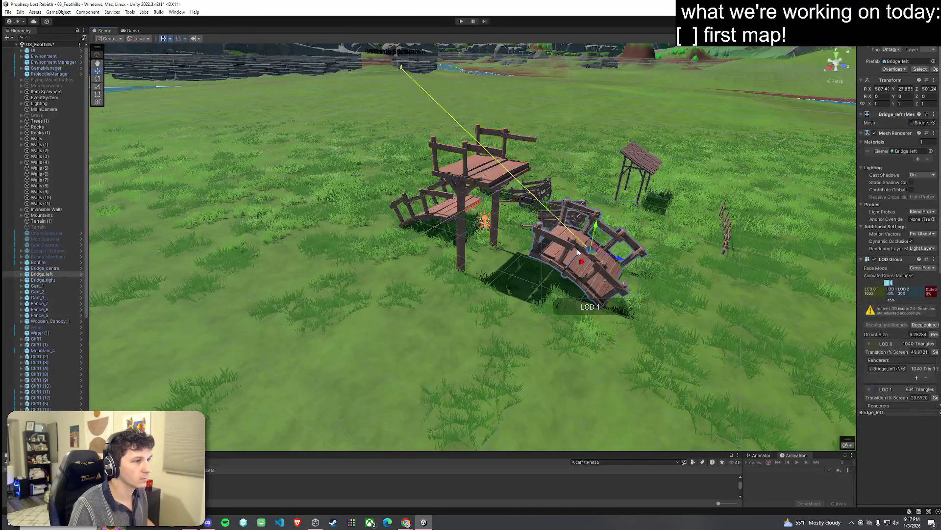
left_click(500, 186, "shift")
left_click_drag(500, 186, 621, 224)
scroll(622, 224, "down", 5)
left_click(494, 200, "shift")
mouse_move(494, 200)
left_mouse_down()
mouse_move(441, 211)
mouse_move(470, 216)
left_mouse_up()
scroll(432, 221, "up", 5)
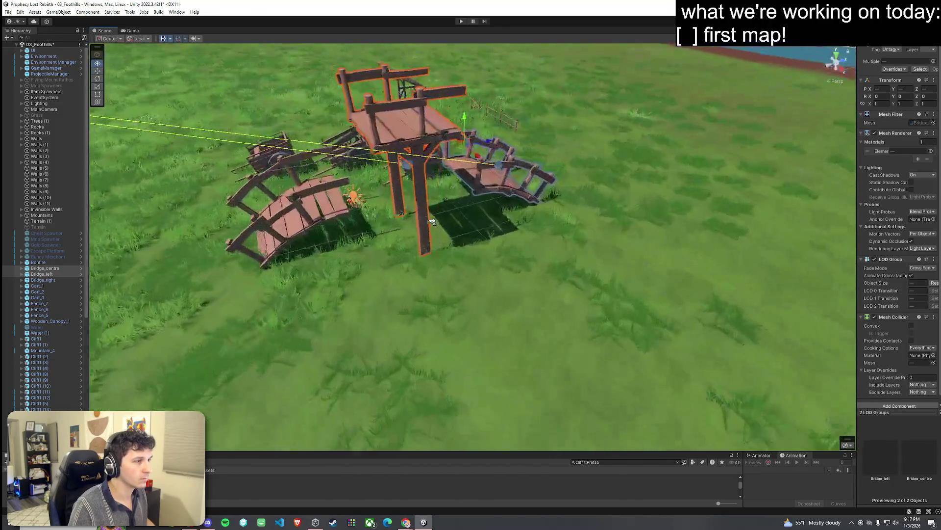
left_click(489, 217)
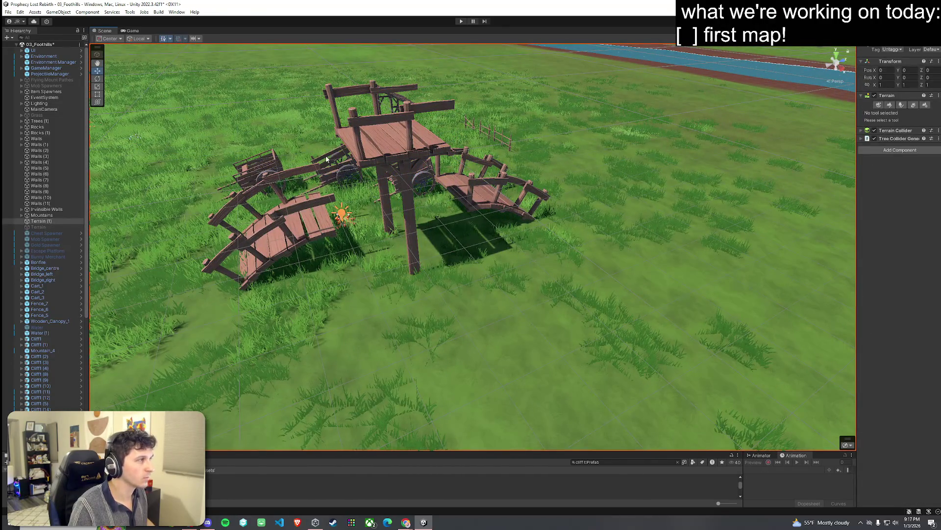
left_click(169, 40)
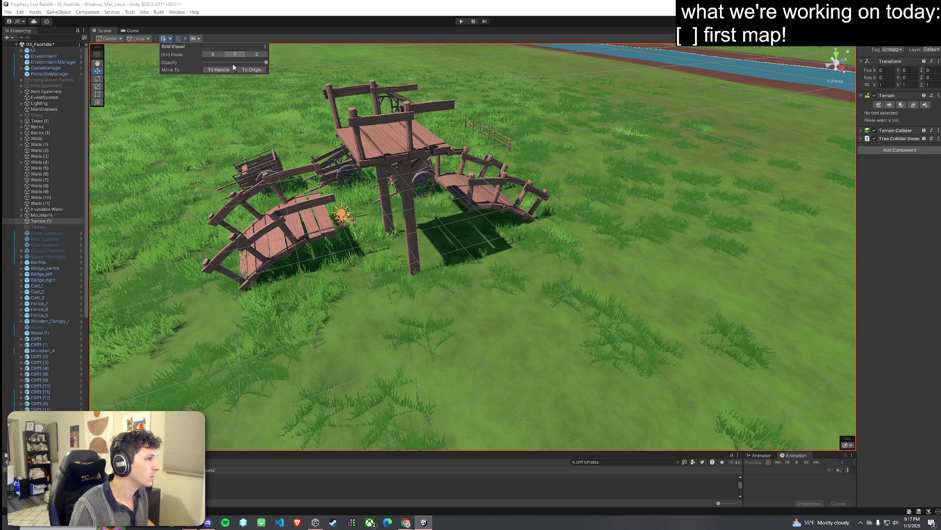
left_click(482, 200)
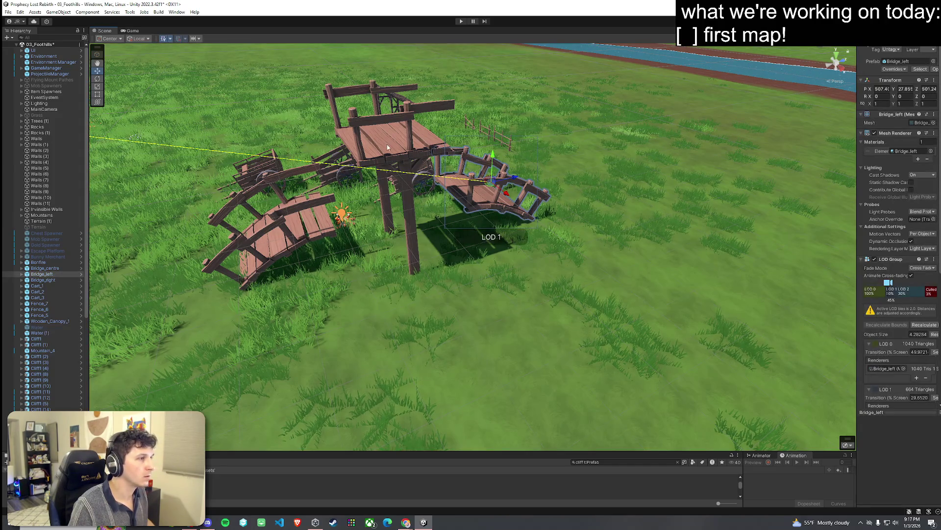
scroll(387, 147, "down", 3)
left_click(273, 221, "shift")
Move the three bridges so they sit over the river
left_click_drag(273, 221, 334, 233)
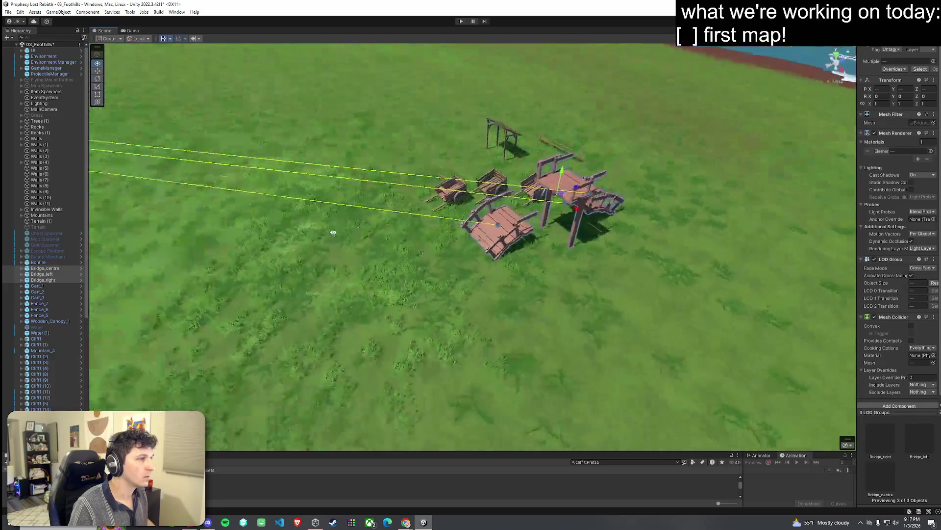
scroll(263, 223, "down", 5)
left_click_drag(260, 222, 325, 237)
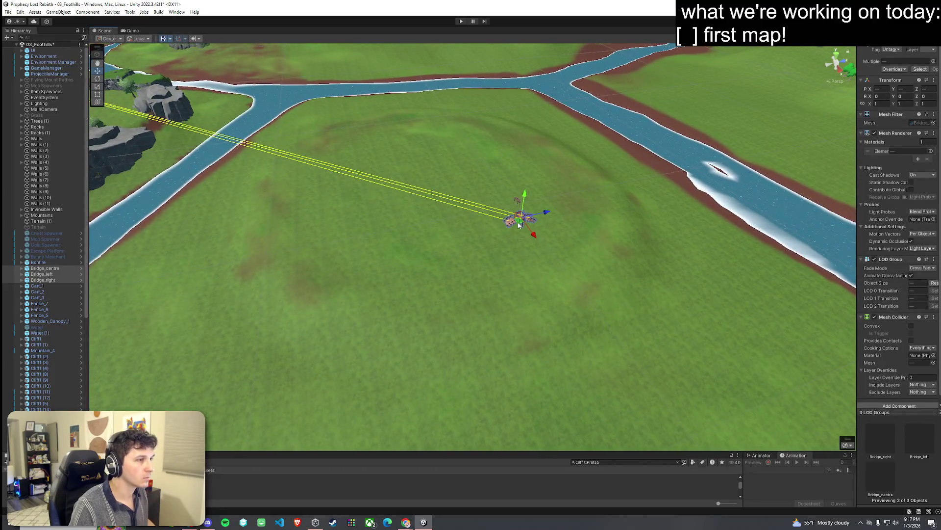
scroll(519, 225, "down", 3)
mouse_move(213, 146)
left_mouse_down()
mouse_move(184, 139)
mouse_move(238, 116)
mouse_move(353, 148)
left_mouse_up()
scroll(184, 139, "up", 5)
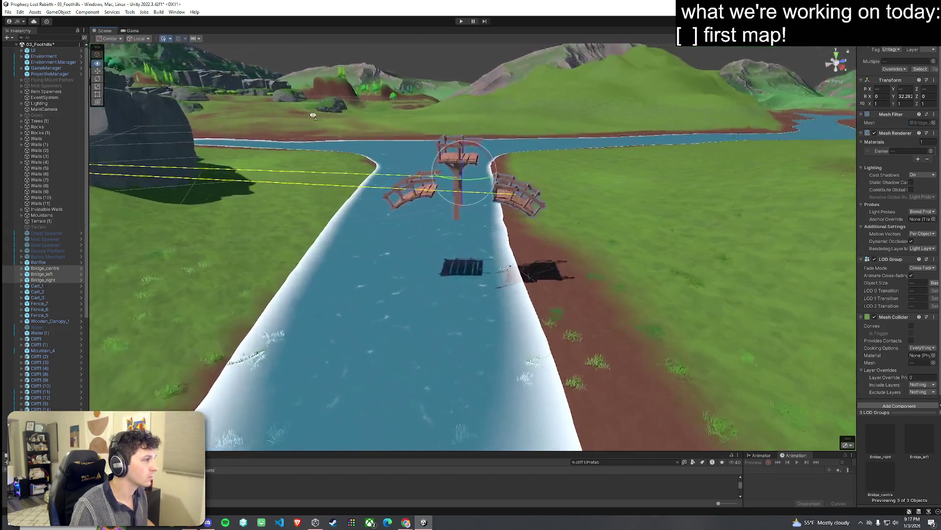
scroll(387, 154, "down", 10)
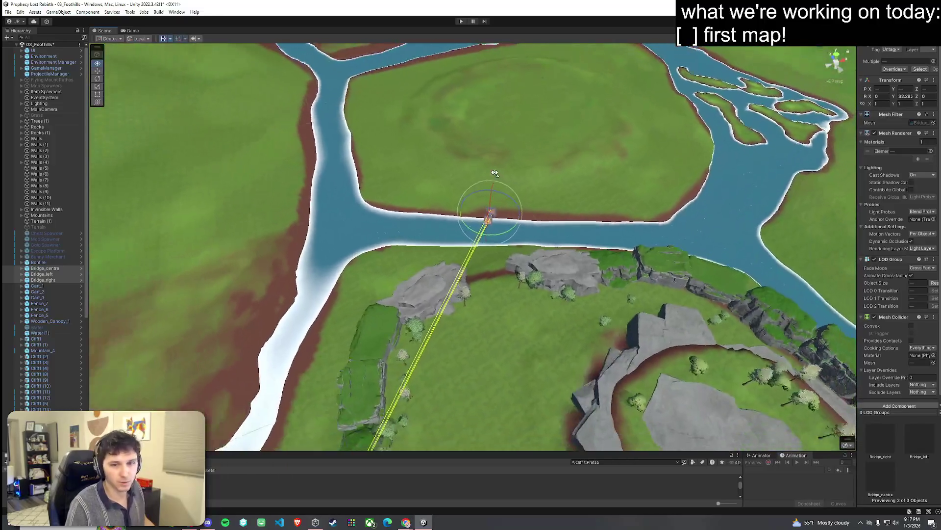
Save the scene and select the terrain near the forest paths
mouse_move(494, 172)
left_mouse_down()
mouse_move(576, 215)
mouse_move(564, 230)
left_mouse_up()
left_click(12, 13)
mouse_move(307, 267)
left_mouse_down()
mouse_move(221, 304)
mouse_move(269, 200)
mouse_move(905, 157)
mouse_move(623, 196)
mouse_move(451, 204)
mouse_move(420, 231)
left_mouse_up()
left_click(421, 231)
Open the terrain Paint Texture tool, select the GrassMud layer, and widen the settings panel
left_click(891, 106)
left_click(892, 129)
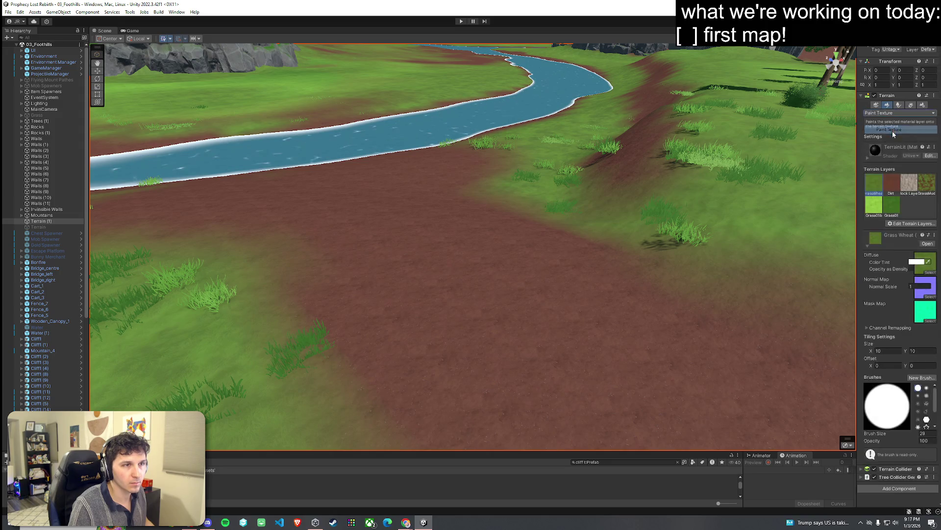
left_click(927, 187)
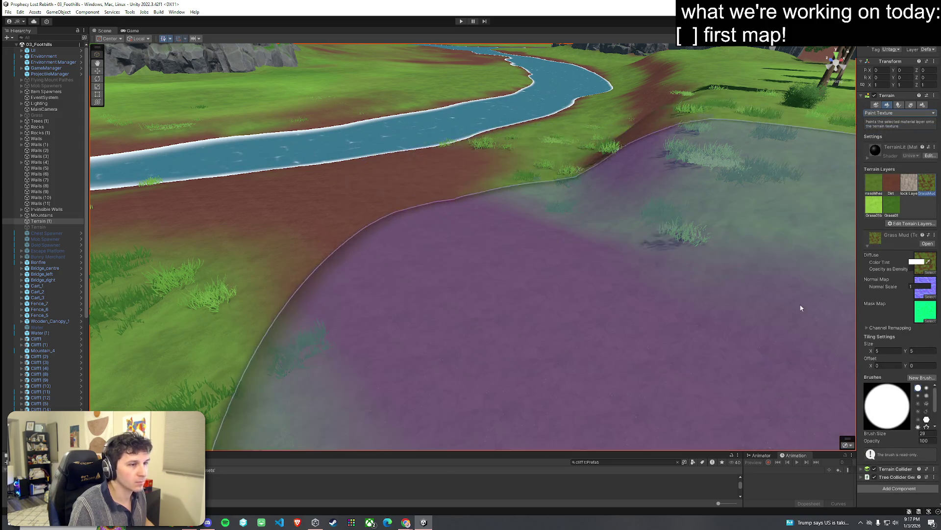
left_click_drag(856, 268, 779, 271)
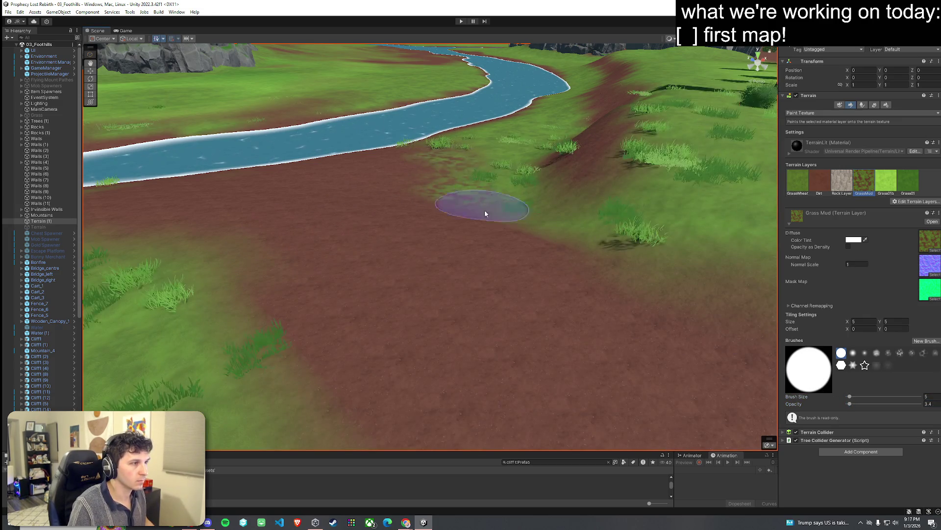
scroll(456, 211, "down", 3)
Orbit along the river bank to review the blended grass and dirt, then select GrassWheat
mouse_move(378, 302)
left_mouse_down()
mouse_move(599, 328)
mouse_move(436, 278)
left_mouse_up()
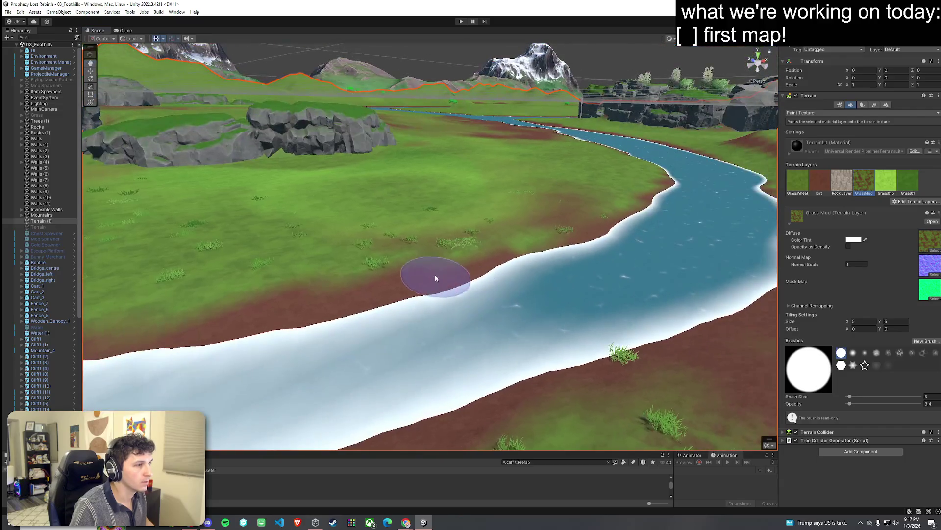
left_click_drag(587, 230, 440, 245)
mouse_move(543, 243)
left_mouse_down()
mouse_move(452, 266)
mouse_move(367, 221)
mouse_move(676, 311)
mouse_move(431, 227)
mouse_move(478, 185)
left_mouse_up()
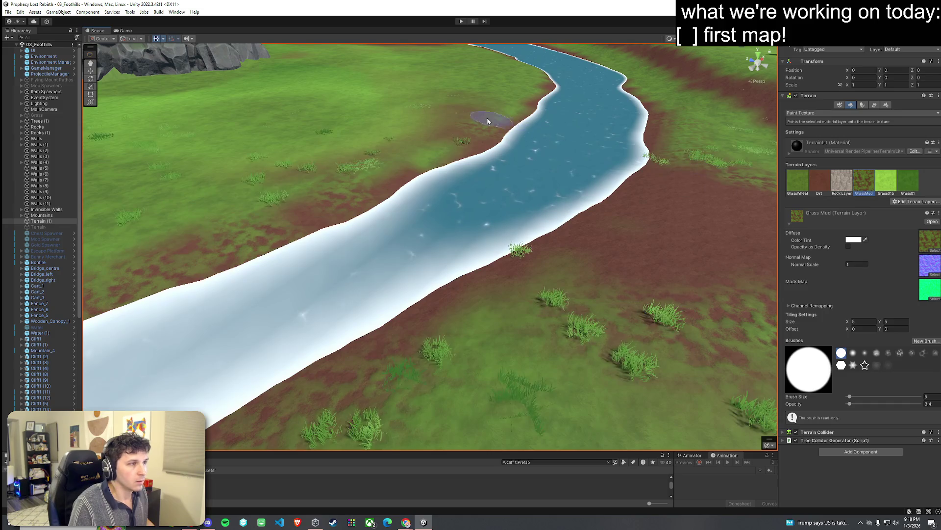
mouse_move(517, 152)
left_mouse_down()
mouse_move(525, 216)
mouse_move(546, 201)
mouse_move(474, 208)
mouse_move(374, 141)
mouse_move(579, 203)
mouse_move(708, 202)
mouse_move(691, 211)
mouse_move(525, 224)
mouse_move(564, 208)
left_mouse_up()
scroll(525, 217, "up", 5)
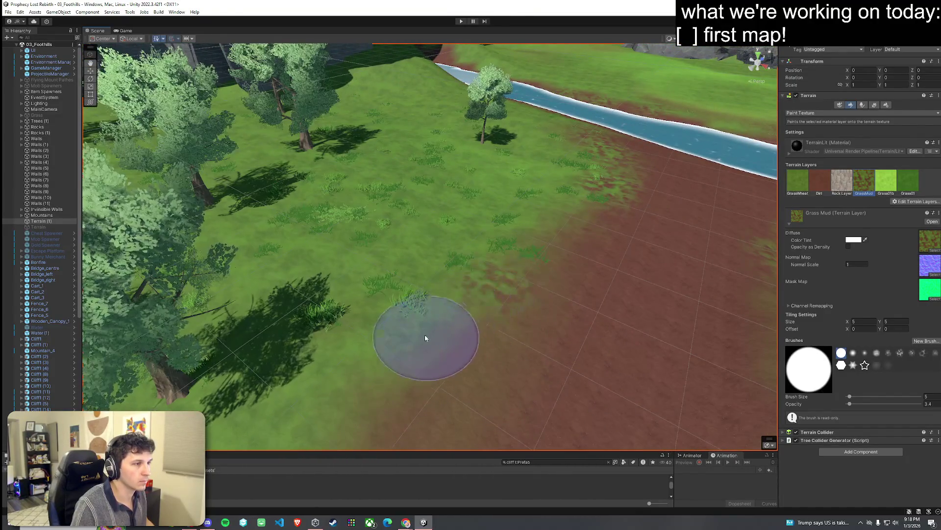
scroll(458, 343, "up", 3)
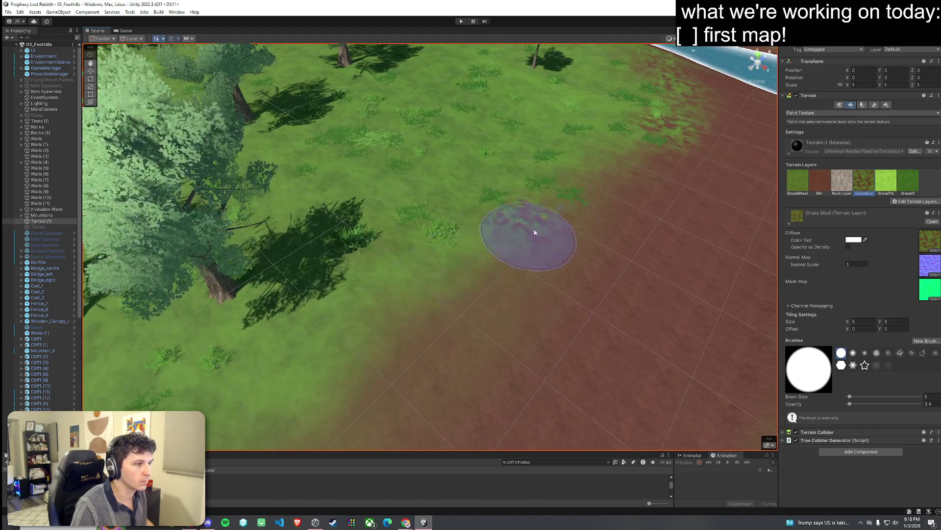
mouse_move(397, 311)
left_mouse_down()
mouse_move(443, 293)
mouse_move(420, 325)
mouse_move(584, 214)
mouse_move(430, 225)
left_mouse_up()
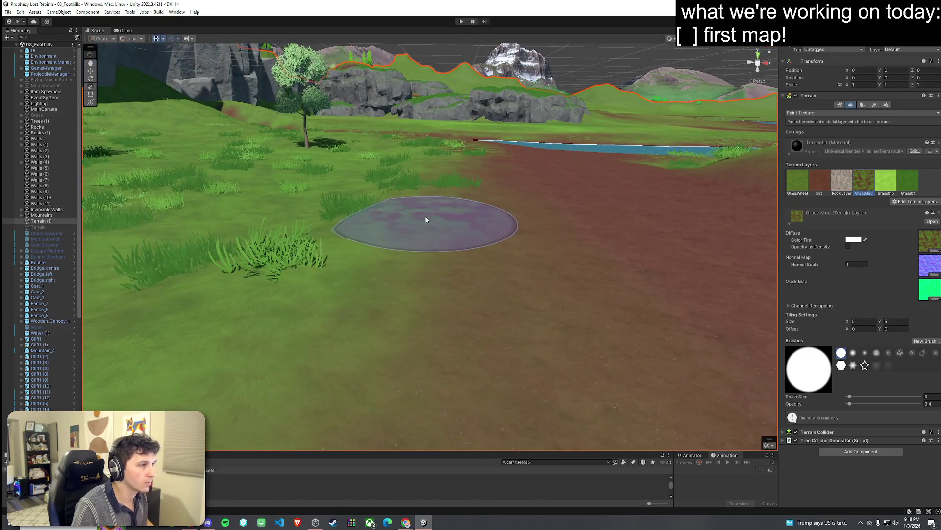
left_click(798, 182)
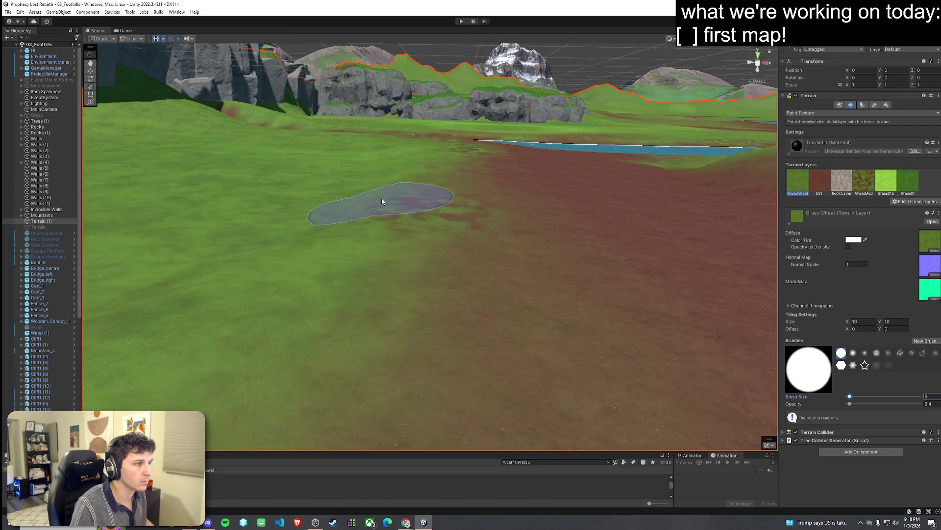
Raise the Scene camera and pull back to a wide overview of the map
mouse_move(388, 210)
left_mouse_down()
mouse_move(386, 198)
mouse_move(437, 189)
mouse_move(624, 214)
mouse_move(607, 193)
mouse_move(659, 172)
mouse_move(347, 206)
mouse_move(485, 252)
mouse_move(291, 113)
left_mouse_up()
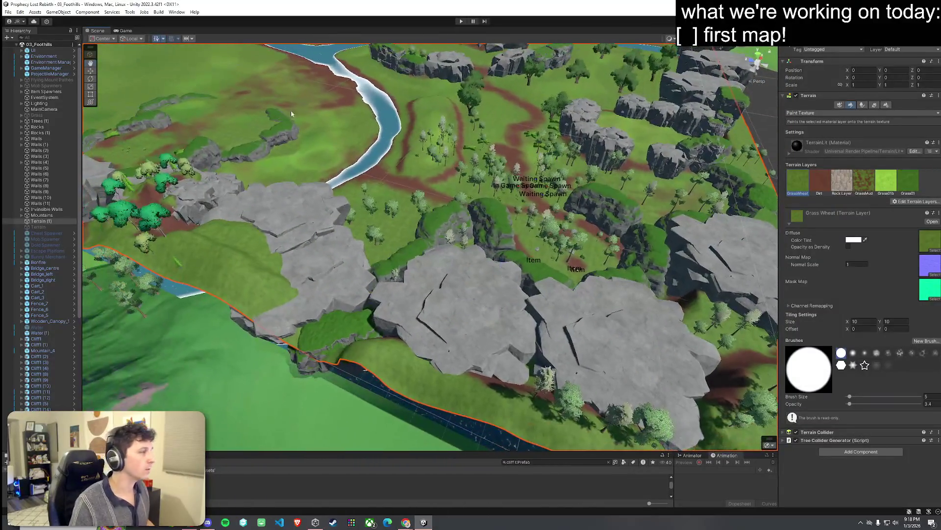
left_click(14, 12)
key("Escape")
mouse_move(491, 147)
left_mouse_down()
mouse_move(531, 129)
mouse_move(355, 181)
mouse_move(504, 211)
mouse_move(376, 214)
mouse_move(283, 163)
mouse_move(371, 278)
mouse_move(164, 154)
mouse_move(30, 147)
mouse_move(937, 152)
mouse_move(905, 125)
mouse_move(856, 186)
mouse_move(920, 214)
mouse_move(872, 219)
mouse_move(71, 178)
mouse_move(178, 174)
mouse_move(6, 176)
left_mouse_up()
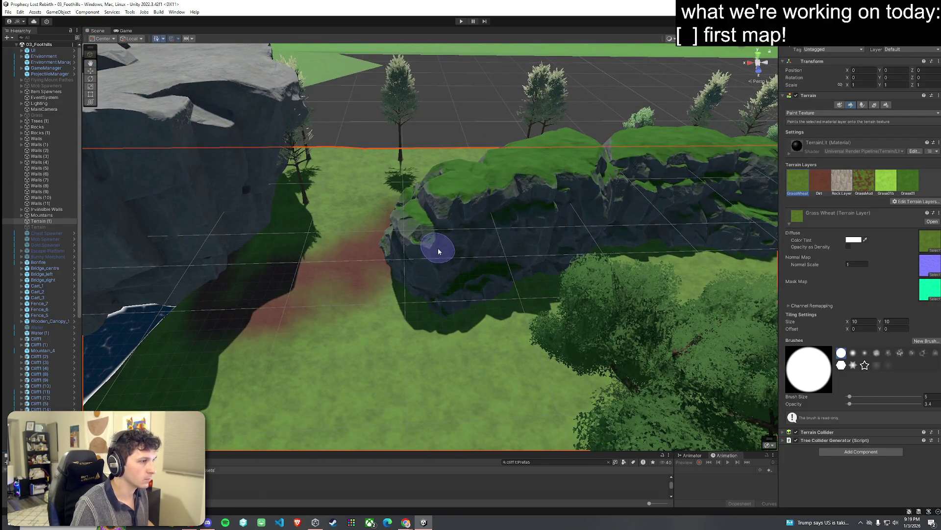
Drag the Cliff2 rock left to sit beside the dirt path
left_click(522, 216)
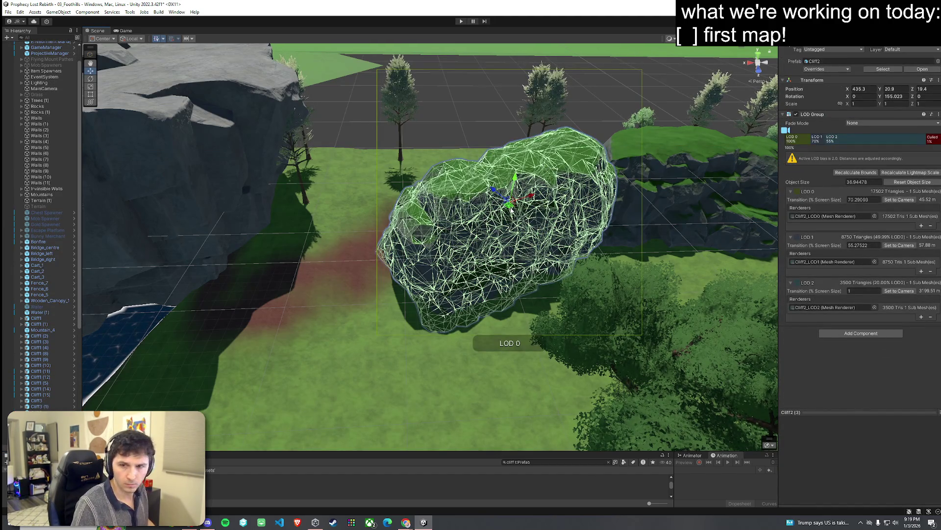
mouse_move(512, 210)
left_mouse_down()
mouse_move(392, 209)
mouse_move(326, 201)
mouse_move(330, 191)
left_mouse_up()
key("e")
key("w")
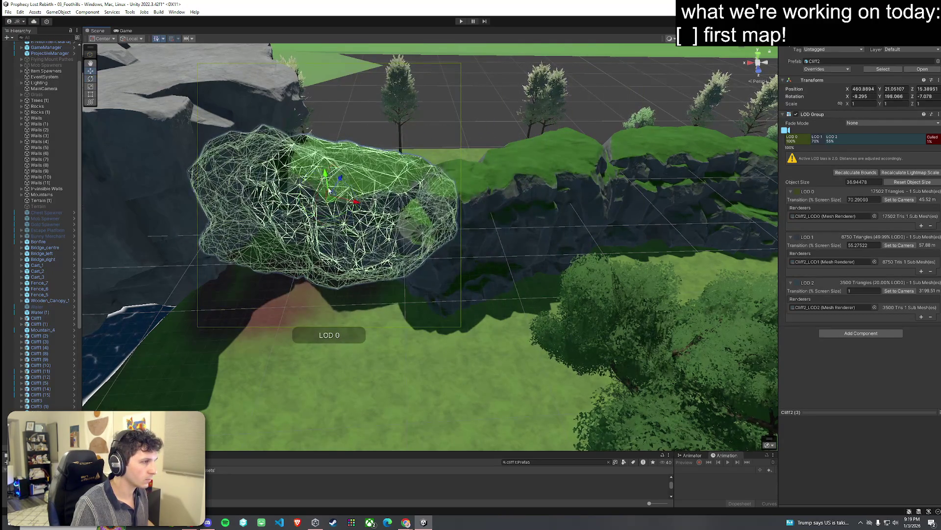
left_click(385, 295)
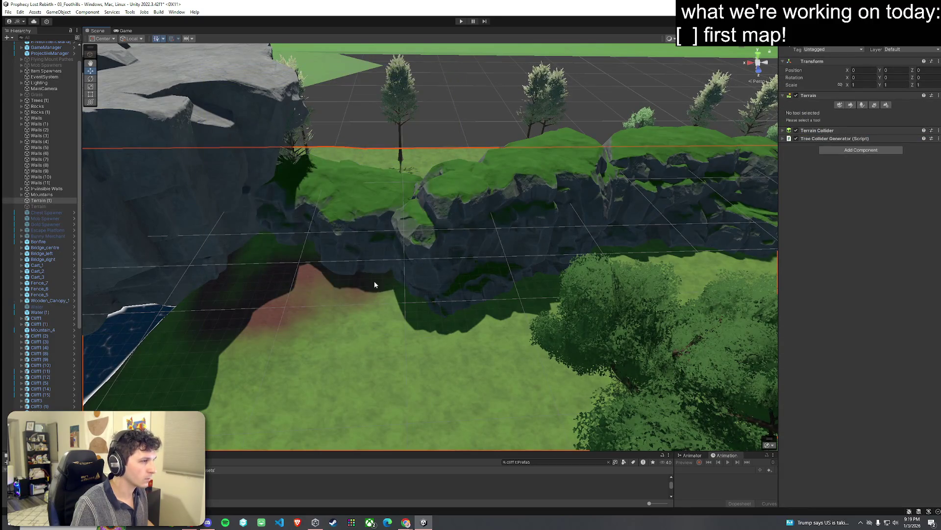
Tilt the Cliff2 rock to lean against the cliff, then deselect it
left_click(341, 232)
key("e")
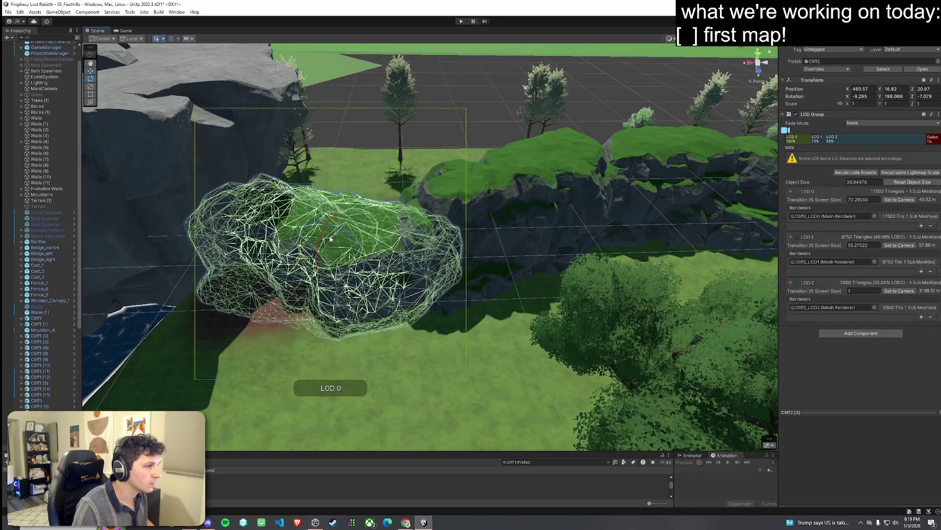
key("e")
left_click_drag(330, 238, 372, 265)
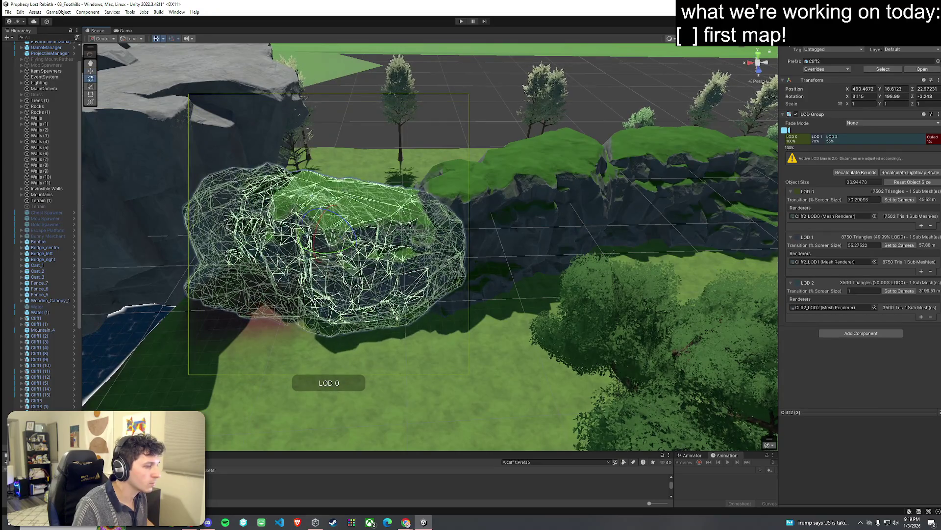
left_click(433, 346)
mouse_move(432, 346)
left_mouse_down()
mouse_move(431, 338)
mouse_move(490, 343)
mouse_move(476, 338)
mouse_move(456, 353)
mouse_move(45, 305)
mouse_move(683, 185)
mouse_move(746, 252)
mouse_move(665, 278)
mouse_move(736, 261)
mouse_move(682, 249)
mouse_move(617, 313)
mouse_move(638, 289)
left_mouse_up()
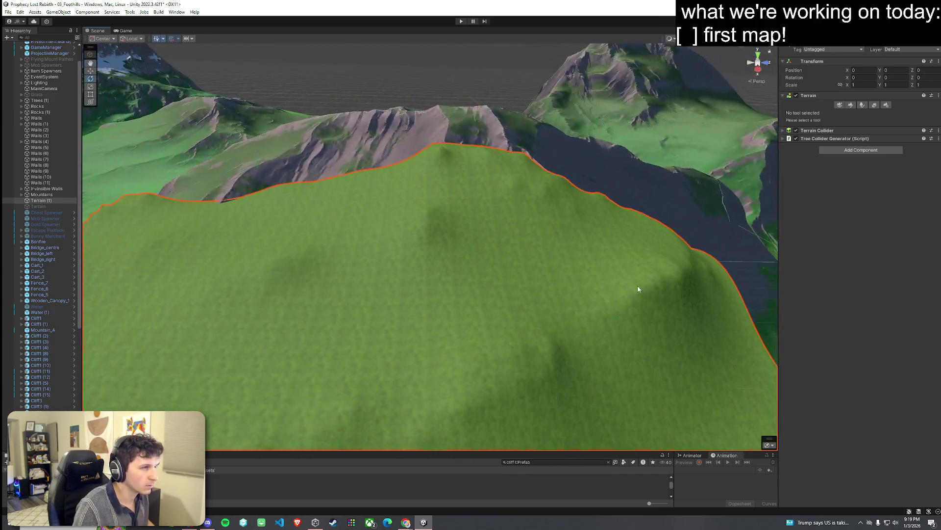
Add layer_stone_jungle as a terrain layer, then undo the stone painting on the hill
left_click(851, 106)
scroll(514, 178, "down", 5)
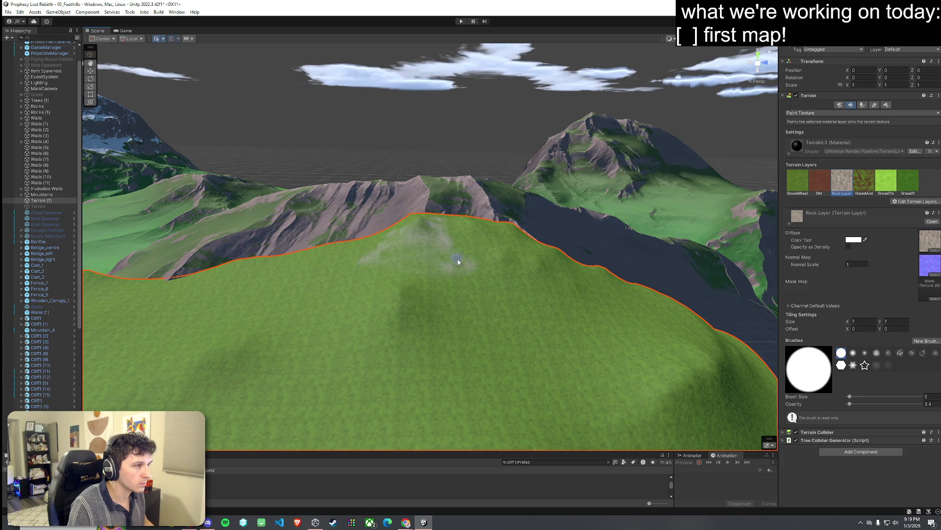
left_click(907, 210)
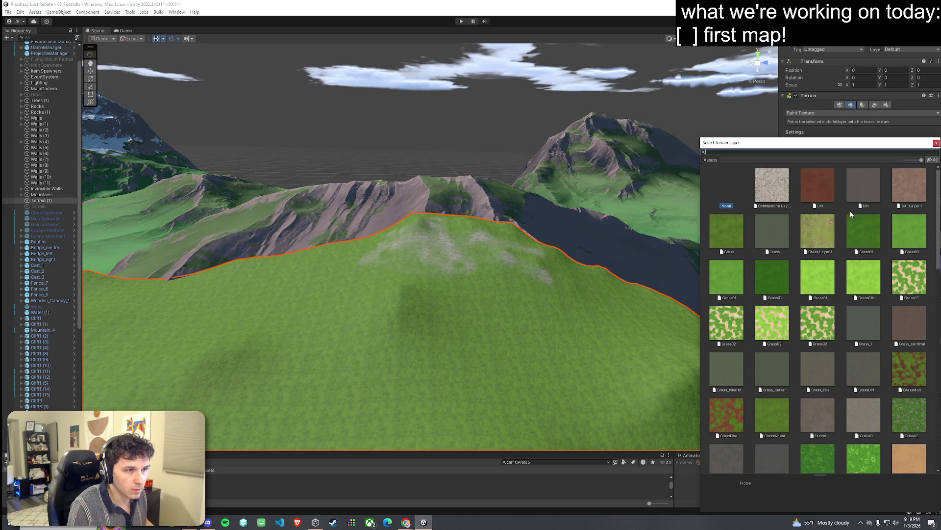
scroll(852, 214, "down", 3)
scroll(763, 283, "down", 2)
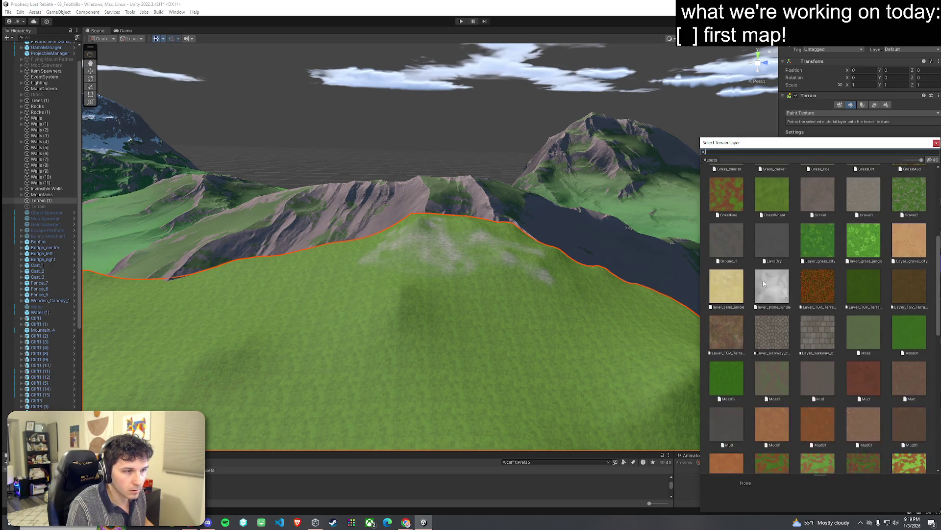
scroll(764, 294, "down", 2)
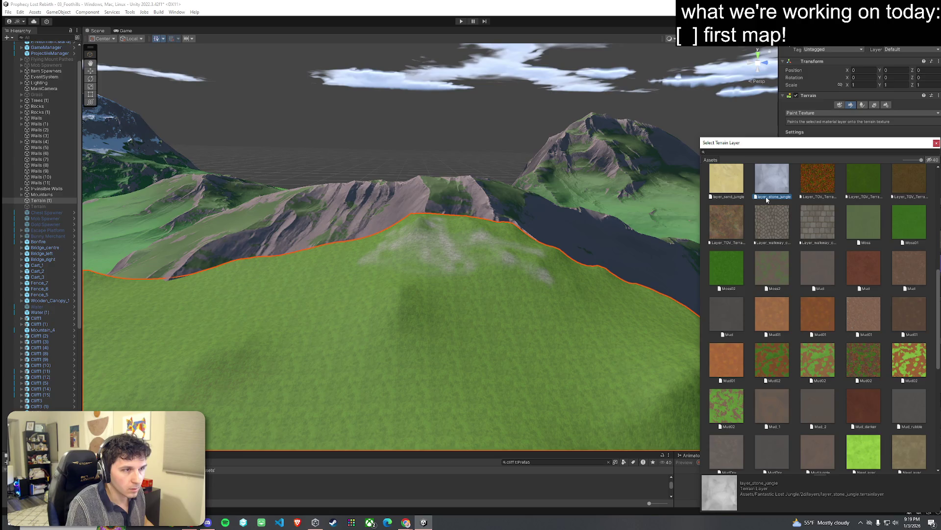
double_click(768, 200)
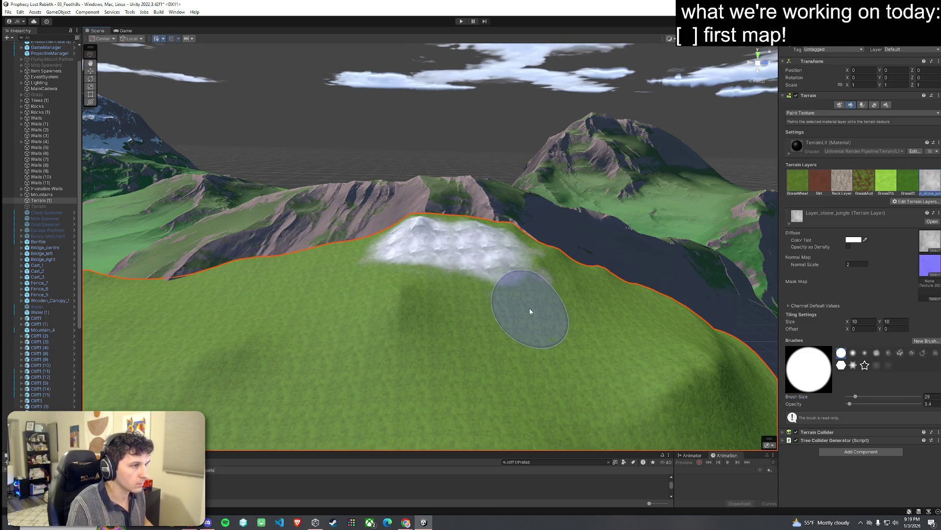
key("ctrl+z")
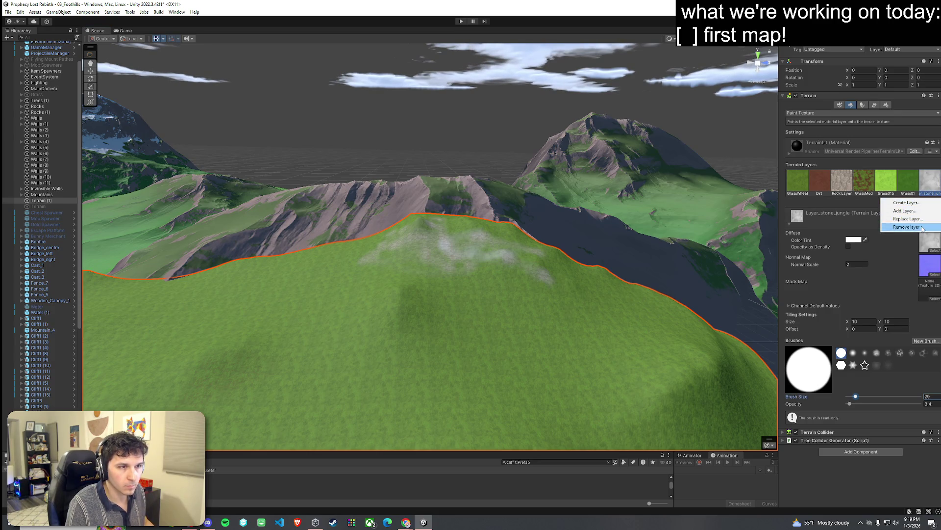
Remove the layer_stone_jungle layer and add NewLayer 4 to the terrain layers
left_click(907, 227)
left_click(916, 210)
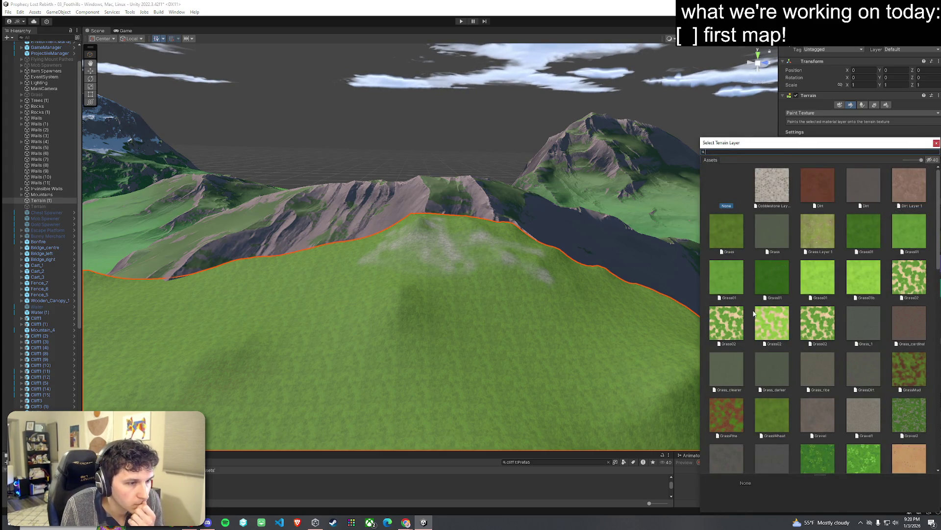
scroll(754, 312, "down", 10)
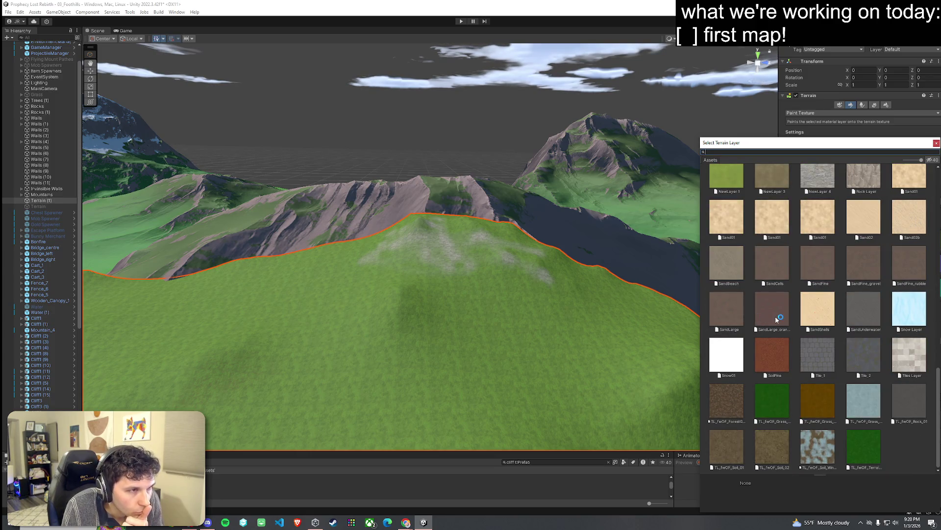
scroll(777, 318, "up", 1)
left_click(823, 230)
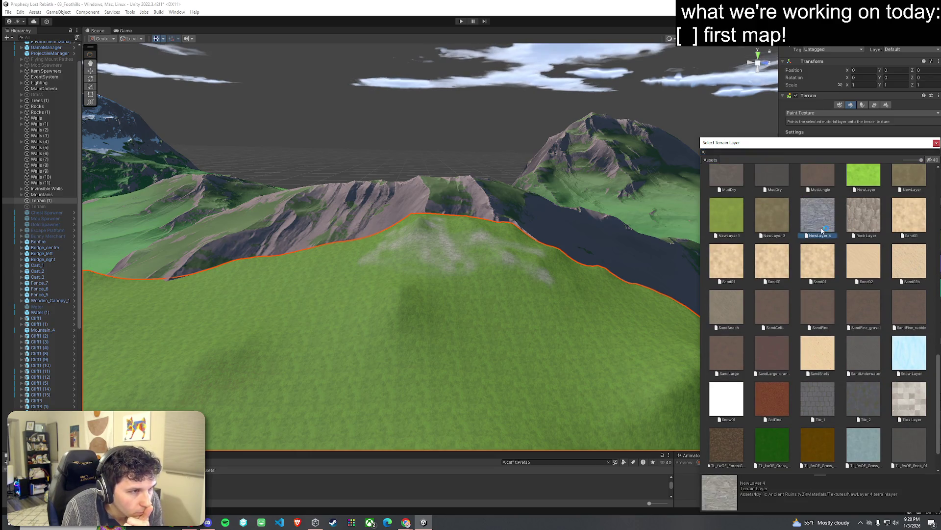
double_click(816, 219)
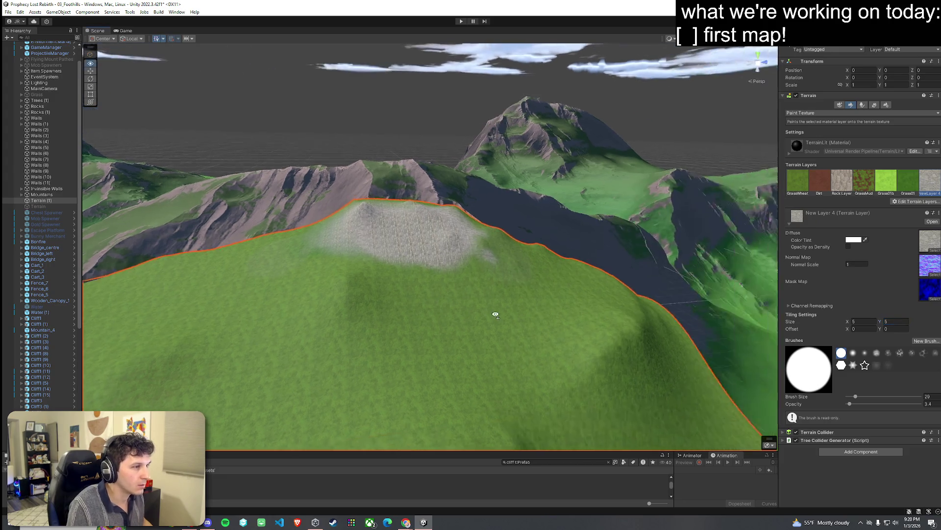
Paint Dirt layer patches over the grey hilltop
scroll(474, 312, "down", 5)
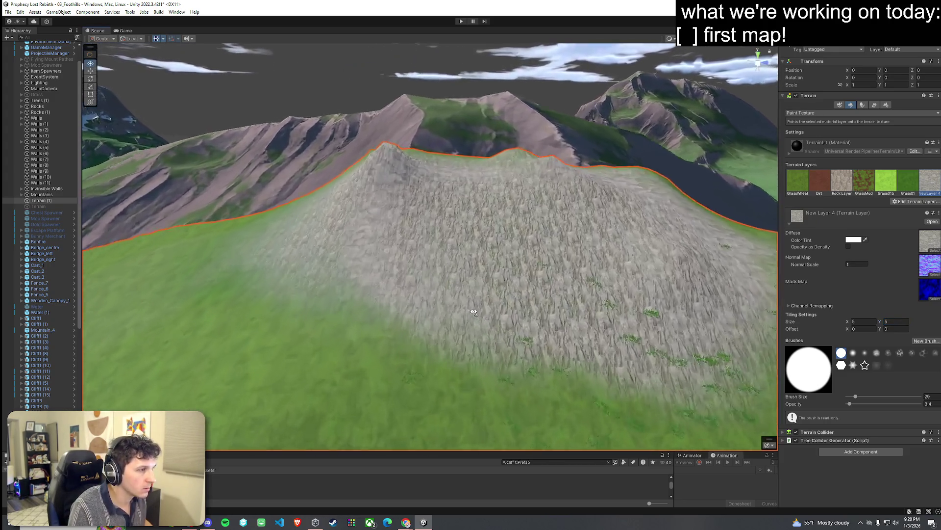
scroll(474, 312, "down", 5)
mouse_move(474, 312)
left_mouse_down()
mouse_move(606, 295)
mouse_move(522, 307)
left_mouse_up()
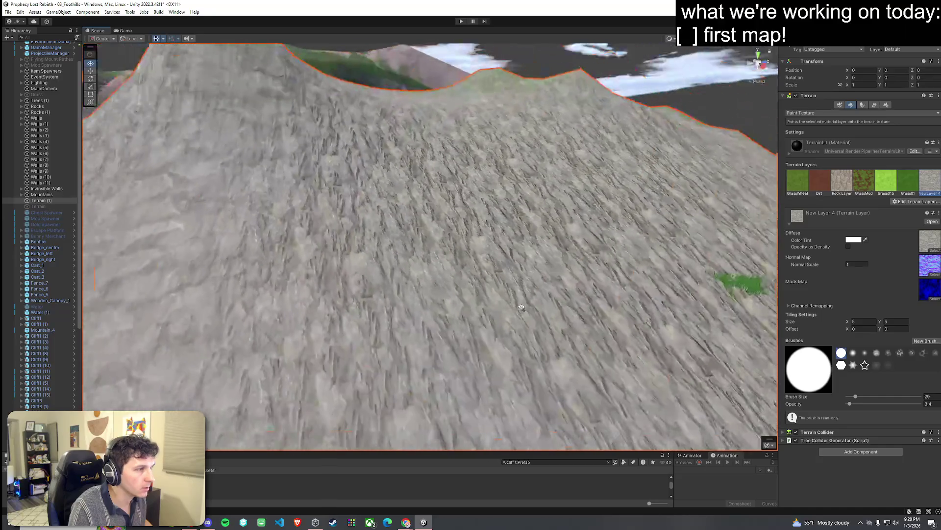
scroll(496, 320, "up", 10)
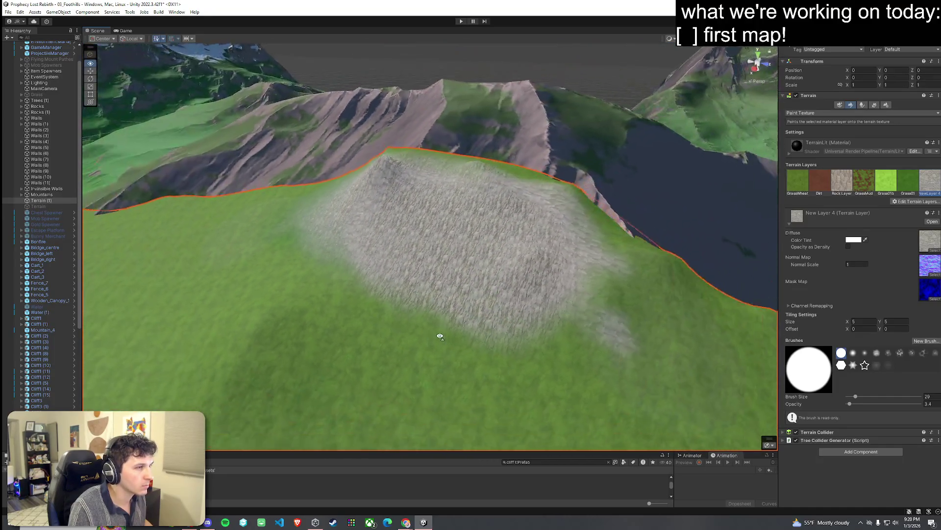
left_click_drag(440, 341, 466, 256)
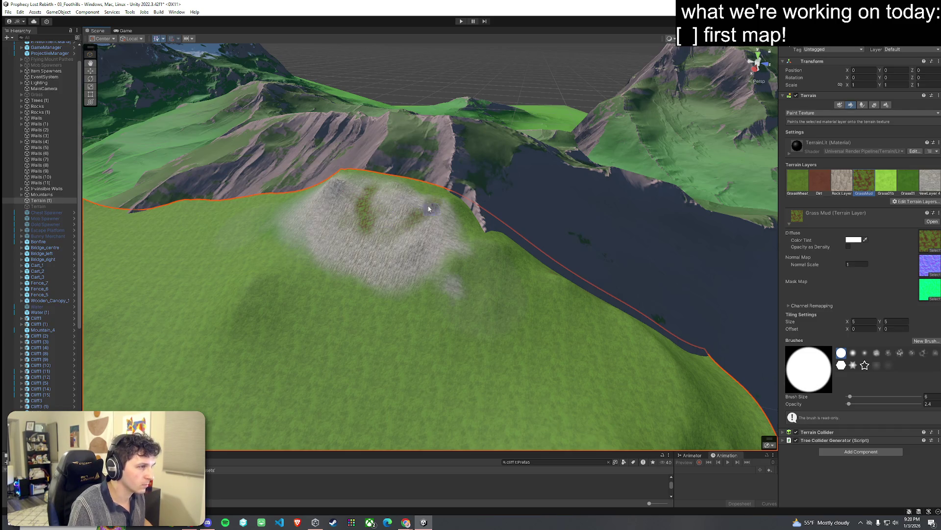
left_click(798, 185)
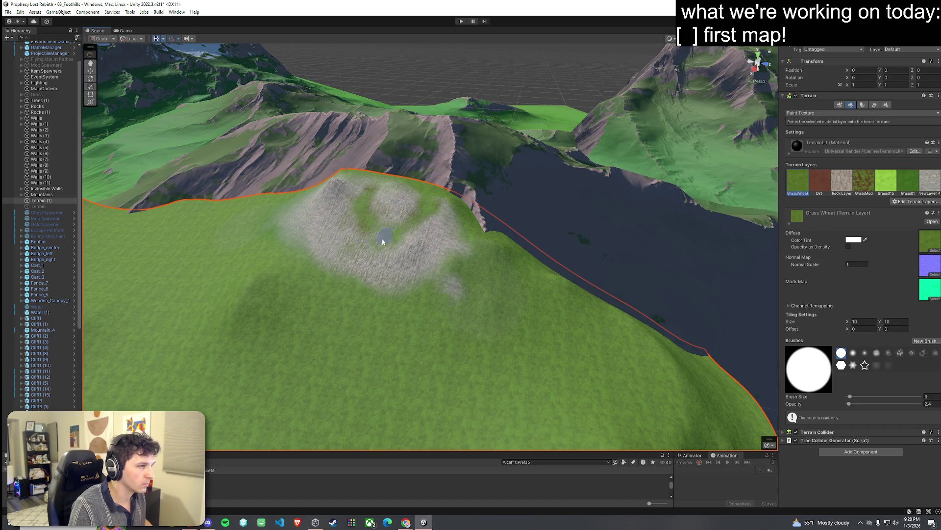
left_click(828, 191)
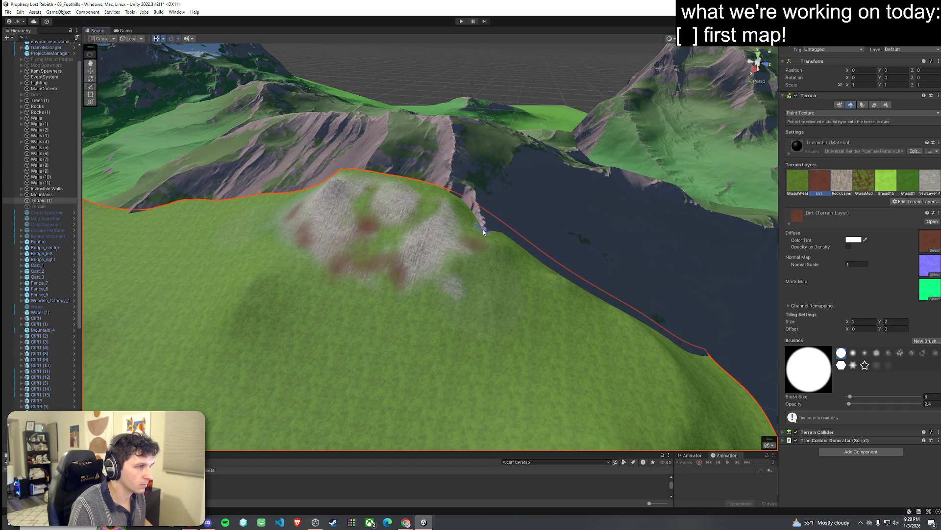
left_click_drag(474, 281, 447, 282)
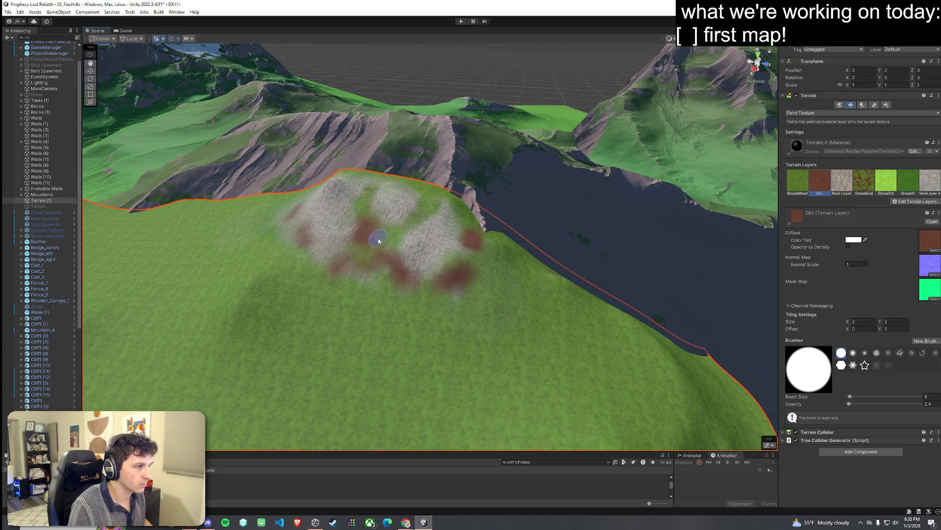
Brush Rock Layer along the ridge and left slope, with a pale New Layer 4 stroke
scroll(378, 237, "up", 6)
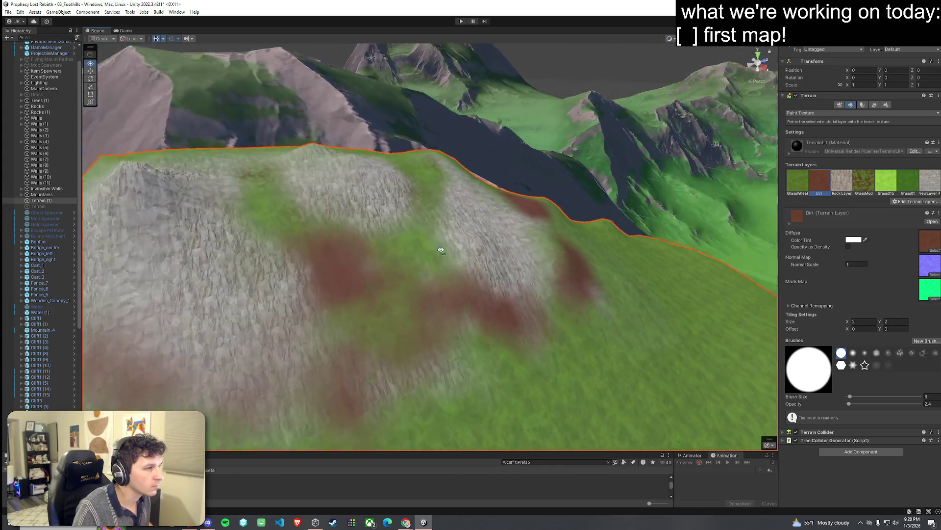
mouse_move(441, 250)
left_mouse_down()
mouse_move(451, 248)
mouse_move(404, 242)
mouse_move(749, 218)
left_mouse_up()
left_click(842, 181)
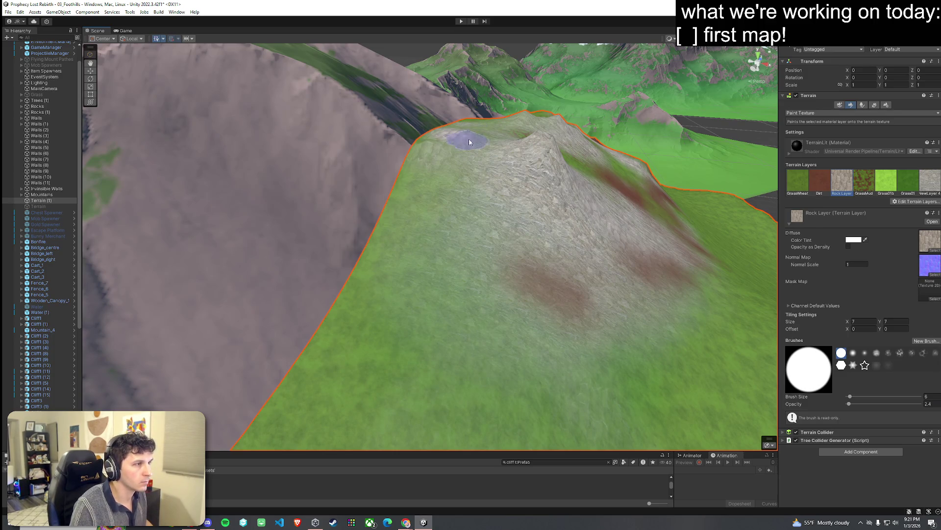
left_click_drag(470, 142, 419, 208)
left_click(930, 181)
mouse_move(437, 273)
left_mouse_down()
mouse_move(479, 142)
mouse_move(407, 295)
mouse_move(383, 210)
mouse_move(343, 294)
mouse_move(418, 275)
mouse_move(456, 294)
left_mouse_up()
left_click(844, 185)
mouse_move(410, 267)
left_mouse_down()
mouse_move(422, 208)
mouse_move(473, 246)
mouse_move(526, 267)
mouse_move(466, 151)
mouse_move(481, 127)
left_mouse_up()
Paint GrassWheat and more Dirt patches onto the hill's slopes
key("Escape")
left_click(555, 215)
mouse_move(554, 214)
left_mouse_down()
mouse_move(472, 279)
mouse_move(686, 245)
left_mouse_up()
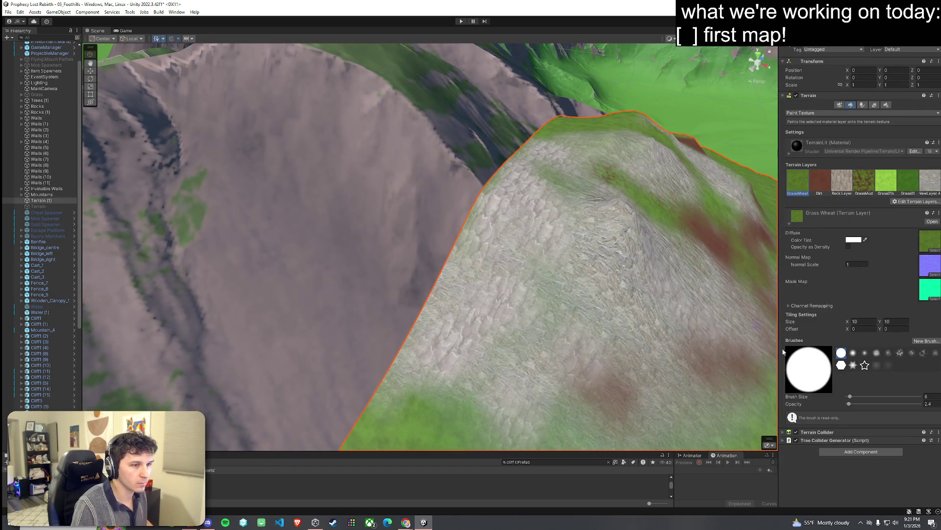
left_click_drag(549, 145, 573, 180)
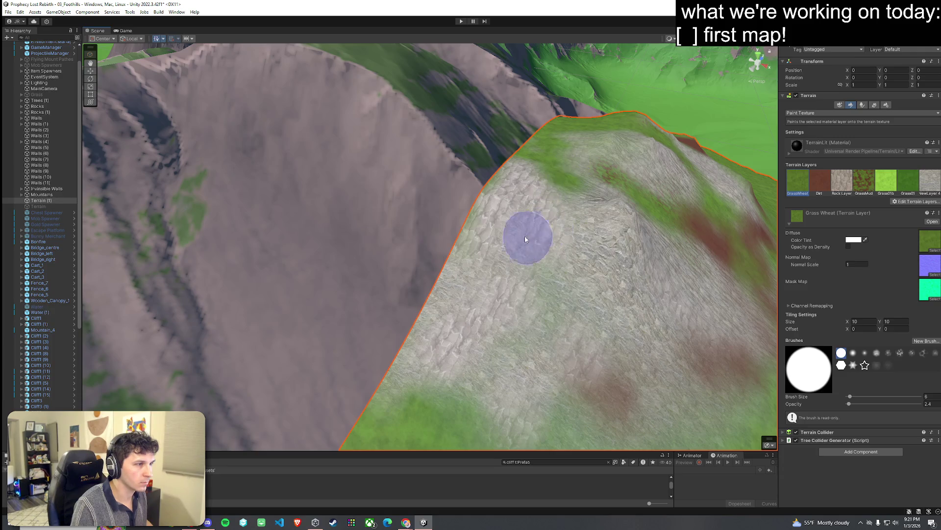
left_click_drag(510, 279, 485, 270)
left_click(819, 181)
mouse_move(490, 323)
left_mouse_down()
mouse_move(378, 266)
mouse_move(315, 342)
mouse_move(578, 273)
mouse_move(487, 273)
mouse_move(596, 276)
left_mouse_up()
left_click(343, 491)
Place a Cliff02g cliff on the hillside, then undo it
left_click(343, 485)
key("Up")
key("Down")
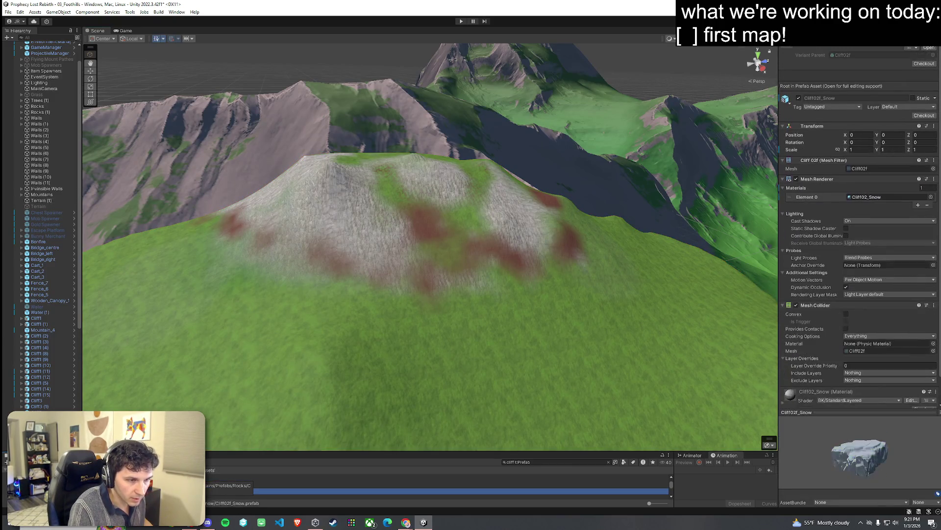
mouse_move(343, 490)
left_mouse_down()
mouse_move(388, 313)
mouse_move(369, 295)
mouse_move(422, 263)
mouse_move(441, 264)
mouse_move(306, 247)
mouse_move(309, 267)
mouse_move(344, 270)
left_mouse_up()
key("w")
key("e")
key("w")
scroll(343, 270, "up", 5)
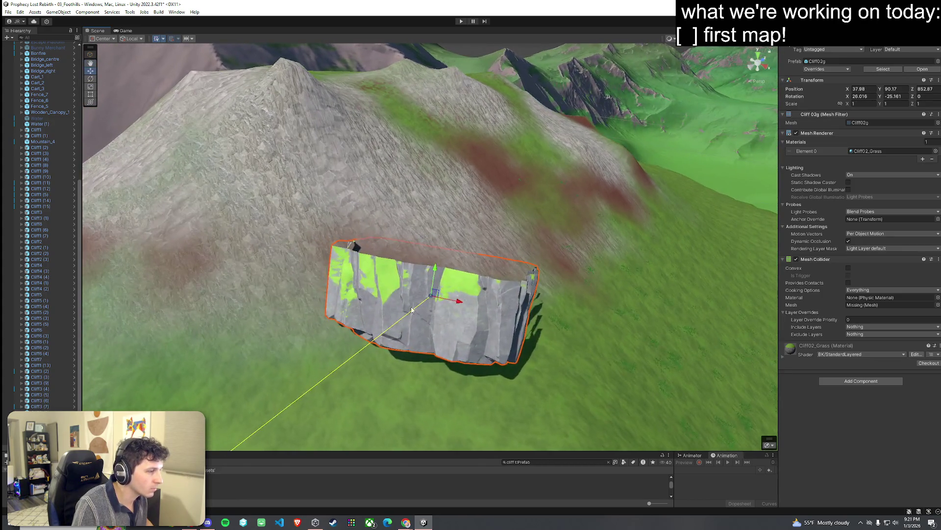
key("ctrl+z")
key("ctrl+z")
key("ctrl+z")
key("ctrl+z")
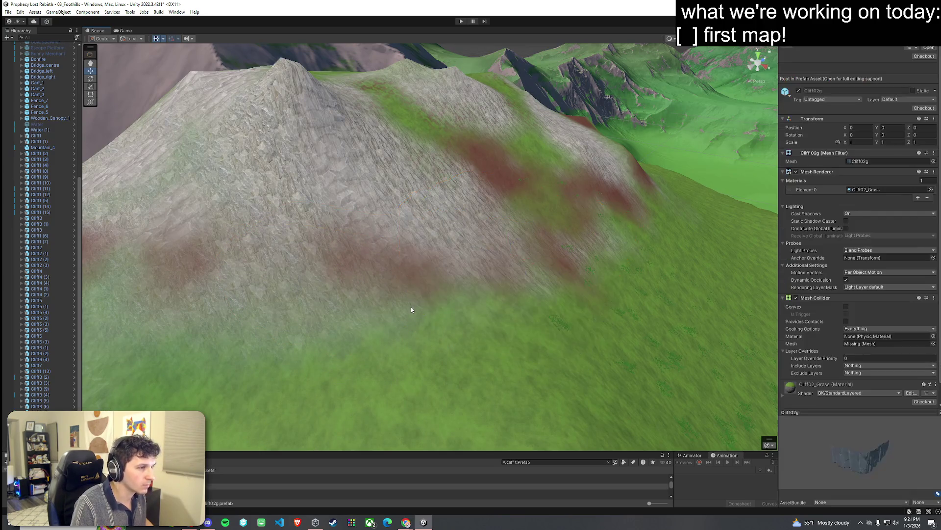
scroll(392, 265, "up", 5)
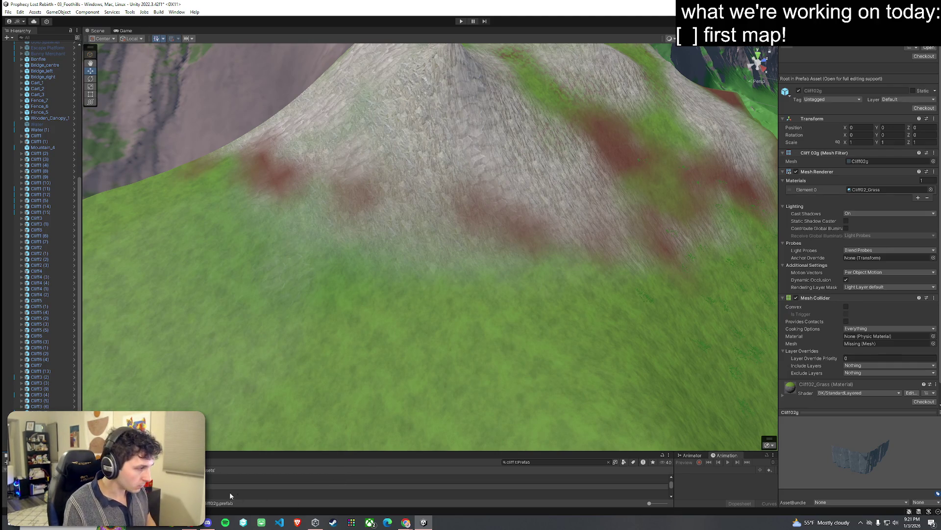
Place a Cliff3 rock and move it left to the edge of the hill
left_click(215, 489)
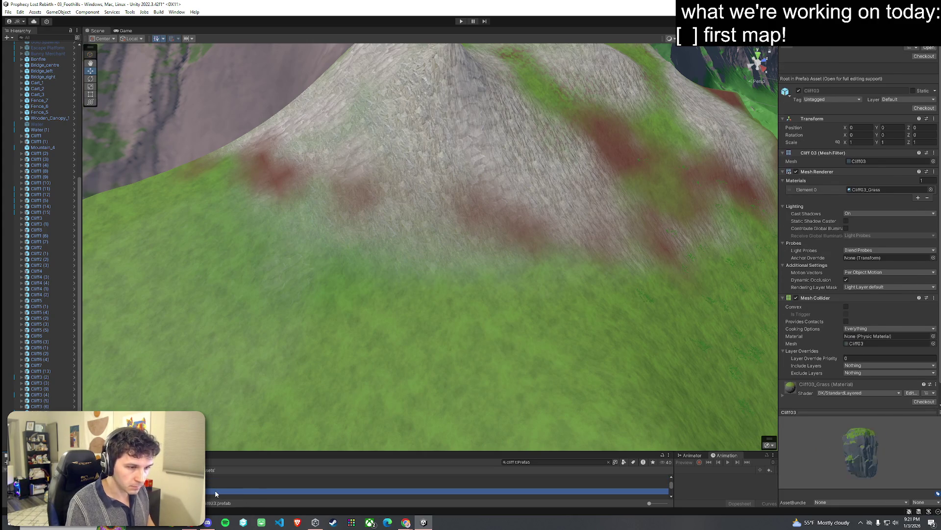
mouse_move(215, 489)
left_mouse_down()
mouse_move(384, 301)
mouse_move(383, 318)
left_mouse_up()
key("f")
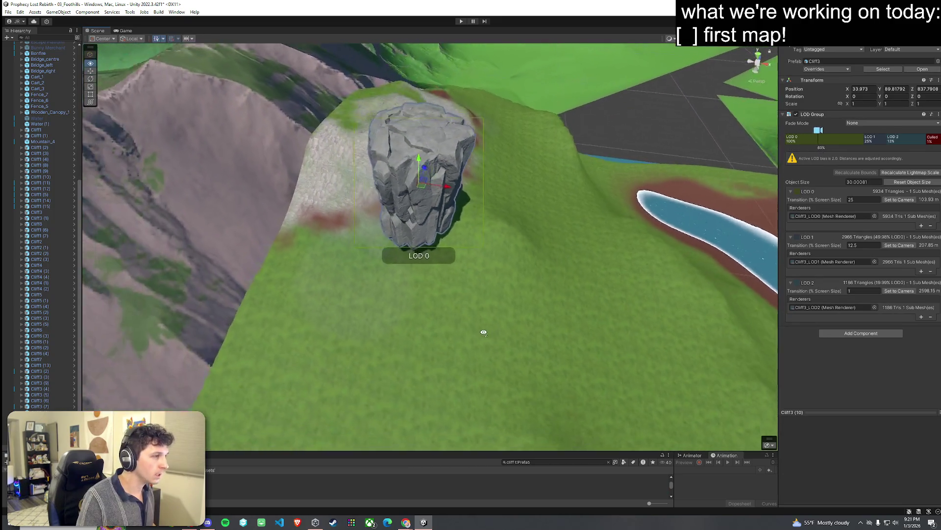
mouse_move(445, 214)
left_mouse_down()
mouse_move(375, 197)
mouse_move(380, 245)
mouse_move(352, 280)
mouse_move(350, 267)
mouse_move(357, 270)
mouse_move(337, 276)
left_mouse_up()
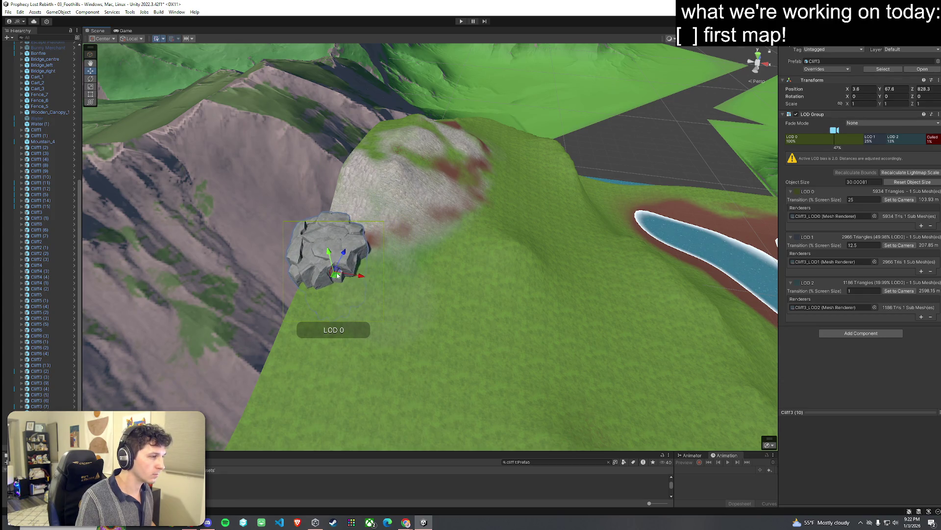
left_click(210, 485)
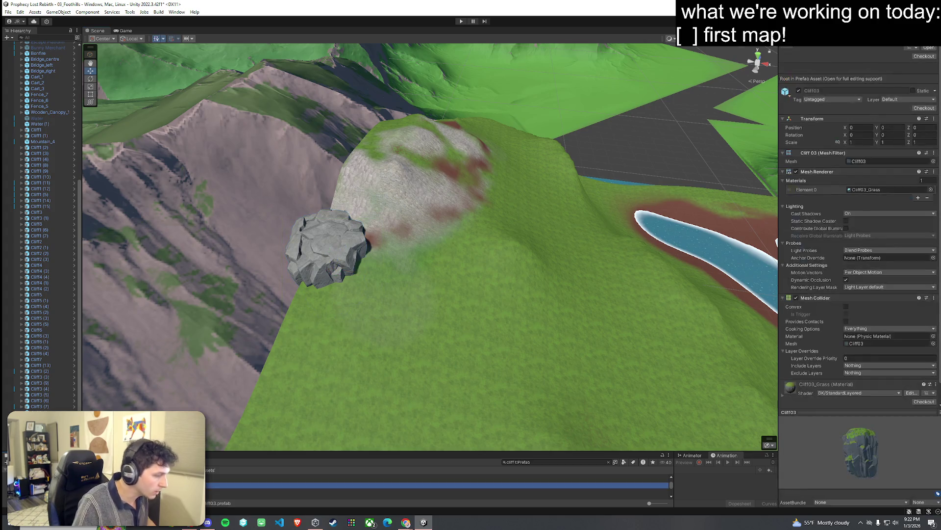
left_click_drag(211, 485, 403, 298)
key("Escape")
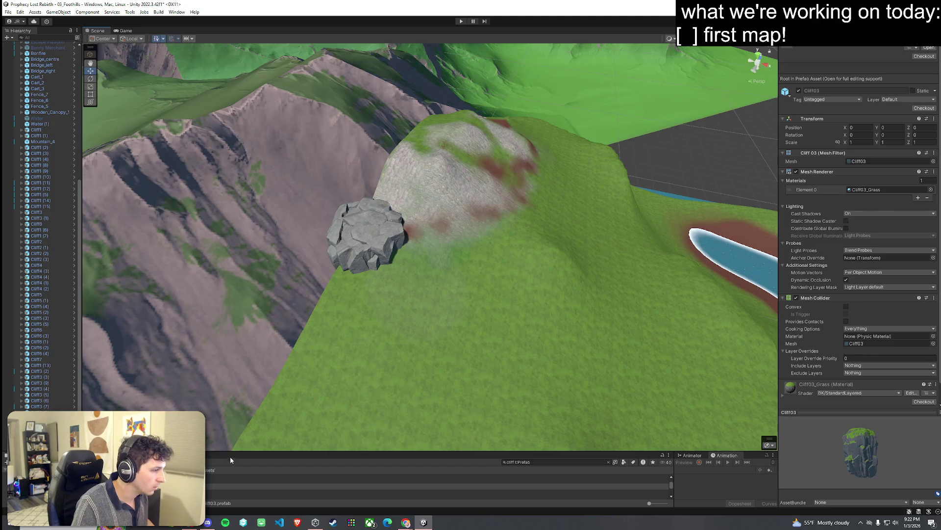
left_click_drag(231, 452, 231, 411)
left_click(230, 451)
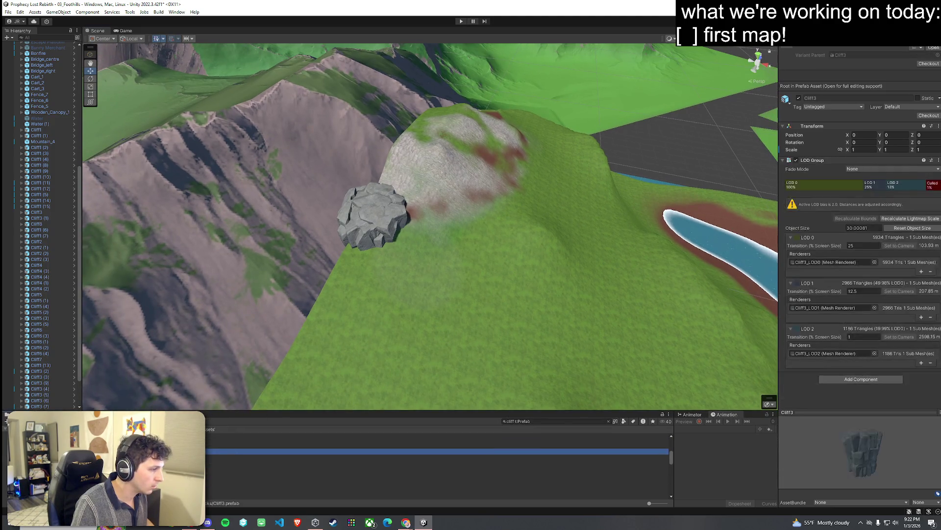
left_click(230, 444)
Place a grassy Cliff03 rock down the slope and browse to the Cliff1 prefab
mouse_move(231, 445)
left_mouse_down()
mouse_move(483, 252)
mouse_move(301, 216)
mouse_move(141, 227)
mouse_move(257, 242)
left_mouse_up()
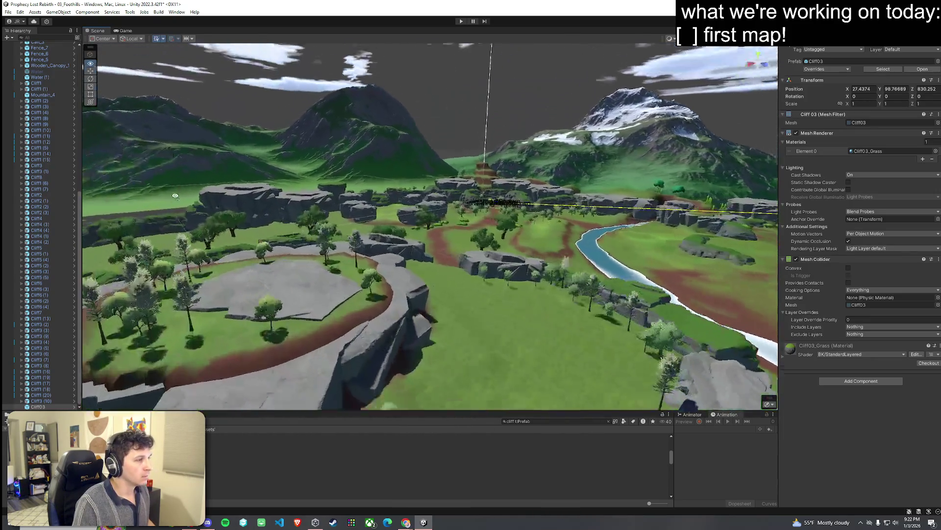
mouse_move(175, 196)
left_mouse_down()
mouse_move(381, 160)
mouse_move(245, 214)
mouse_move(255, 225)
mouse_move(248, 208)
mouse_move(125, 214)
mouse_move(326, 255)
mouse_move(374, 236)
mouse_move(375, 210)
mouse_move(381, 240)
mouse_move(231, 262)
mouse_move(248, 283)
mouse_move(312, 251)
left_mouse_up()
scroll(222, 305, "up", 2)
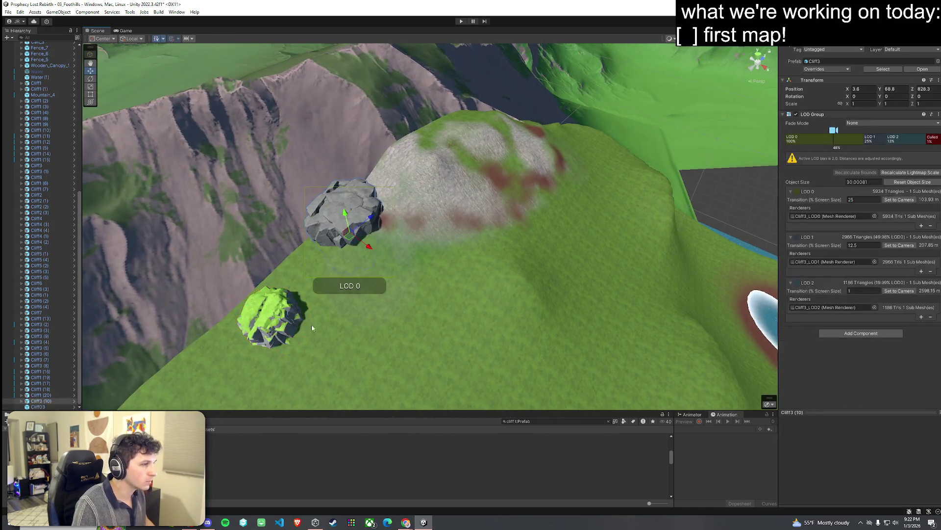
left_click(230, 469)
key("Down")
key("Down")
key("Down")
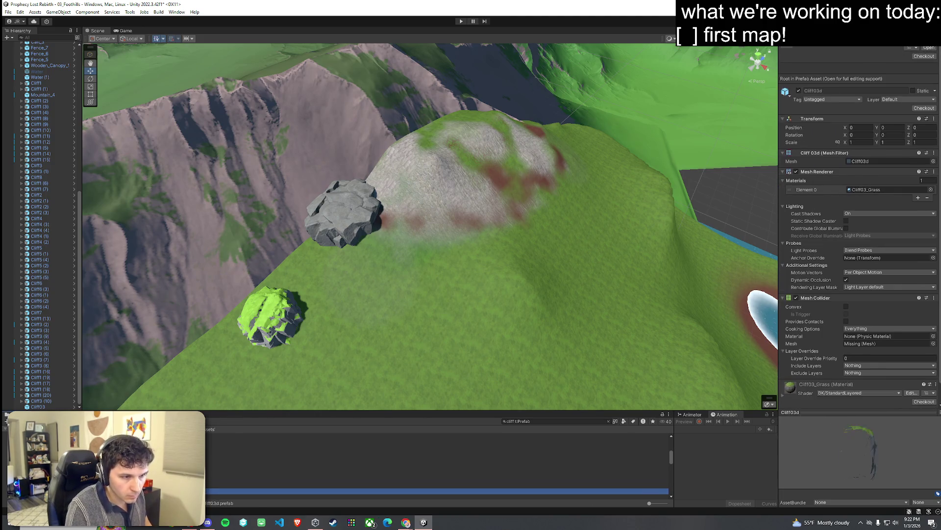
key("Down")
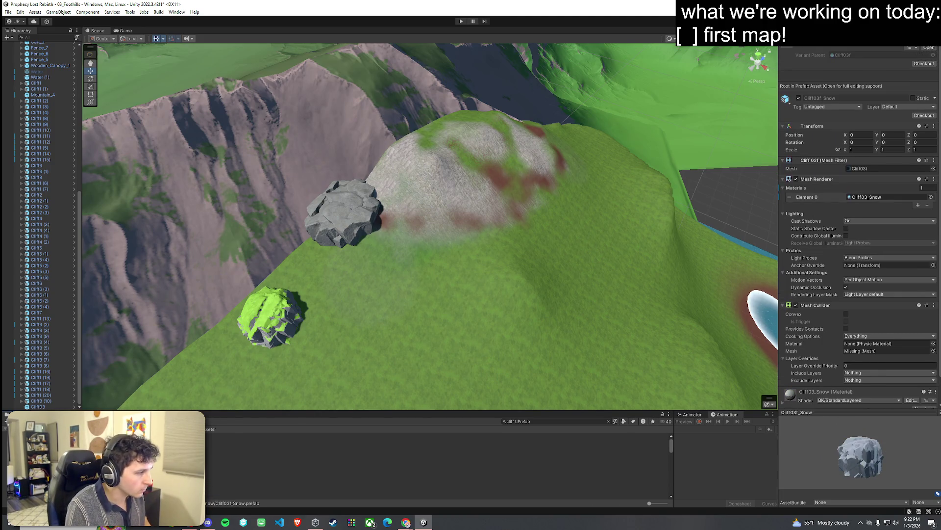
left_click(436, 436)
left_click(233, 444)
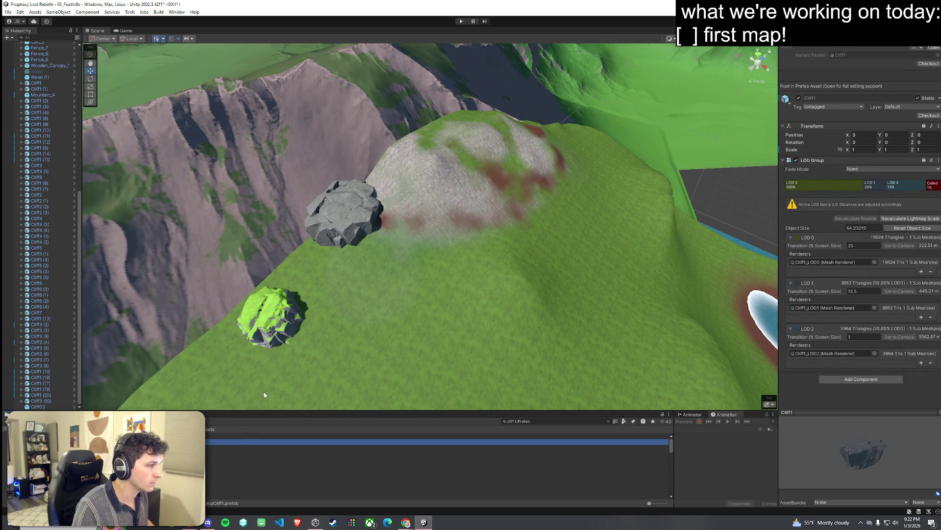
key("Down")
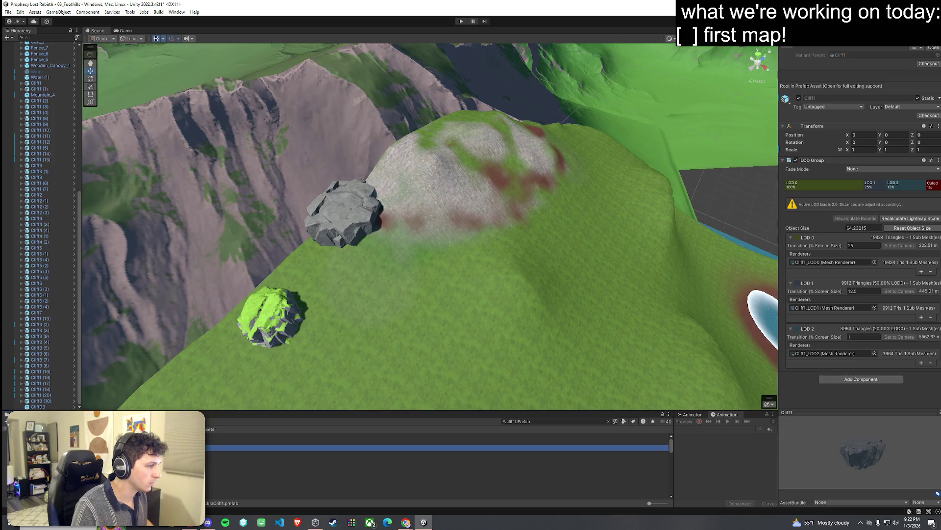
Place a Cliff1 rock by the hilltop, rotate it, and duplicate it around the hill
mouse_move(233, 447)
left_mouse_down()
mouse_move(421, 201)
mouse_move(432, 258)
mouse_move(456, 216)
mouse_move(438, 233)
mouse_move(446, 228)
mouse_move(433, 221)
mouse_move(449, 266)
mouse_move(340, 207)
mouse_move(354, 212)
mouse_move(351, 202)
left_mouse_up()
key("e")
key("w")
key("ctrl+d")
mouse_move(348, 221)
left_mouse_down()
mouse_move(474, 233)
mouse_move(472, 263)
mouse_move(457, 240)
mouse_move(483, 257)
mouse_move(498, 229)
mouse_move(485, 213)
mouse_move(489, 226)
mouse_move(507, 208)
mouse_move(505, 223)
mouse_move(513, 217)
left_mouse_up()
key("e")
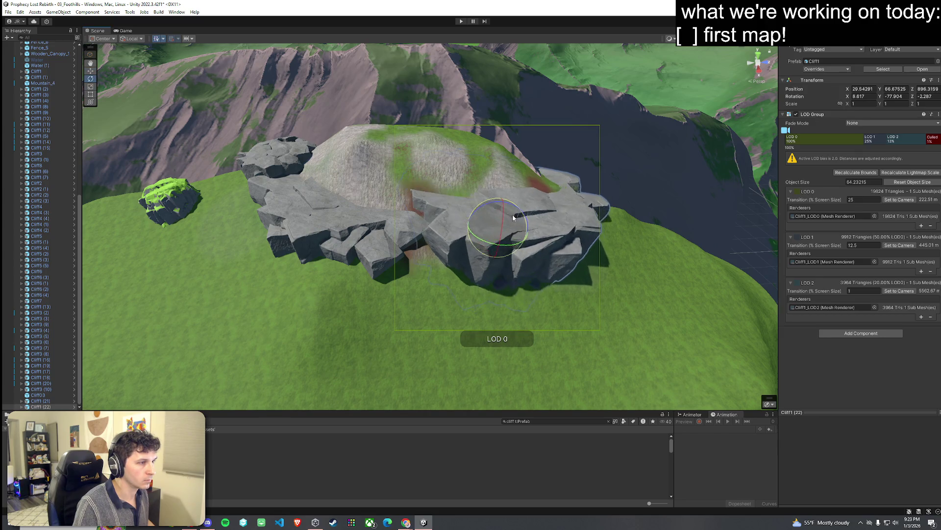
key("w")
left_click(523, 289)
scroll(561, 301, "up", 8)
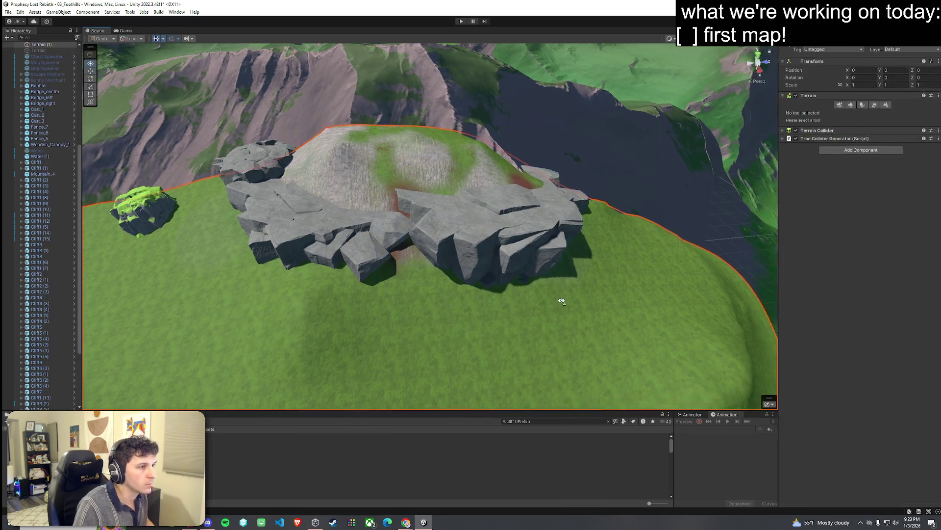
Paint New Layer 4 stone over the dirt patch on the hilltop
scroll(447, 270, "down", 10)
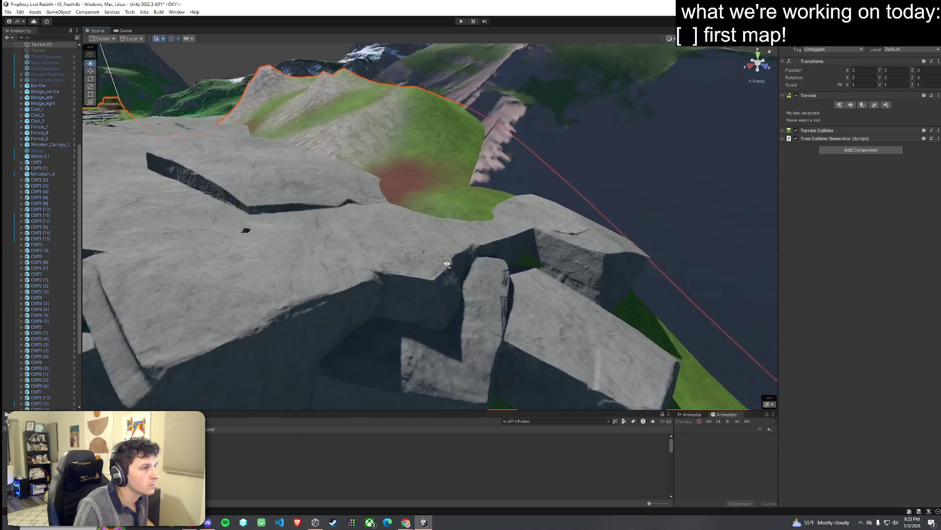
left_click(551, 195)
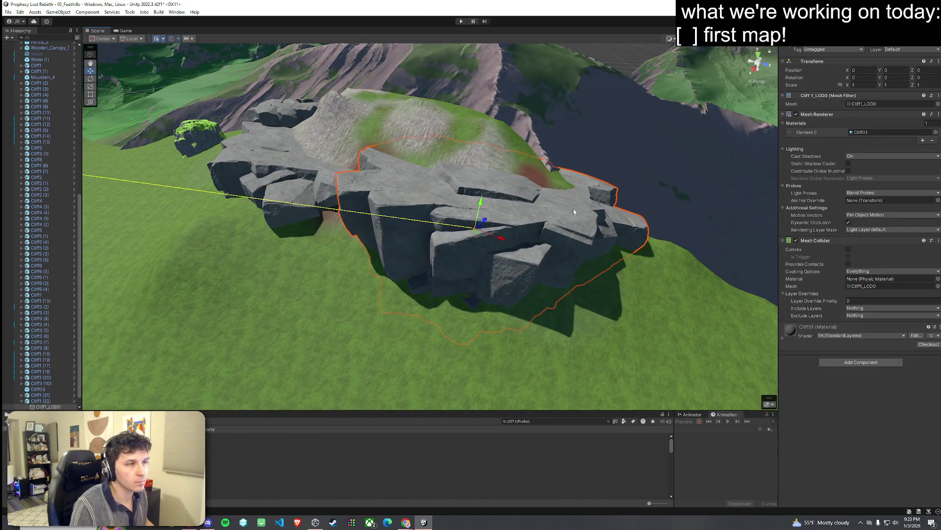
left_click(485, 126)
left_click(851, 106)
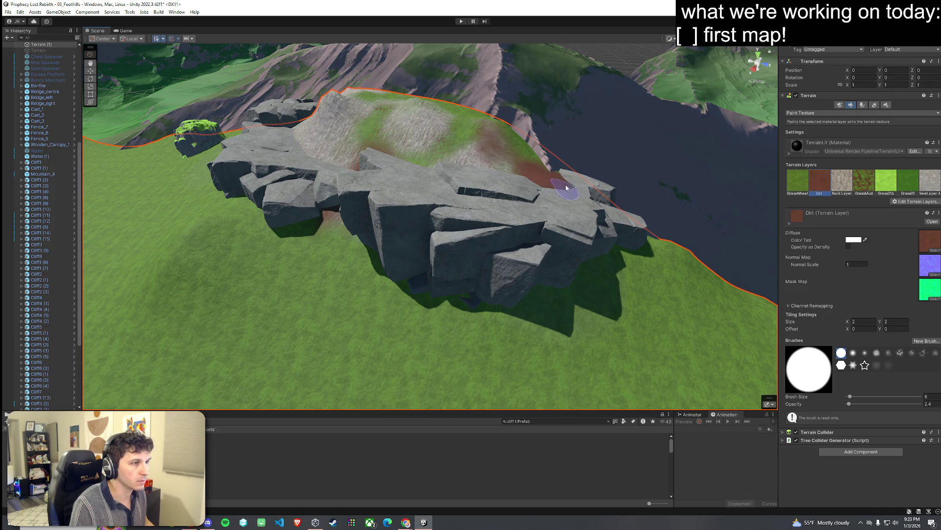
left_click(930, 186)
mouse_move(525, 190)
left_mouse_down()
mouse_move(552, 171)
mouse_move(467, 123)
left_mouse_up()
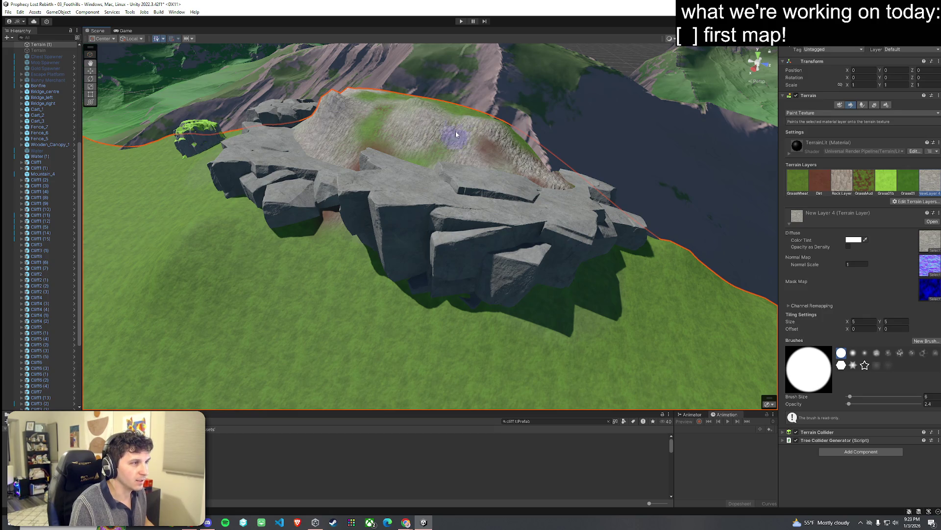
Try a GrassWheat stroke on the rocky slope, undo it, and select the Rock Layer
left_click(807, 183)
mouse_move(431, 110)
left_mouse_down()
mouse_move(391, 152)
mouse_move(318, 195)
left_mouse_up()
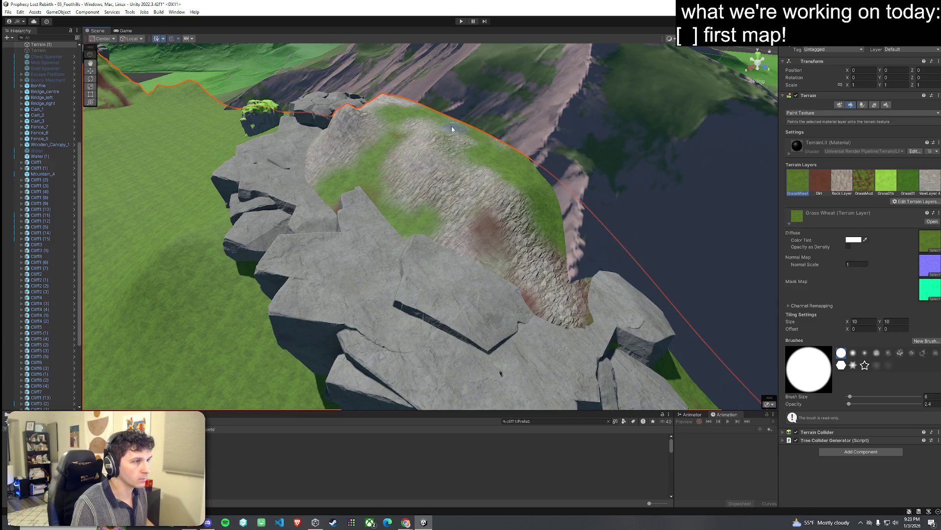
mouse_move(531, 205)
left_mouse_down()
mouse_move(580, 257)
mouse_move(572, 322)
mouse_move(547, 254)
left_mouse_up()
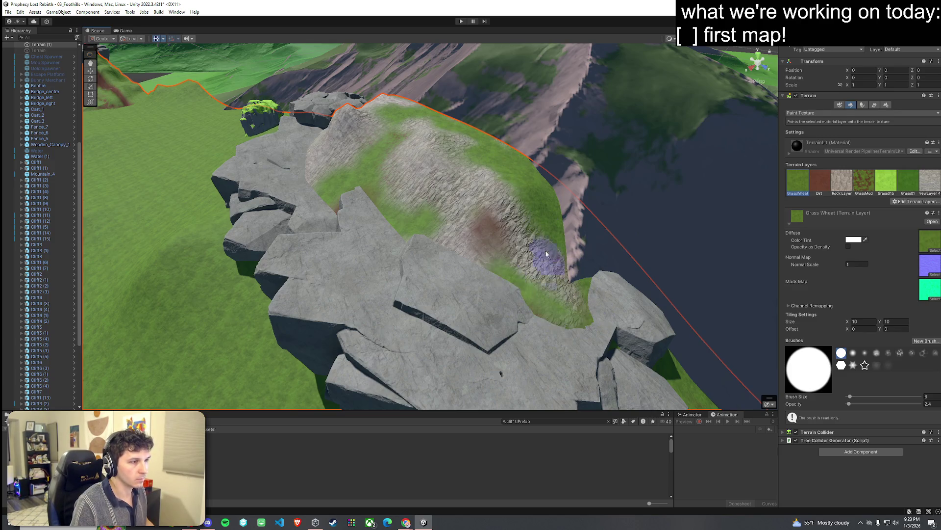
key("ctrl+z")
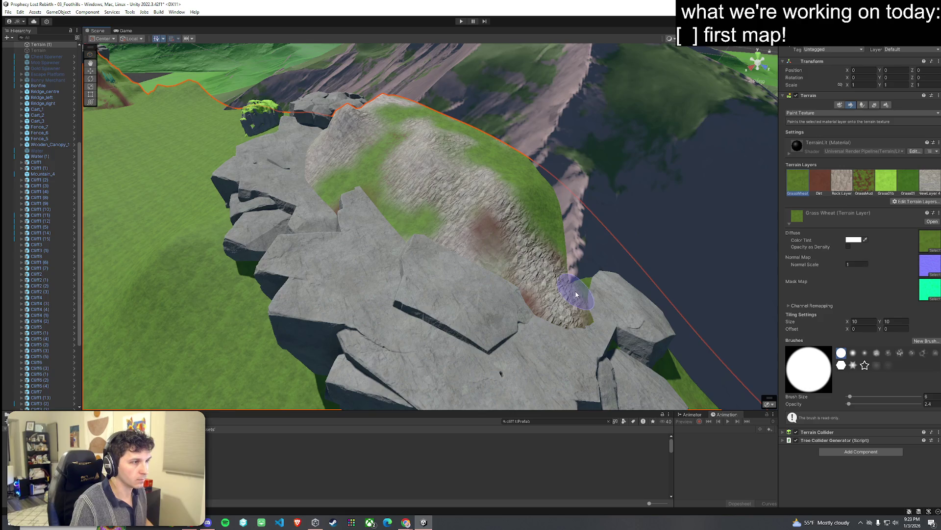
left_click(845, 189)
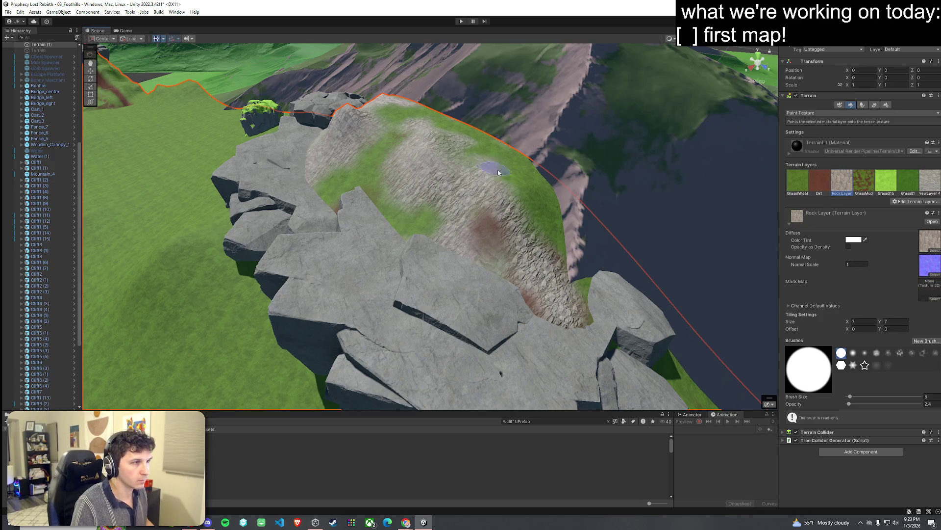
left_click_drag(504, 185, 531, 220)
left_click_drag(492, 221, 528, 279)
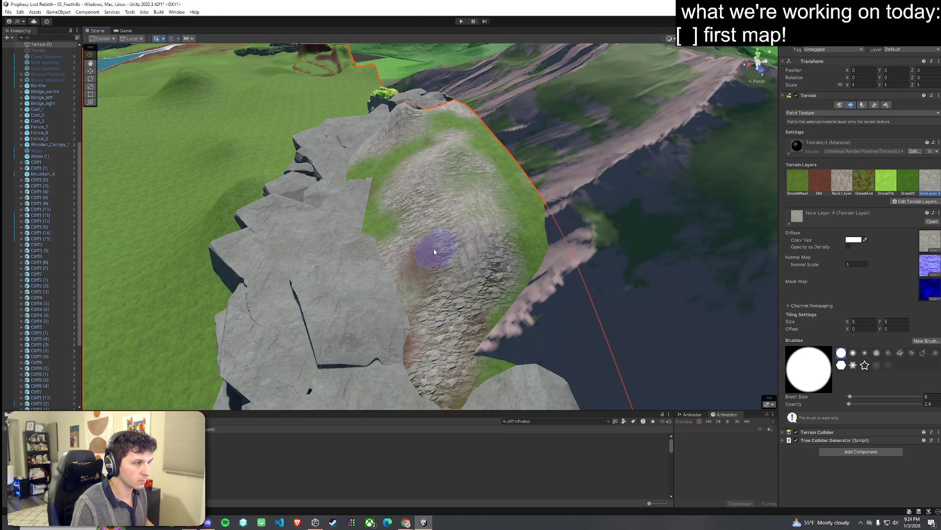
mouse_move(517, 227)
left_mouse_down()
mouse_move(466, 258)
mouse_move(429, 237)
mouse_move(621, 199)
mouse_move(595, 212)
mouse_move(576, 272)
mouse_move(640, 313)
mouse_move(619, 217)
mouse_move(642, 258)
mouse_move(633, 246)
mouse_move(595, 333)
mouse_move(303, 297)
left_mouse_up()
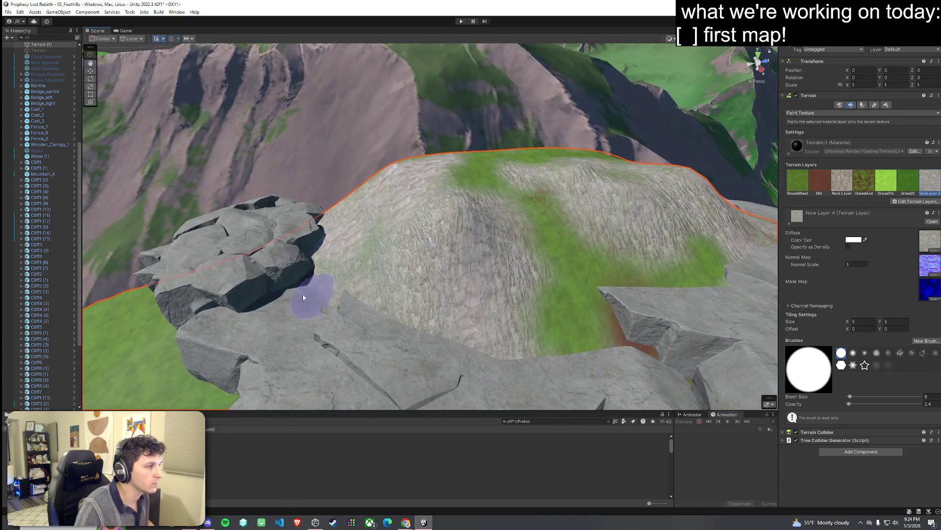
Move the left cliff rock onto the central hill beside the existing cluster
left_click(278, 268)
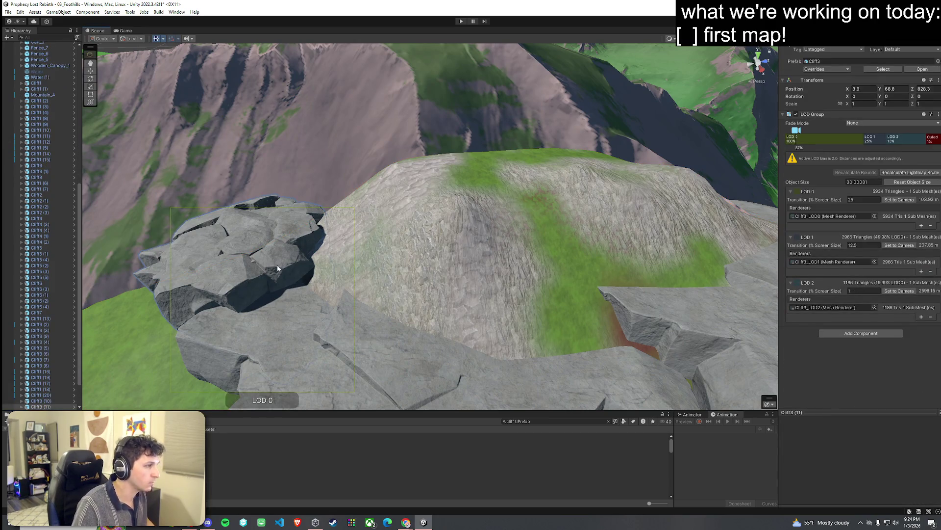
mouse_move(265, 301)
left_mouse_down()
mouse_move(410, 316)
mouse_move(466, 332)
mouse_move(456, 316)
mouse_move(456, 268)
mouse_move(434, 279)
left_mouse_up()
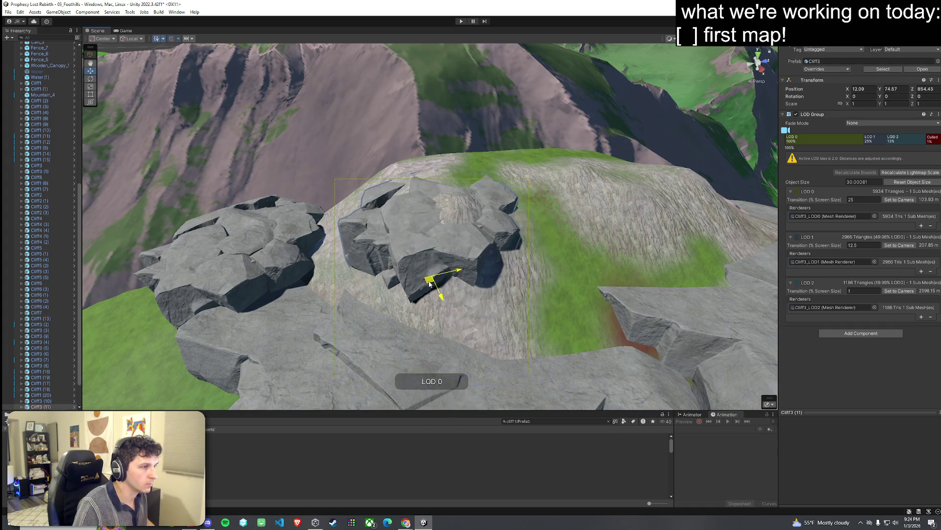
left_click(469, 306)
mouse_move(468, 305)
left_mouse_down()
mouse_move(470, 322)
mouse_move(500, 353)
mouse_move(580, 393)
mouse_move(436, 253)
mouse_move(401, 264)
mouse_move(457, 225)
left_mouse_up()
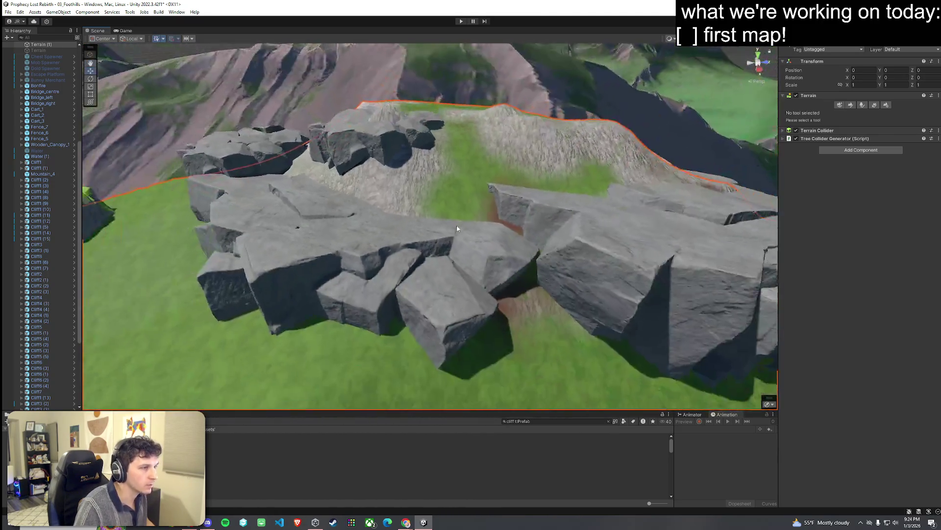
Add the TL_fwOF_Rock_01 terrain layer to the terrain's paint texture layers
left_click(469, 207)
left_click(493, 213)
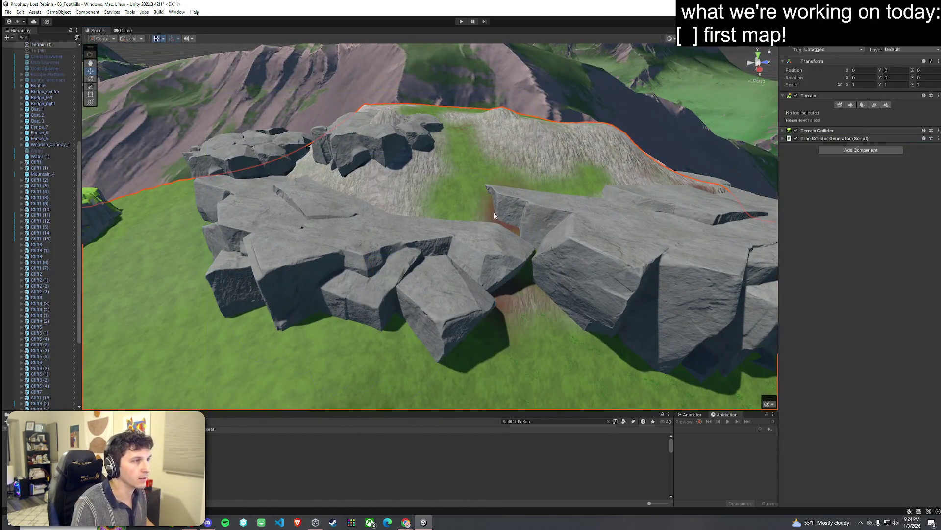
left_click(852, 105)
left_click(926, 201)
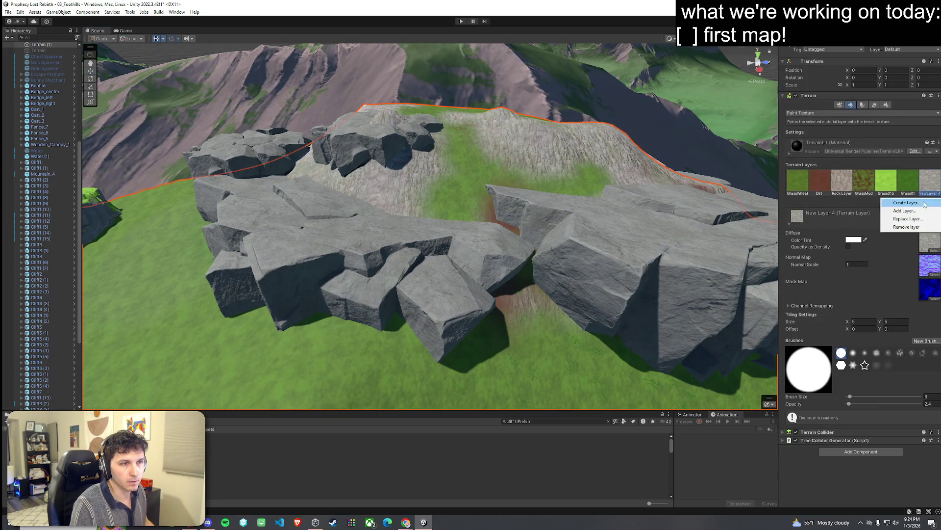
left_click(905, 211)
scroll(840, 275, "down", 10)
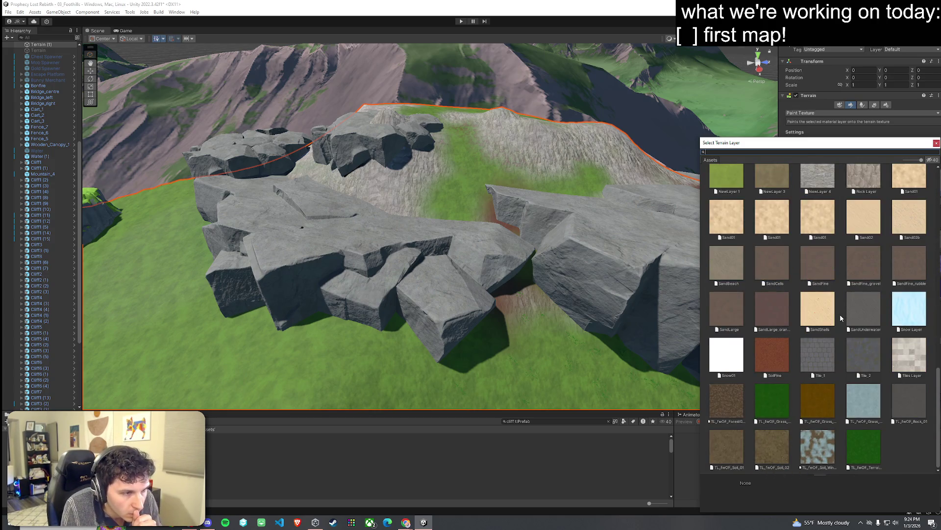
scroll(841, 314, "up", 3)
scroll(842, 319, "down", 3)
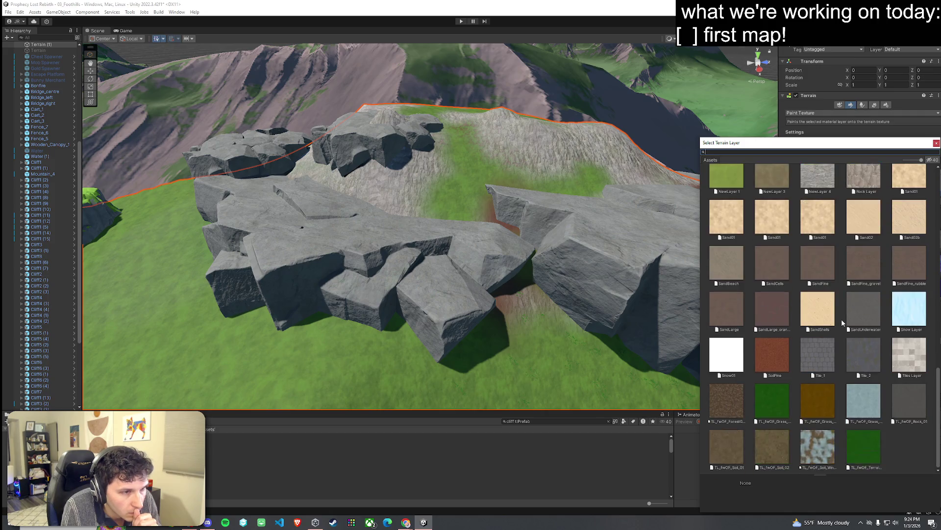
double_click(908, 402)
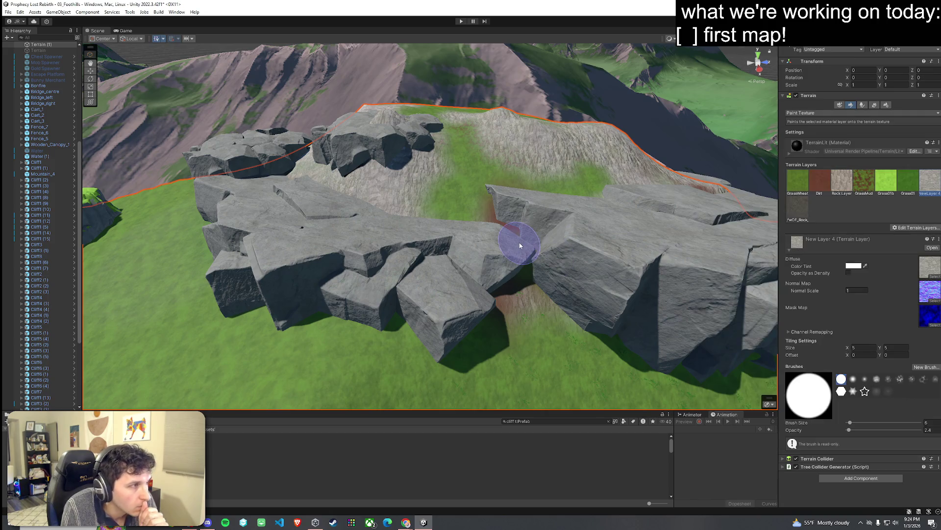
Brush the darker TL_fwOF_Rock_01 rock texture across the hill slopes
left_click(798, 207)
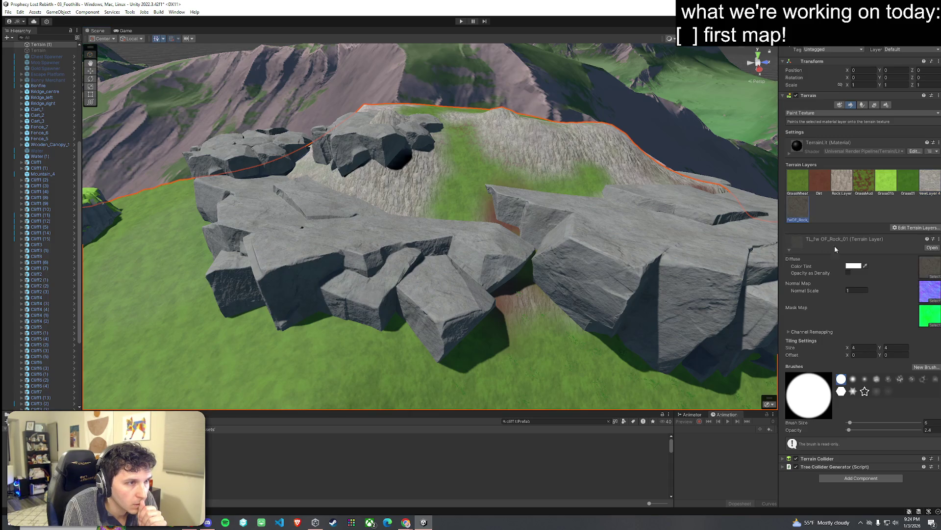
left_click_drag(377, 179, 327, 175)
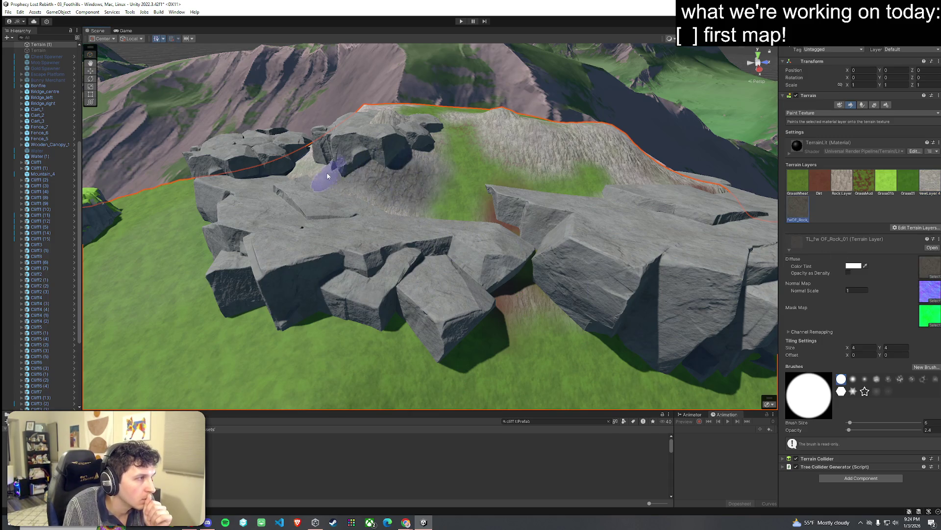
left_click_drag(387, 222, 452, 176)
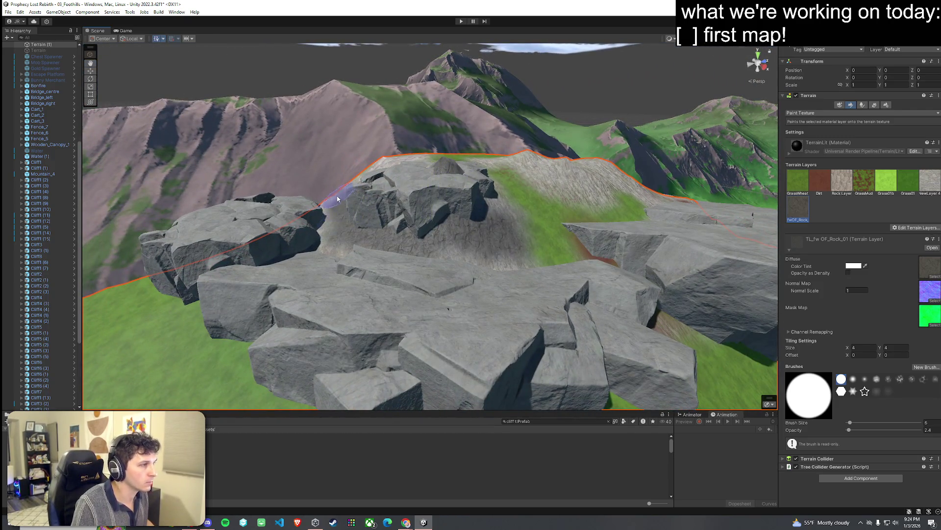
left_click_drag(572, 184, 597, 180)
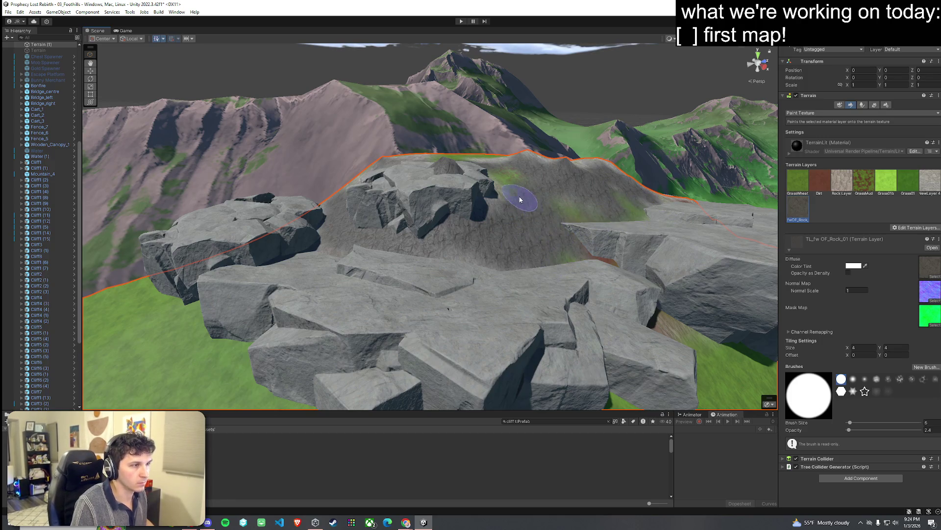
left_click(850, 181)
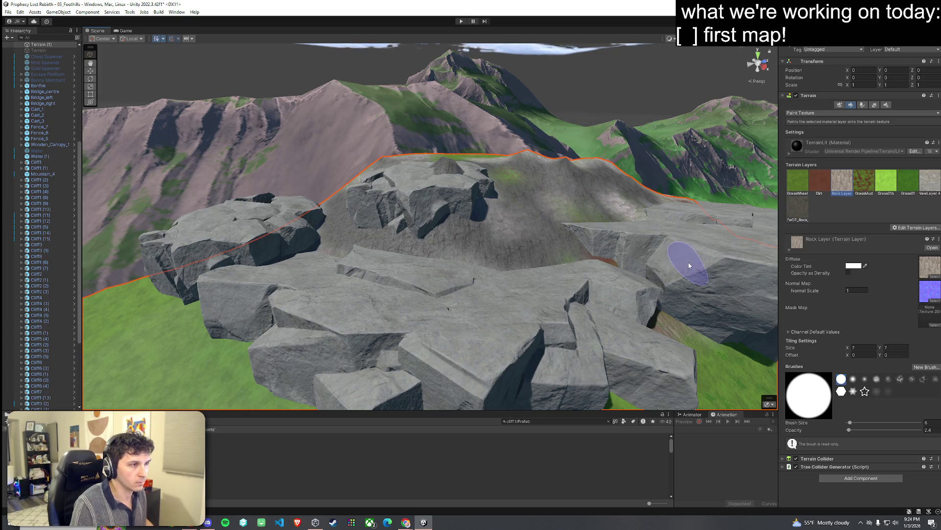
left_click(929, 191)
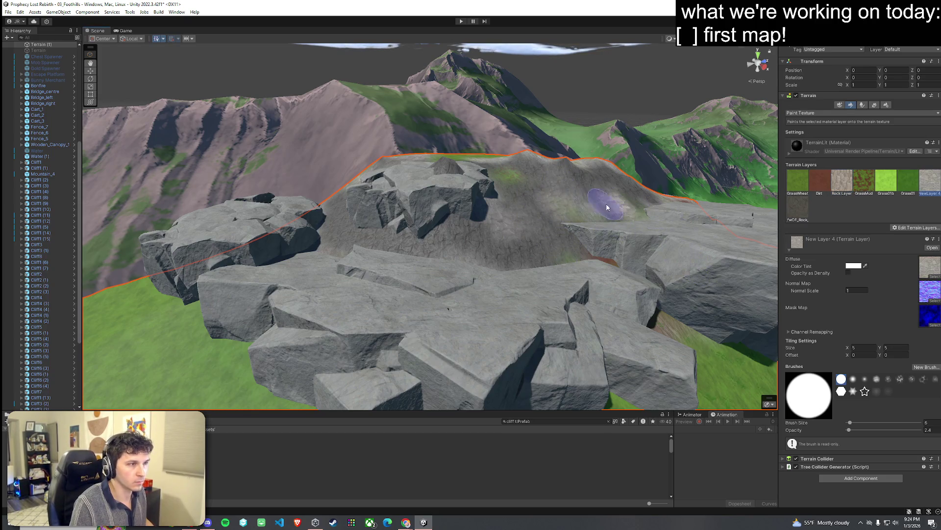
left_click(797, 208)
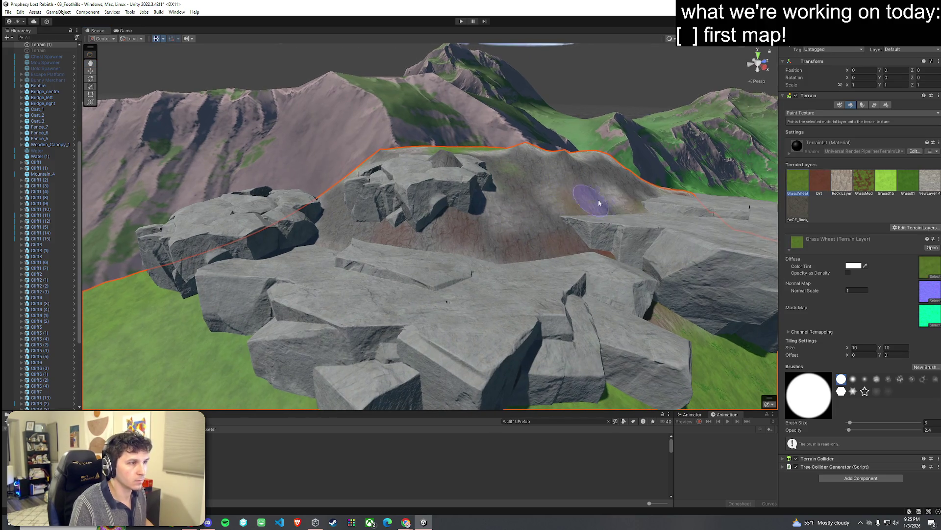
Fly the view toward the rock cliffs and select the Cliff3 (11) rock
mouse_move(511, 217)
left_mouse_down()
mouse_move(798, 232)
mouse_move(471, 204)
left_mouse_up()
left_click(507, 114)
mouse_move(507, 115)
left_mouse_down()
mouse_move(483, 150)
mouse_move(445, 127)
mouse_move(544, 196)
mouse_move(544, 216)
mouse_move(454, 196)
mouse_move(413, 149)
left_mouse_up()
left_click(421, 162)
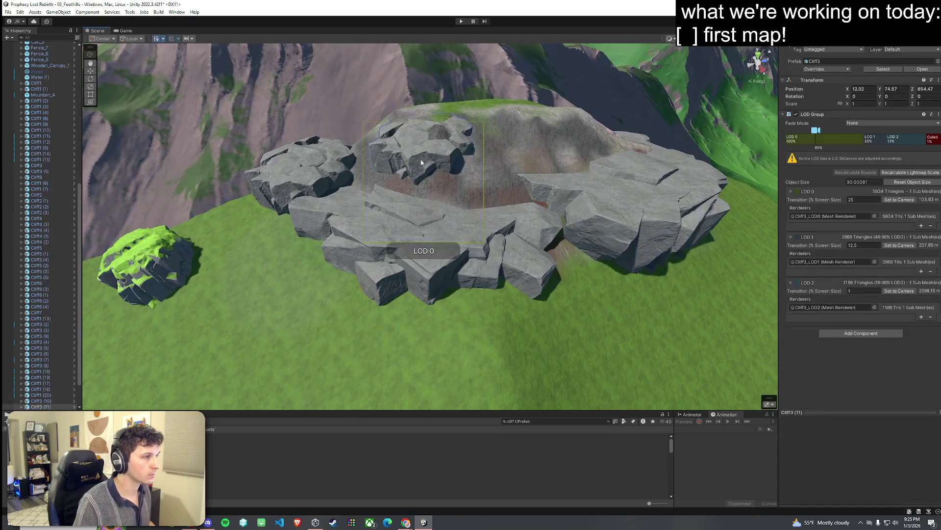
Paint GrassWheat over the plateau's rocky ground with a size 64 brush
mouse_move(423, 191)
left_mouse_down()
mouse_move(331, 262)
mouse_move(434, 240)
mouse_move(528, 246)
mouse_move(588, 225)
left_mouse_up()
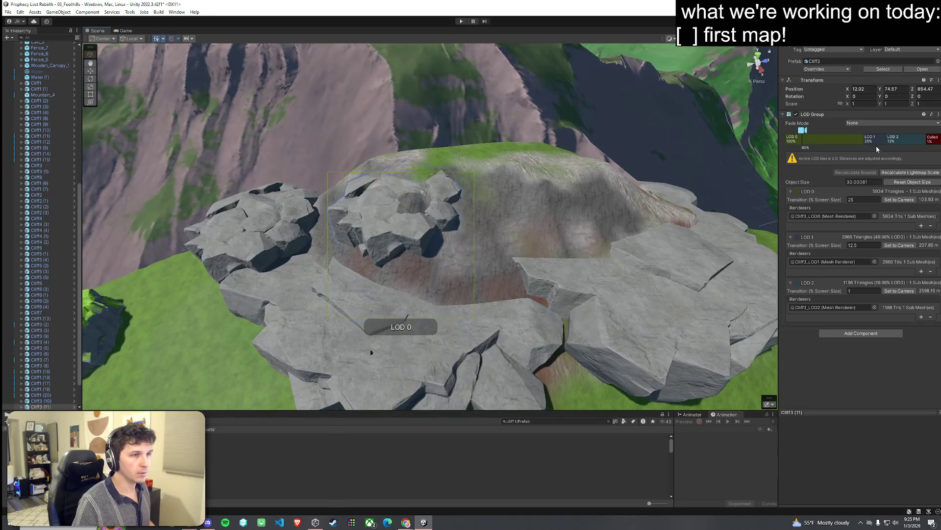
left_click(611, 204)
left_click(834, 112)
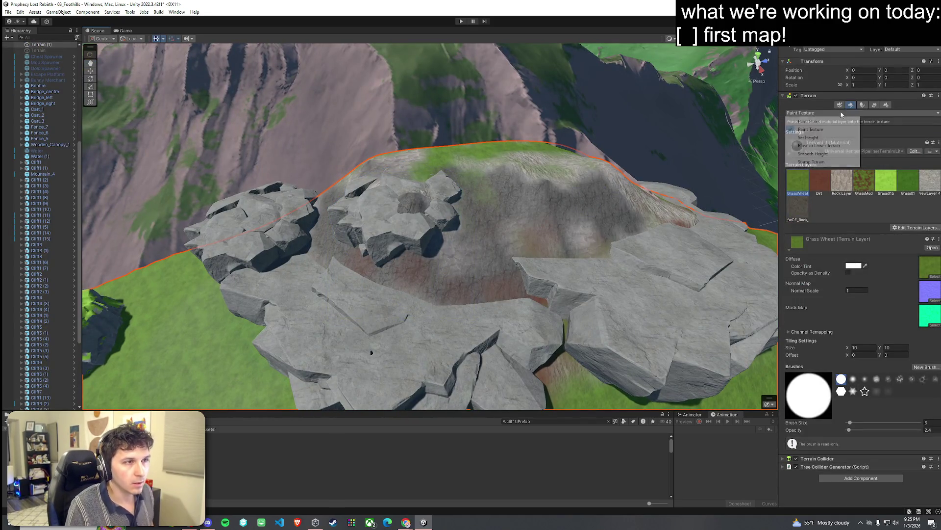
left_click(809, 126)
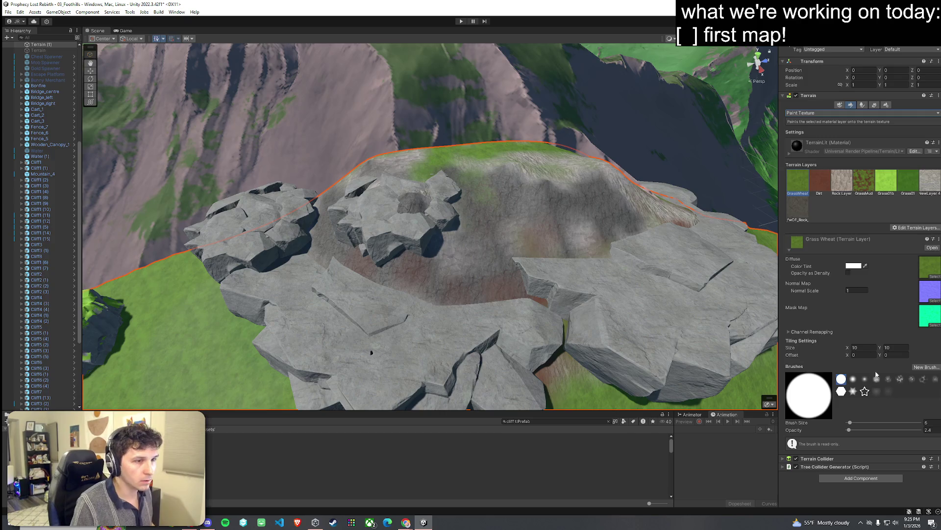
left_click_drag(858, 425, 860, 424)
mouse_move(475, 260)
left_mouse_down()
mouse_move(435, 213)
mouse_move(571, 185)
mouse_move(448, 183)
left_mouse_up()
Paint a curving Dirt path around the rocks with a size 17 brush
left_click(820, 184)
left_click(853, 423)
mouse_move(485, 295)
left_mouse_down()
mouse_move(387, 270)
mouse_move(324, 236)
mouse_move(378, 267)
mouse_move(592, 260)
mouse_move(692, 228)
mouse_move(652, 275)
mouse_move(608, 271)
mouse_move(490, 314)
mouse_move(380, 420)
left_mouse_up()
left_click(340, 454)
left_click(482, 203)
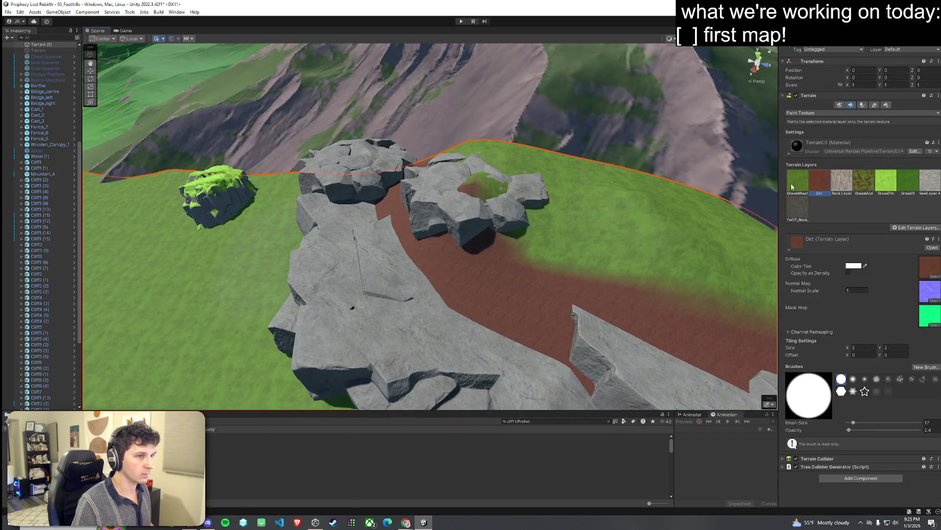
left_click_drag(480, 200, 745, 196)
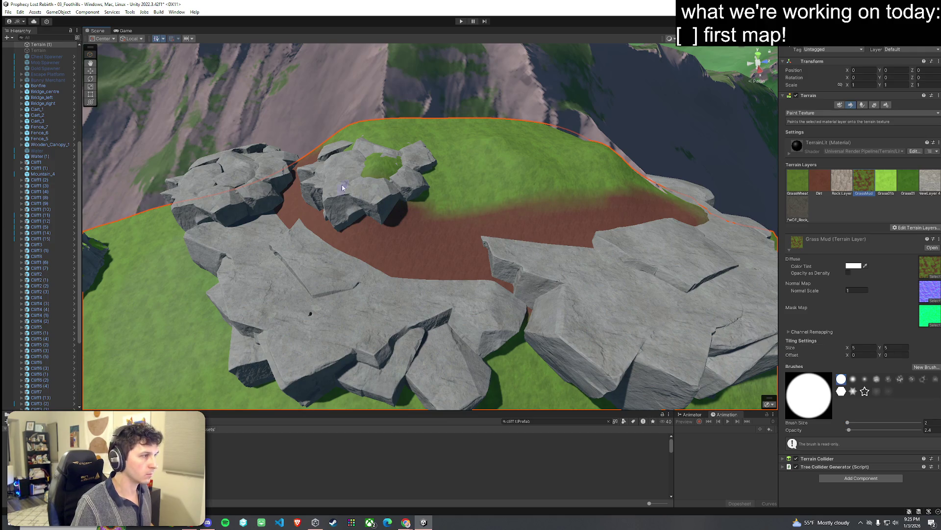
left_click(367, 203)
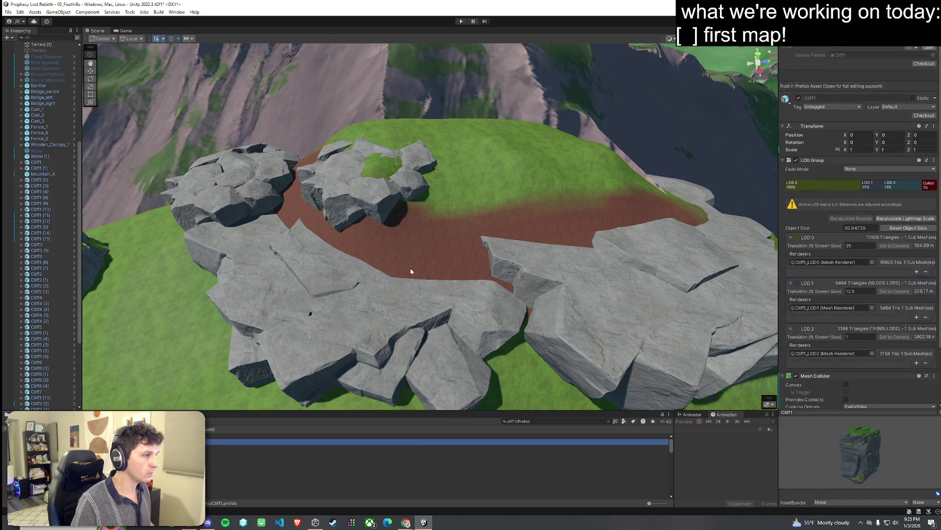
Move and tilt the Cliff3 (11) rock behind the dirt path
mouse_move(381, 223)
left_mouse_down()
mouse_move(394, 208)
mouse_move(363, 203)
mouse_move(387, 206)
mouse_move(410, 191)
mouse_move(348, 184)
mouse_move(376, 206)
mouse_move(374, 183)
mouse_move(398, 197)
mouse_move(425, 236)
mouse_move(454, 216)
mouse_move(430, 211)
mouse_move(415, 224)
mouse_move(441, 211)
mouse_move(525, 208)
mouse_move(360, 201)
mouse_move(409, 208)
mouse_move(424, 234)
mouse_move(432, 189)
mouse_move(425, 195)
mouse_move(441, 207)
mouse_move(420, 193)
mouse_move(506, 154)
mouse_move(491, 210)
mouse_move(513, 215)
mouse_move(496, 205)
mouse_move(480, 216)
mouse_move(489, 205)
mouse_move(483, 218)
left_mouse_up()
key("e")
key("w")
Duplicate the rock into Cliff3 (12) and (13), rotating and moving each copy
key("ctrl+d")
key("e")
key("e")
key("w")
key("ctrl+d")
key("e")
key("w")
key("w")
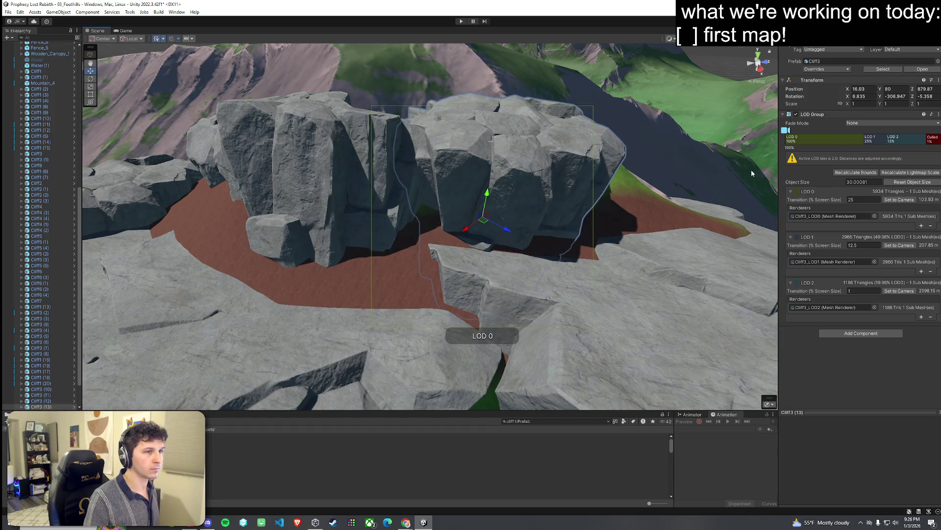
left_click(647, 226)
Brush GrassWheat over the dirt path in front of the cliff rock wall
left_click(863, 105)
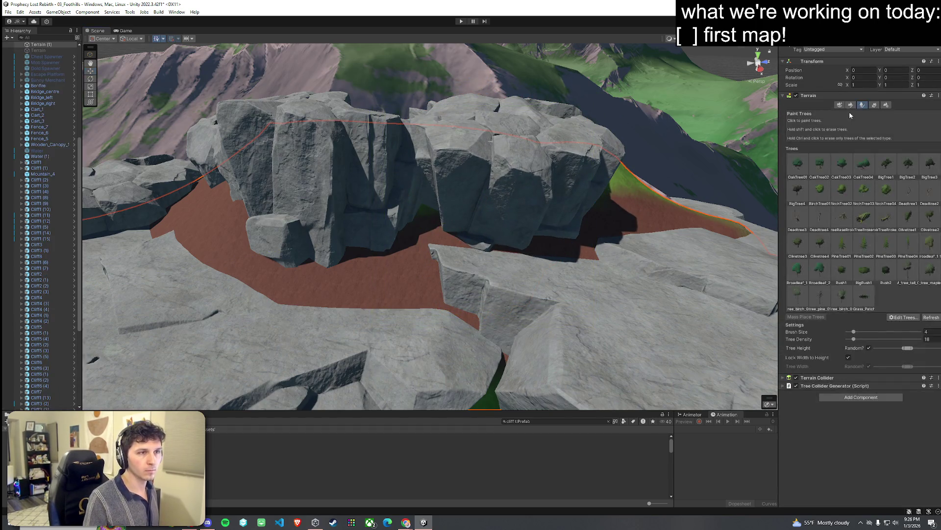
left_click(851, 106)
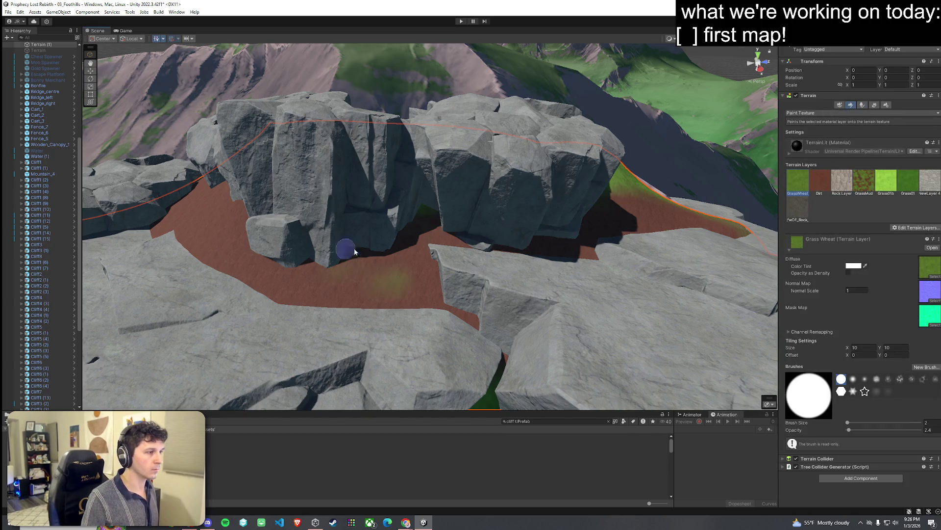
scroll(498, 239, "down", 10)
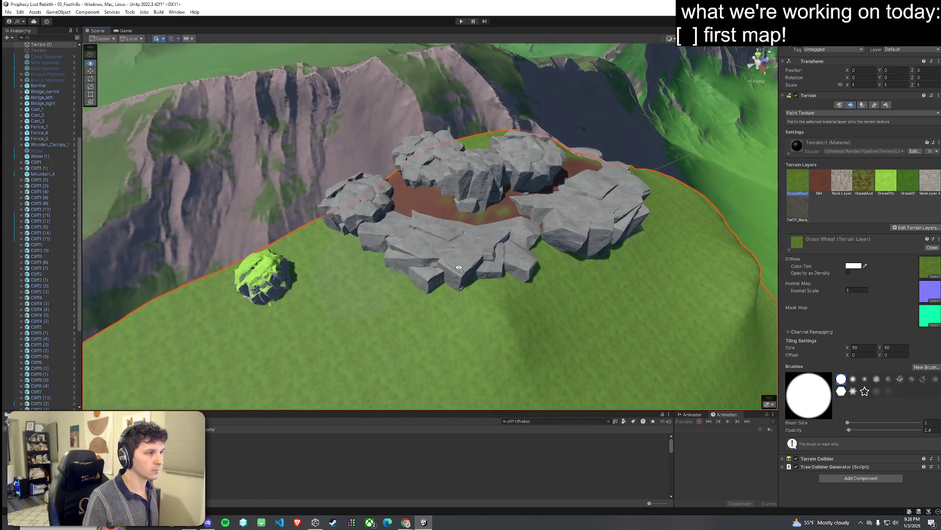
mouse_move(459, 268)
left_mouse_down()
mouse_move(487, 292)
mouse_move(546, 275)
mouse_move(368, 200)
mouse_move(398, 175)
mouse_move(383, 147)
mouse_move(469, 254)
mouse_move(488, 253)
left_mouse_up()
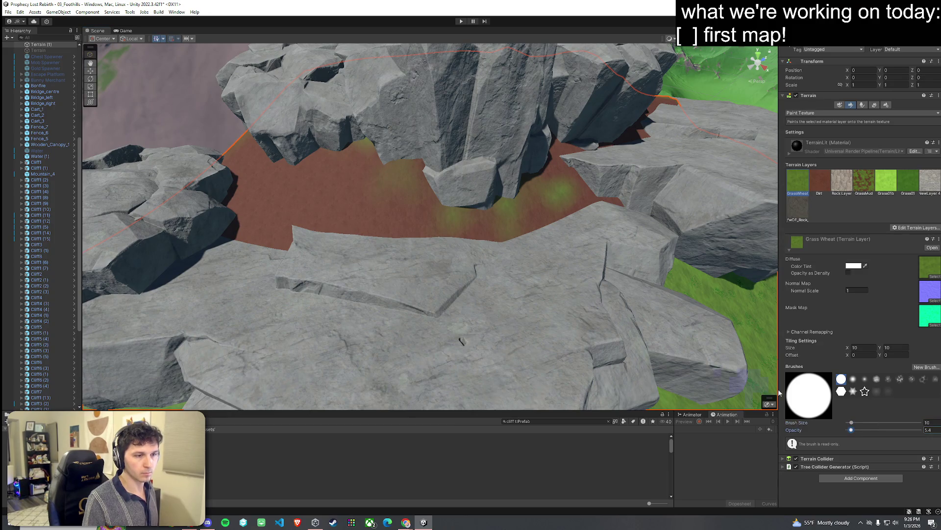
mouse_move(322, 196)
left_mouse_down()
mouse_move(269, 192)
mouse_move(431, 230)
mouse_move(577, 200)
mouse_move(513, 236)
left_mouse_up()
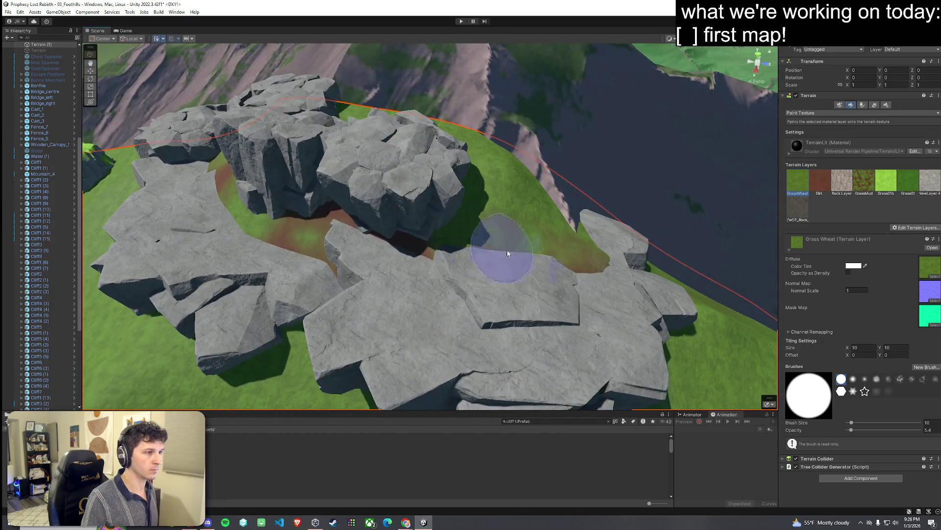
left_click_drag(297, 282, 422, 250)
left_click(858, 113)
Paint birch and other trees across the left and right inner slopes
left_click(862, 104)
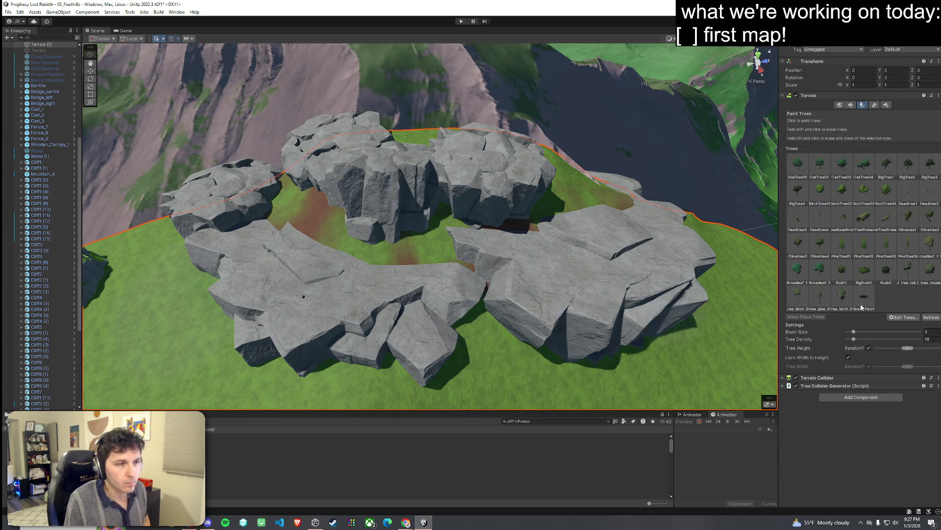
left_click(842, 303)
left_click_drag(318, 228, 309, 206)
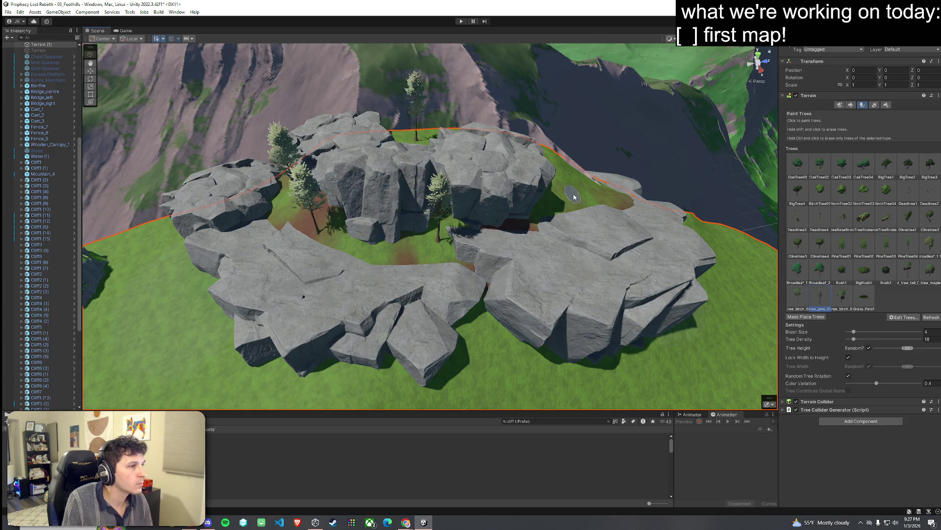
left_click_drag(575, 197, 561, 186)
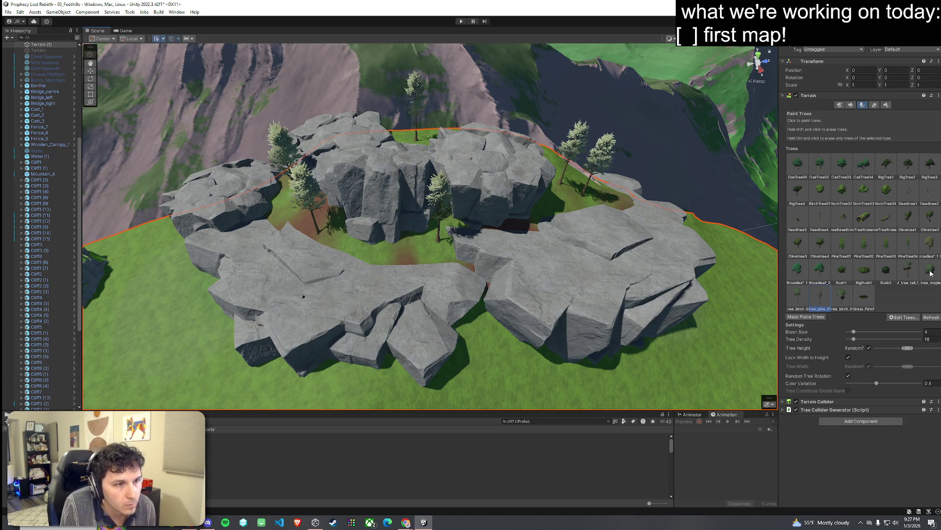
left_click_drag(488, 225, 536, 200)
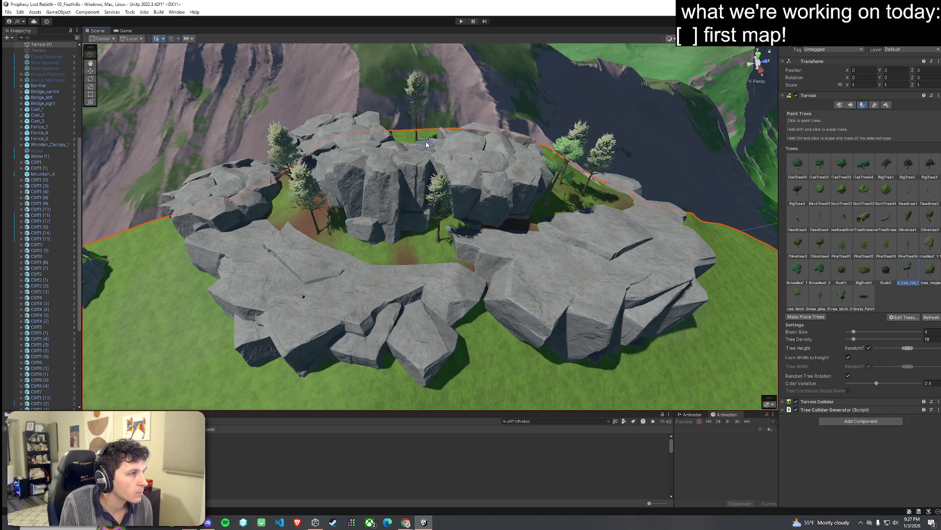
mouse_move(444, 155)
left_mouse_down()
mouse_move(388, 211)
mouse_move(264, 225)
left_mouse_up()
left_click(556, 225)
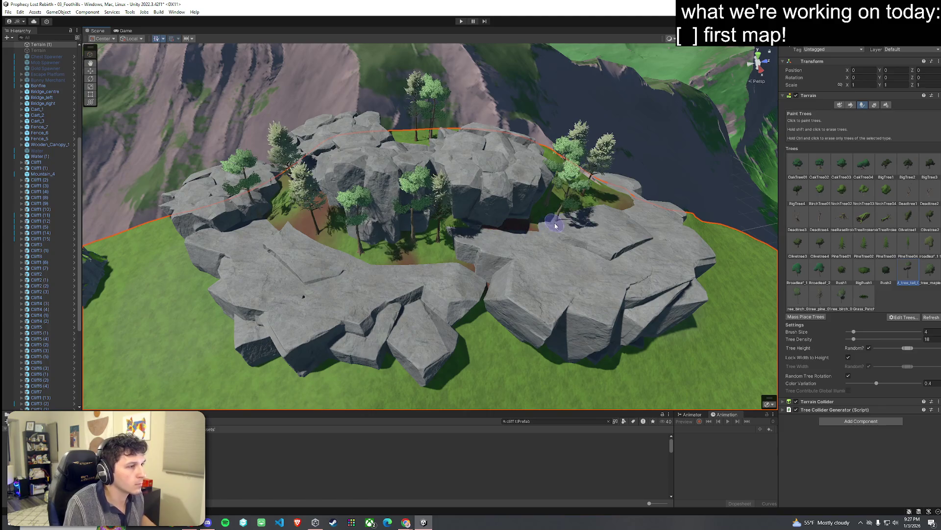
mouse_move(549, 259)
left_mouse_down()
mouse_move(473, 267)
mouse_move(539, 245)
mouse_move(595, 209)
left_mouse_up()
Paint grass texture over the brown dirt patch among the trees
left_click(850, 105)
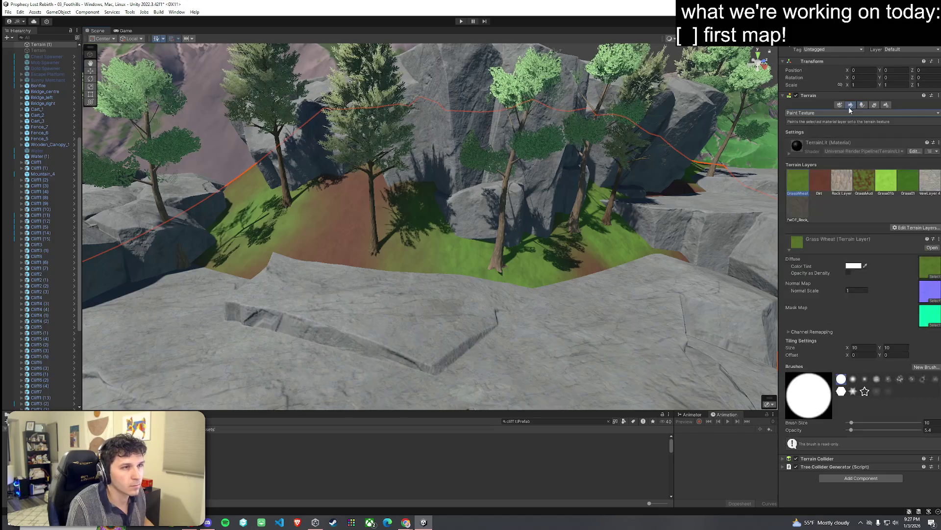
mouse_move(393, 206)
left_mouse_down()
mouse_move(425, 252)
mouse_move(515, 260)
mouse_move(539, 294)
left_mouse_up()
left_click(876, 105)
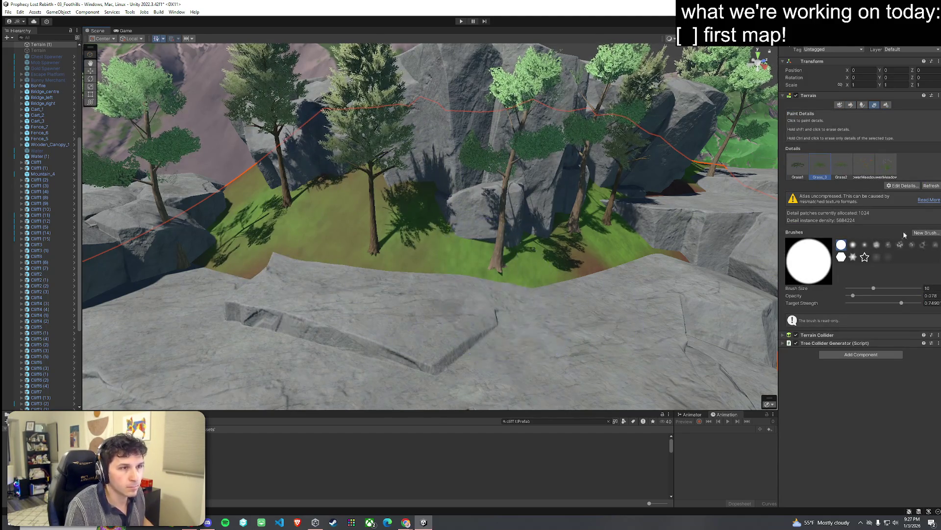
Add Grass02 as a grass detail texture and paint its tufts onto the slope
left_click(908, 194)
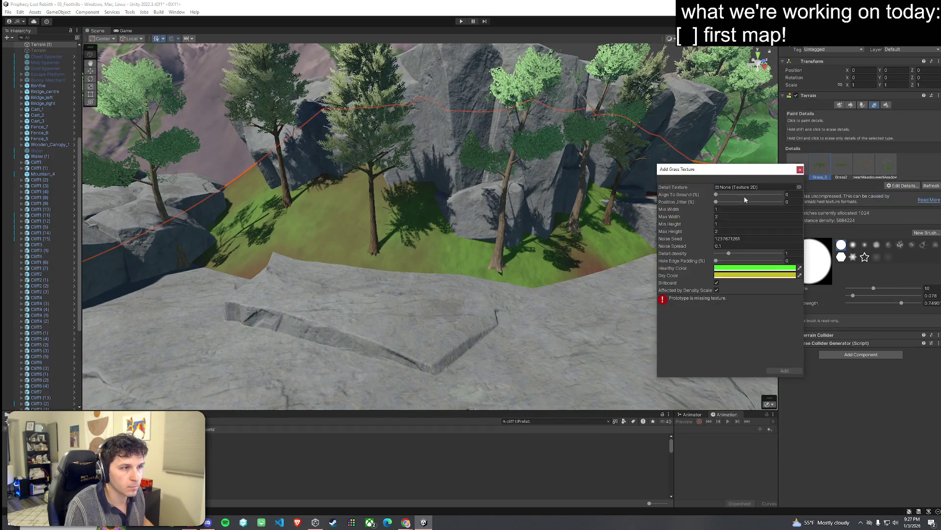
left_click(799, 187)
type("grass")
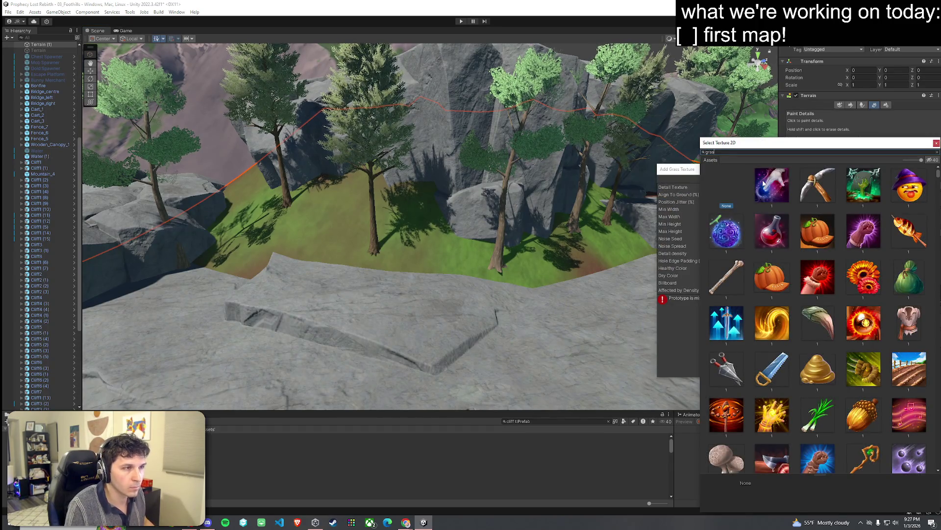
left_click(728, 282)
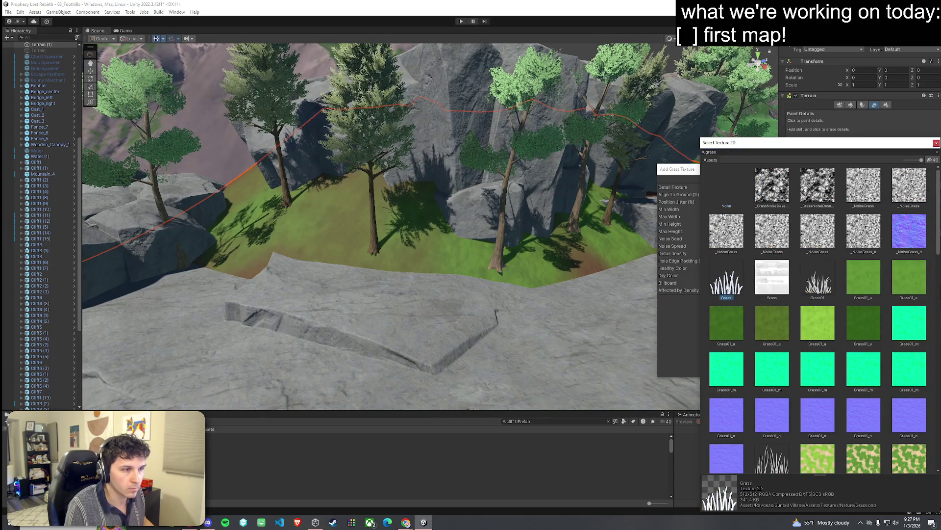
double_click(759, 341)
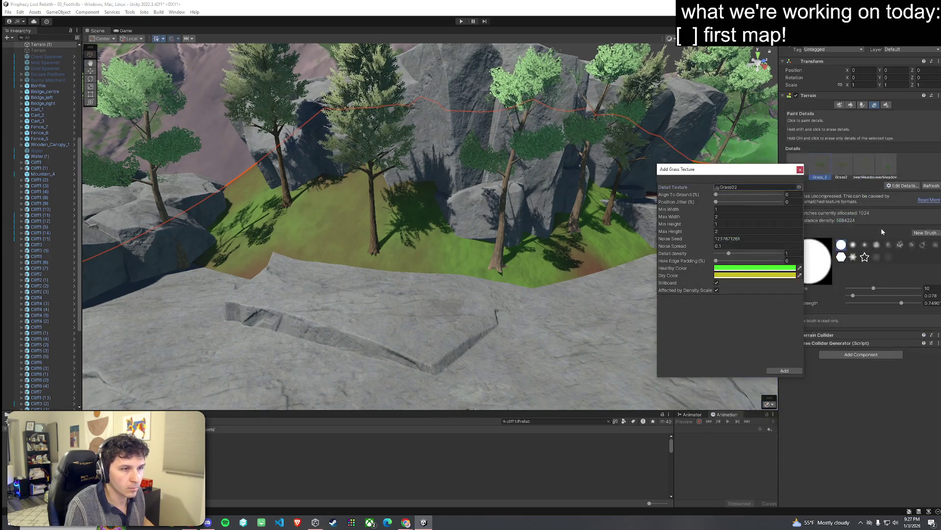
left_click(785, 371)
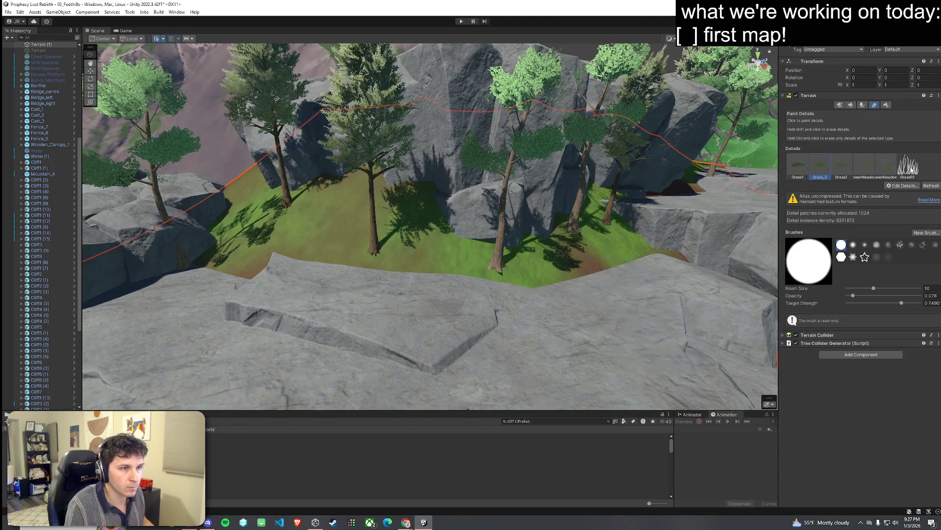
left_click_drag(420, 267, 321, 246)
scroll(414, 280, "up", 10)
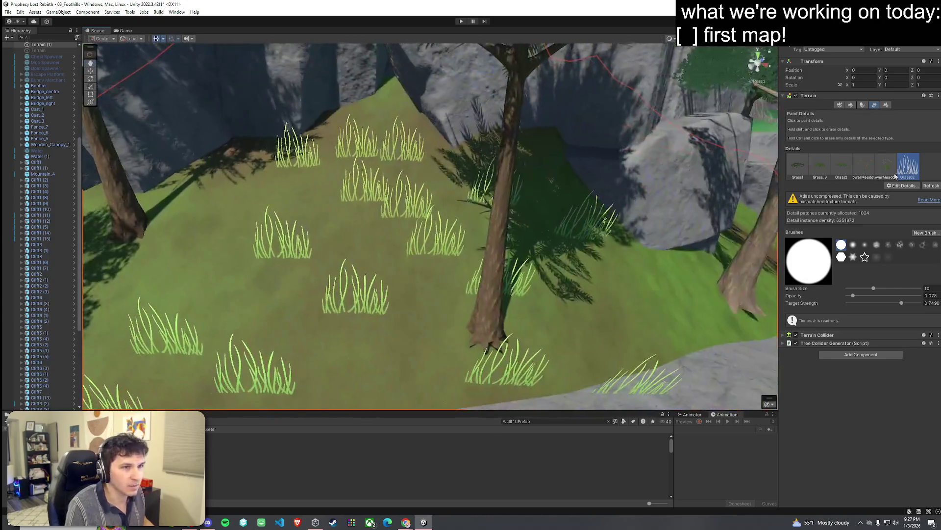
Turn off Billboard for Grass02 and sample scene colours for its Healthy Color
double_click(898, 177)
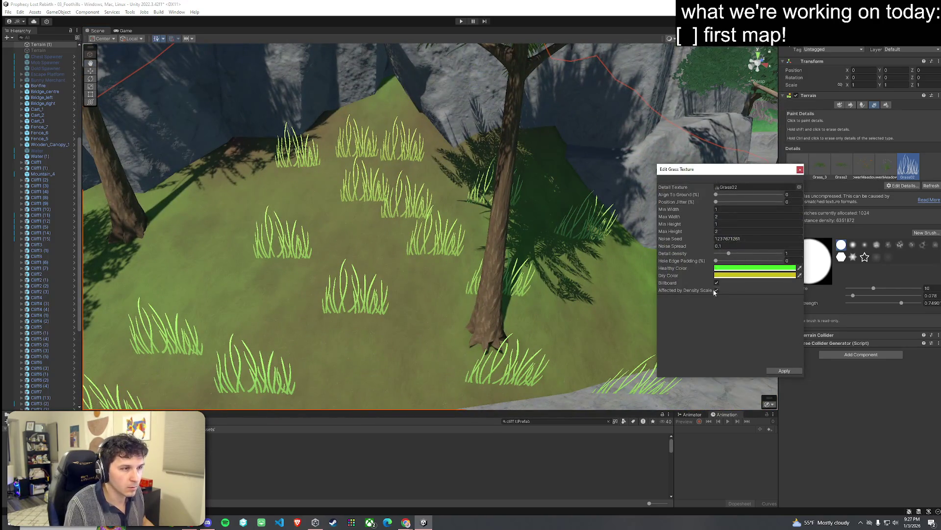
left_click(717, 284)
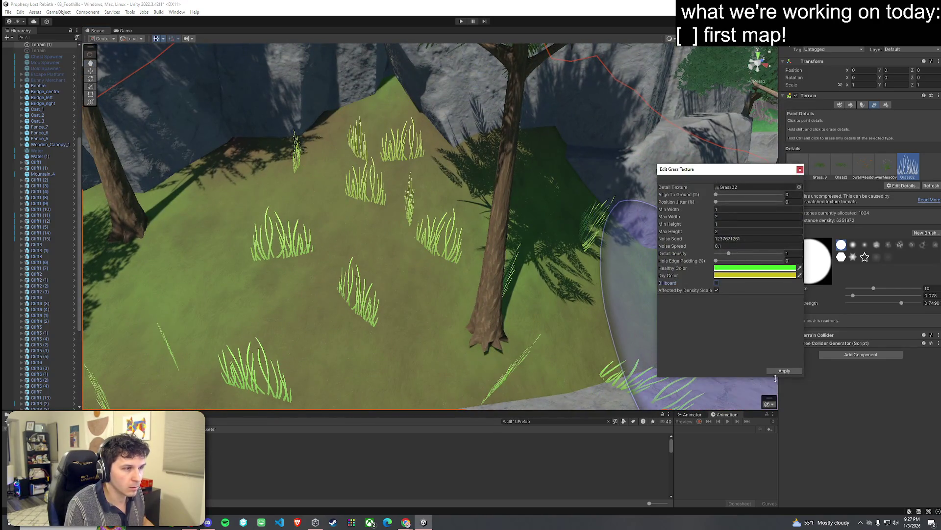
left_click(764, 269)
left_click(770, 278)
left_click(549, 188)
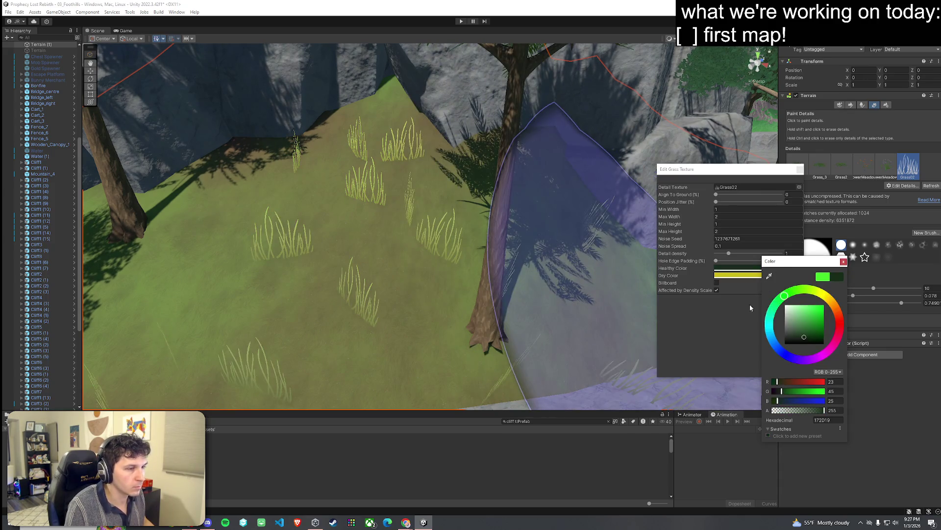
left_click(769, 276)
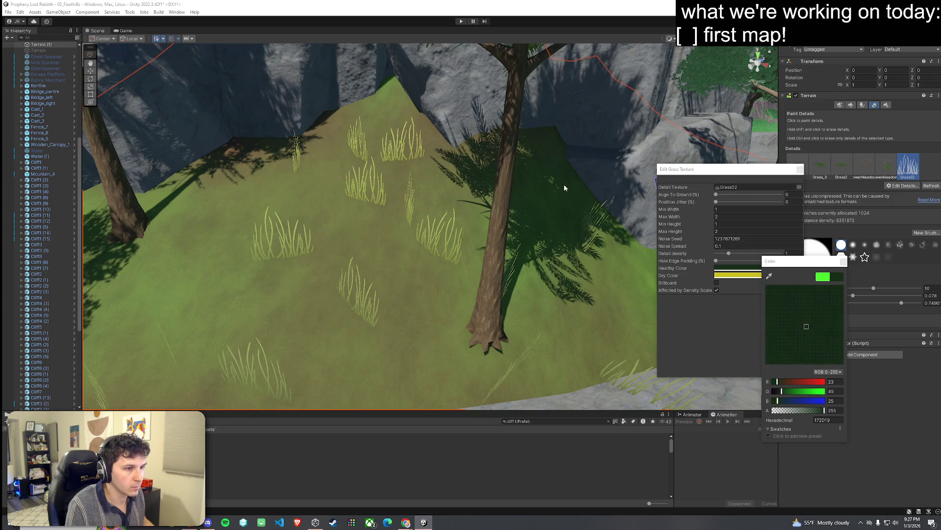
left_click(525, 305)
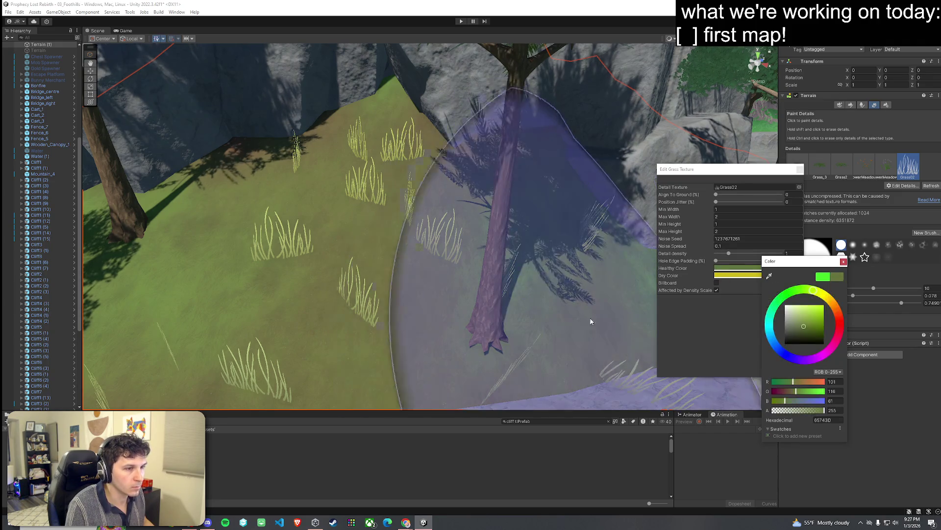
left_click(769, 276)
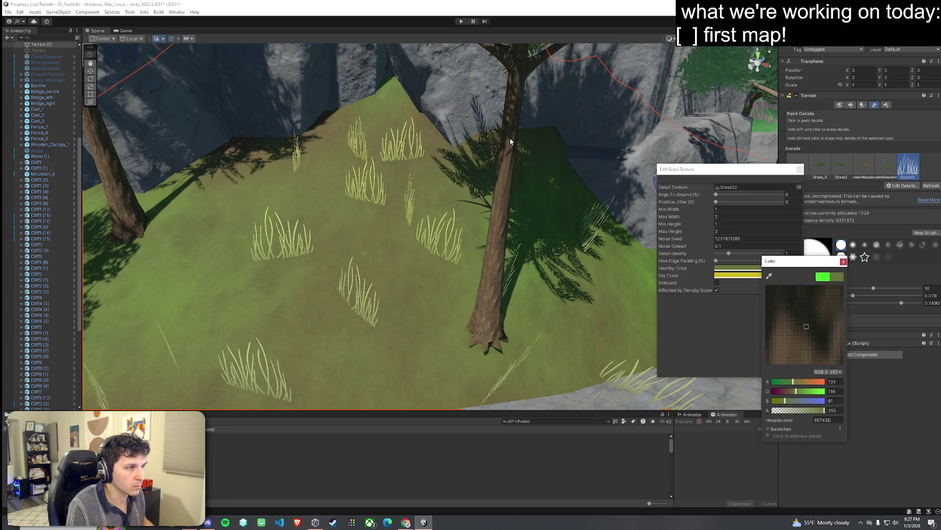
left_click(509, 143)
left_click(843, 261)
left_click_drag(490, 268, 452, 273)
Resample Grass02's Healthy Color to a darker grey-green from the scene
left_click(752, 269)
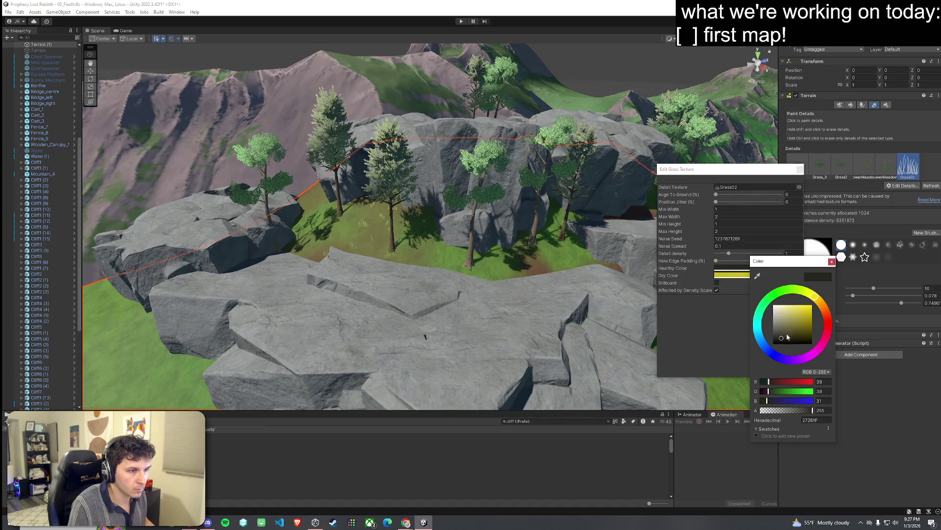
left_click(758, 277)
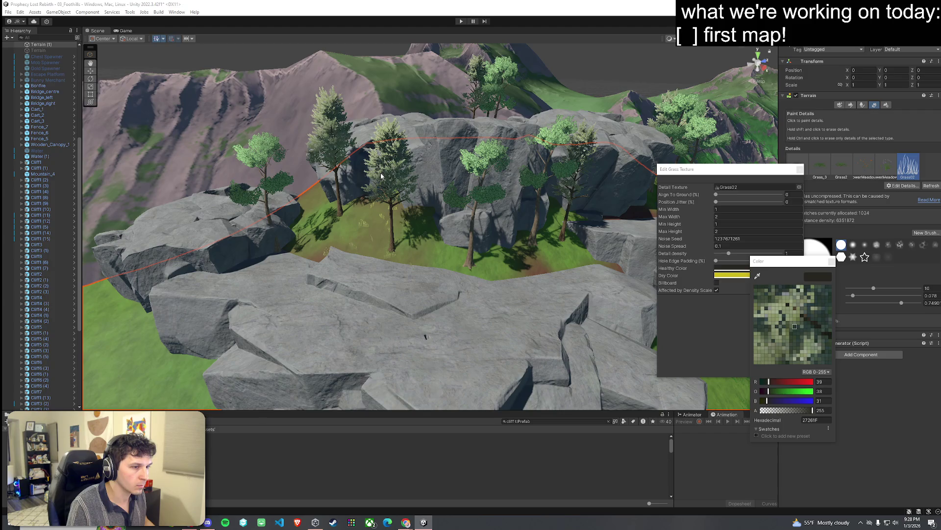
left_click(380, 176)
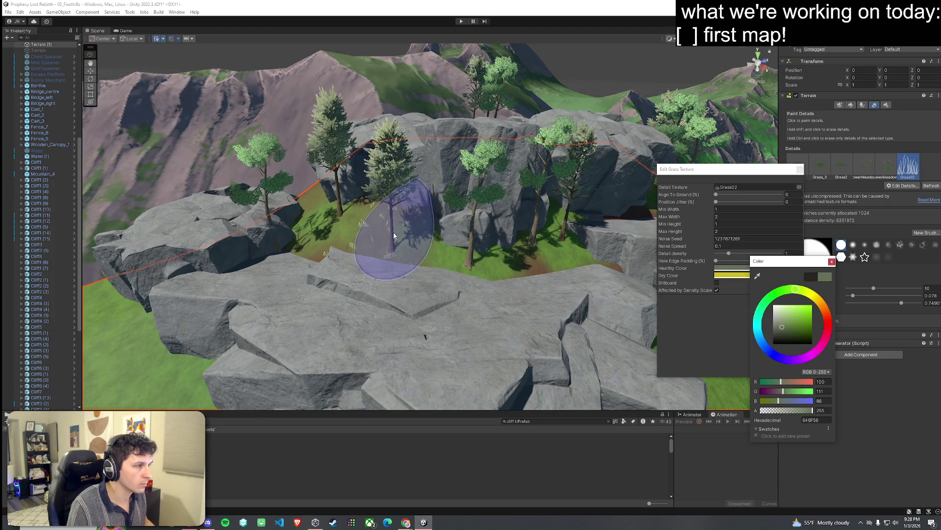
left_click(799, 170)
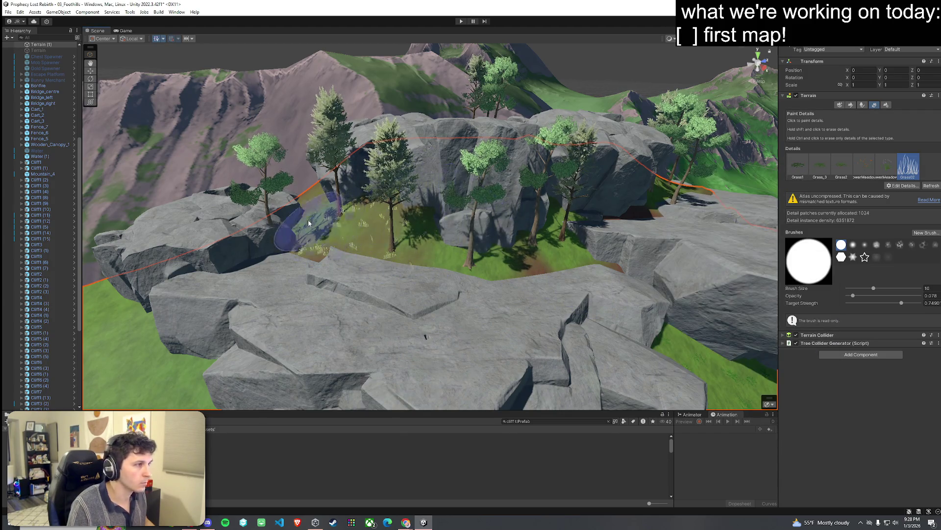
mouse_move(308, 223)
left_mouse_down()
mouse_move(598, 245)
mouse_move(601, 256)
mouse_move(442, 251)
mouse_move(515, 246)
mouse_move(536, 306)
mouse_move(564, 275)
mouse_move(637, 235)
left_mouse_up()
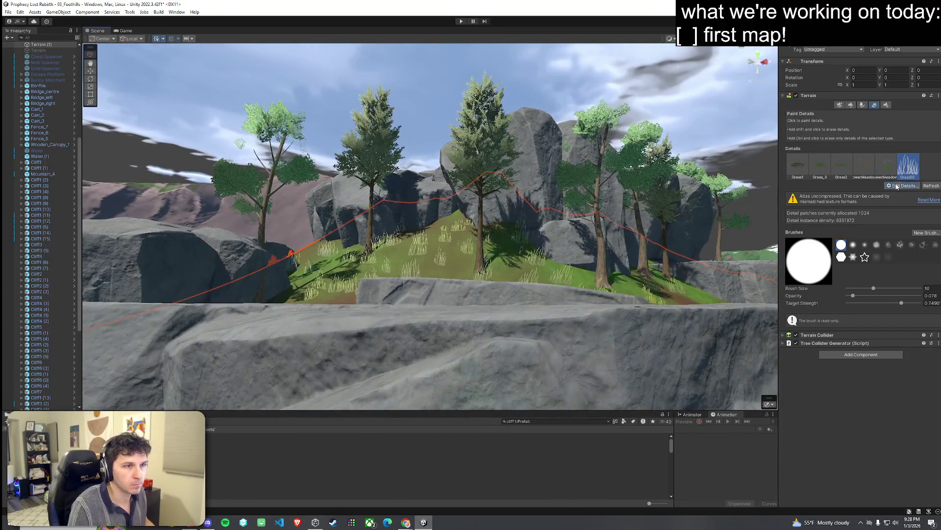
double_click(906, 169)
left_click(735, 268)
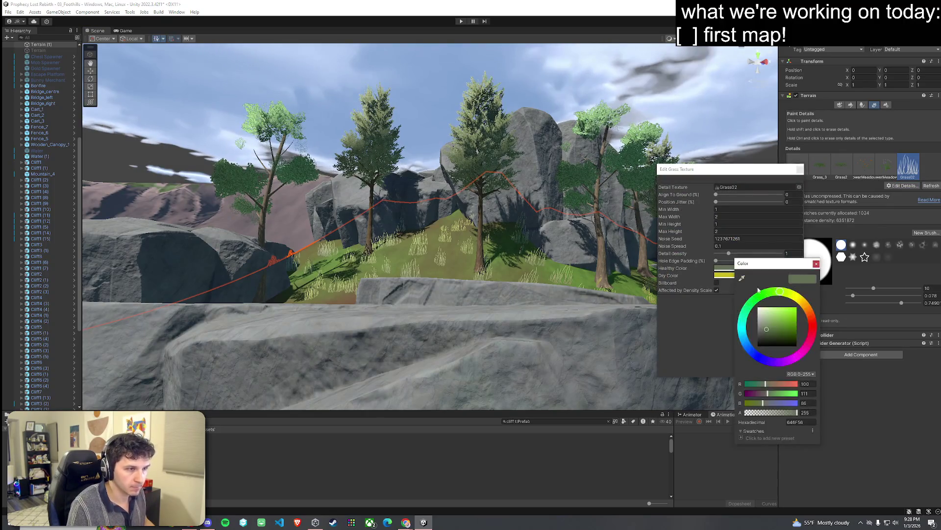
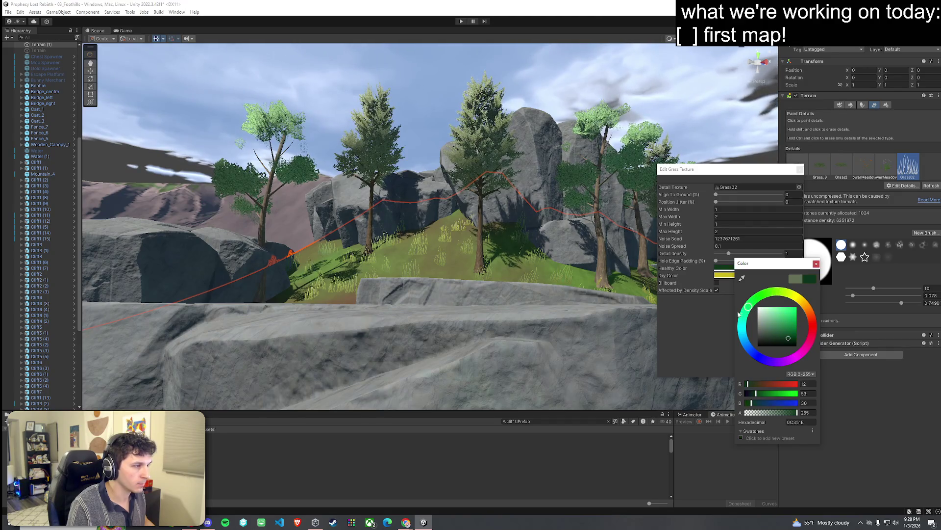
Change the Grass02 detail's dry colour from bright yellow to dark olive and apply it
left_click(817, 263)
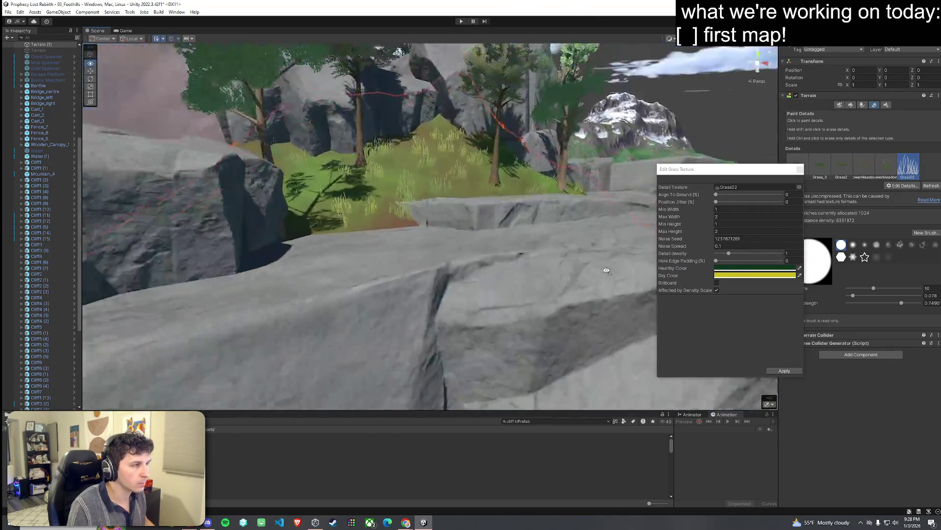
left_click(733, 275)
left_click_drag(787, 328, 784, 341)
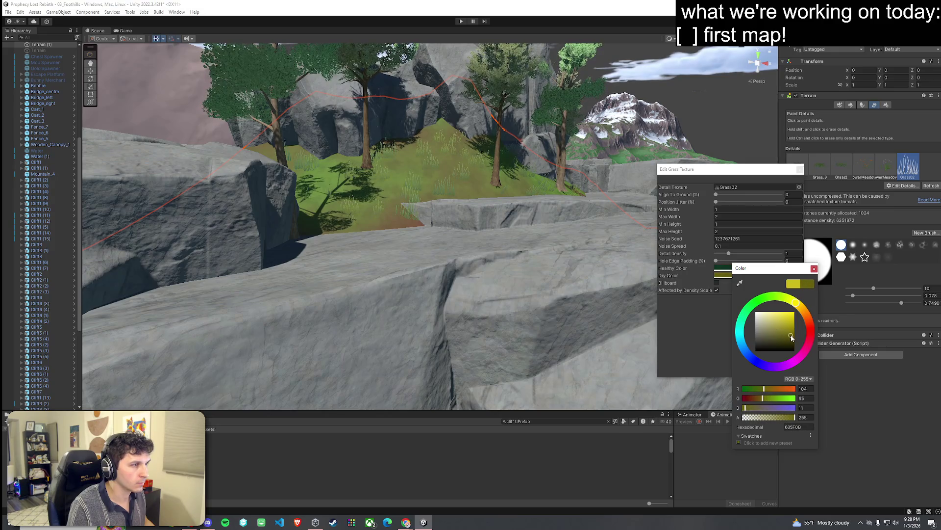
left_click(814, 269)
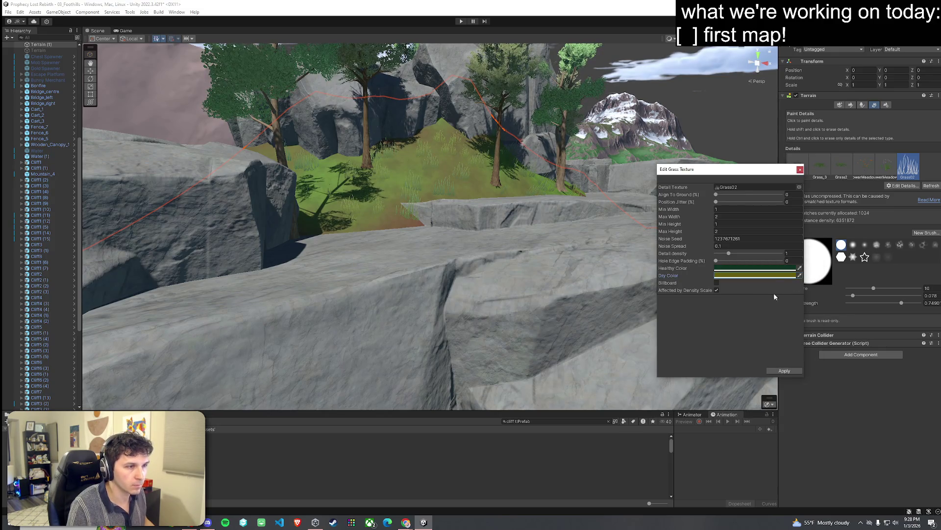
left_click(785, 370)
mouse_move(392, 221)
left_mouse_down()
mouse_move(378, 214)
mouse_move(490, 233)
mouse_move(526, 222)
left_mouse_up()
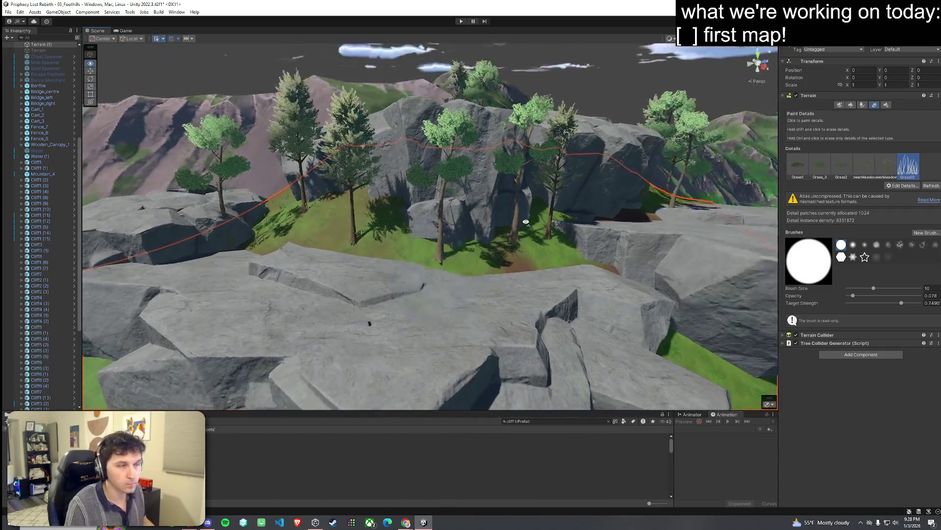
Fly the Scene view down to the grassy slope by the cliff ring and select the Cliff1 prefab
mouse_move(567, 262)
left_mouse_down()
mouse_move(563, 216)
mouse_move(505, 246)
mouse_move(510, 211)
mouse_move(490, 249)
mouse_move(504, 325)
mouse_move(439, 209)
left_mouse_up()
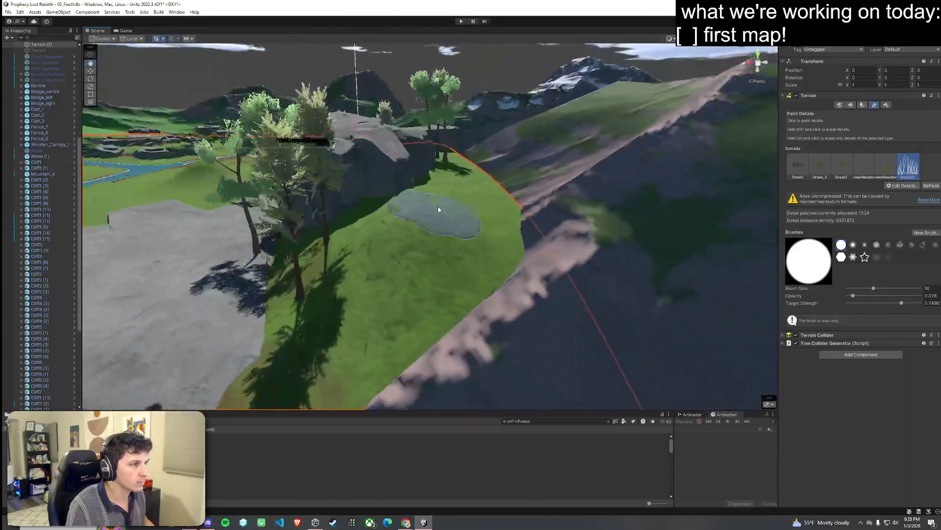
mouse_move(448, 248)
left_mouse_down()
mouse_move(504, 267)
mouse_move(435, 243)
mouse_move(567, 185)
mouse_move(598, 185)
mouse_move(582, 183)
mouse_move(687, 173)
mouse_move(748, 217)
mouse_move(523, 226)
mouse_move(617, 217)
mouse_move(527, 241)
mouse_move(556, 241)
mouse_move(513, 200)
mouse_move(505, 215)
left_mouse_up()
left_click(378, 447)
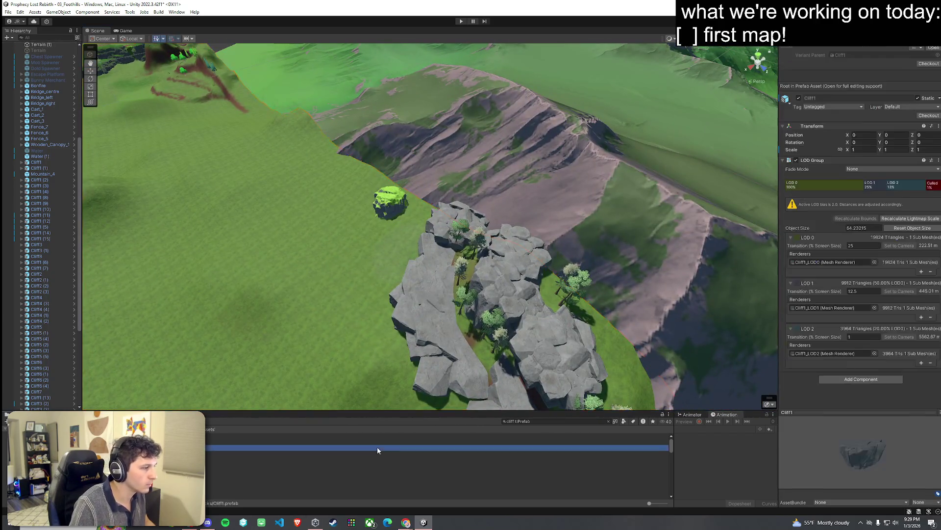
Place trial Cliff02 and Cliff02c rock prefabs onto the grassy slope
key("Down")
key("Down")
key("Down")
key("Up")
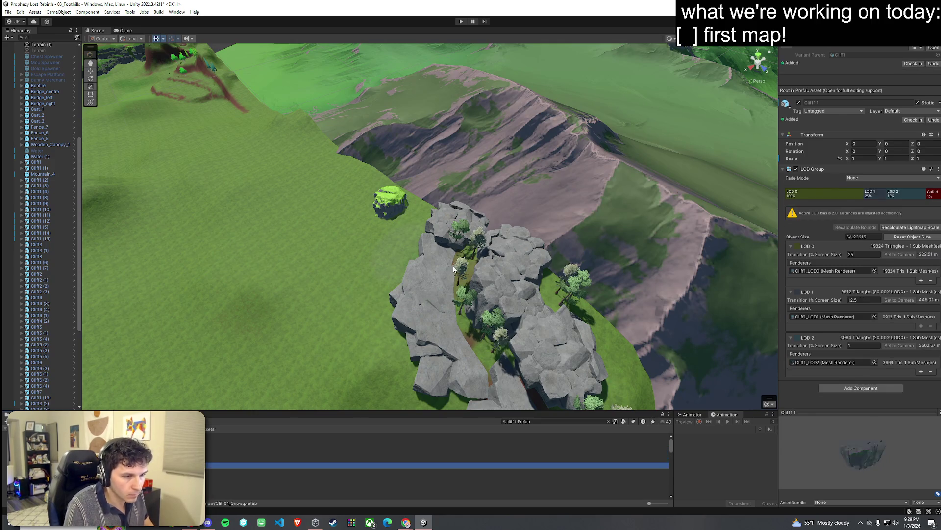
key("Down")
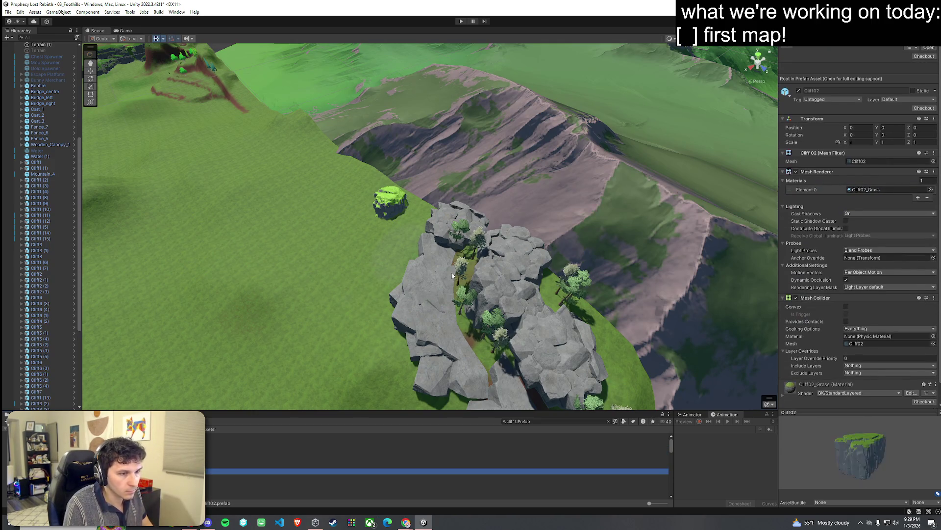
mouse_move(343, 471)
left_mouse_down()
mouse_move(341, 247)
mouse_move(364, 219)
left_mouse_up()
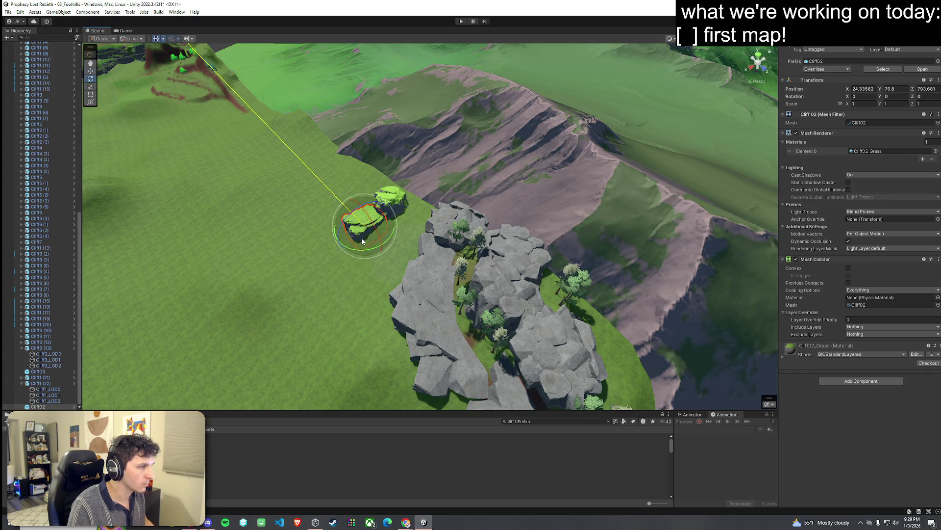
left_click(222, 471)
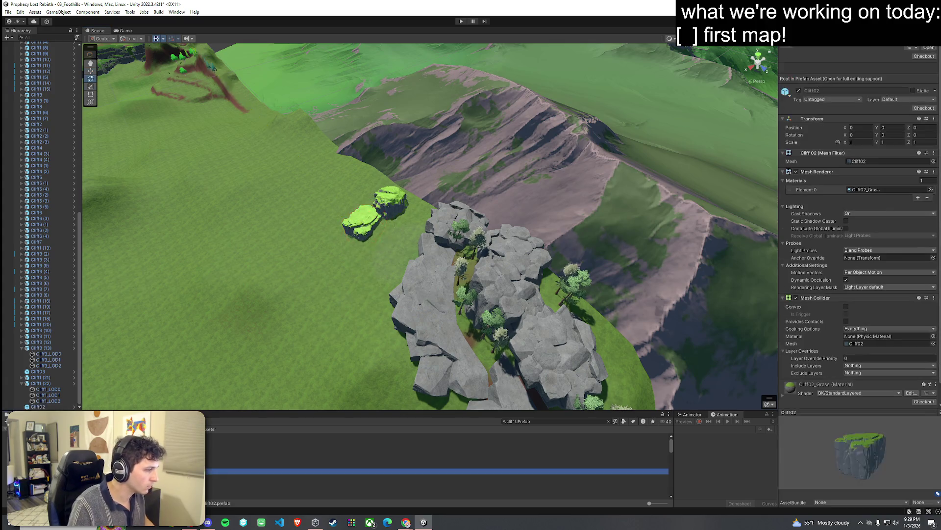
key("Down")
key("Down")
key("Down")
key("Down")
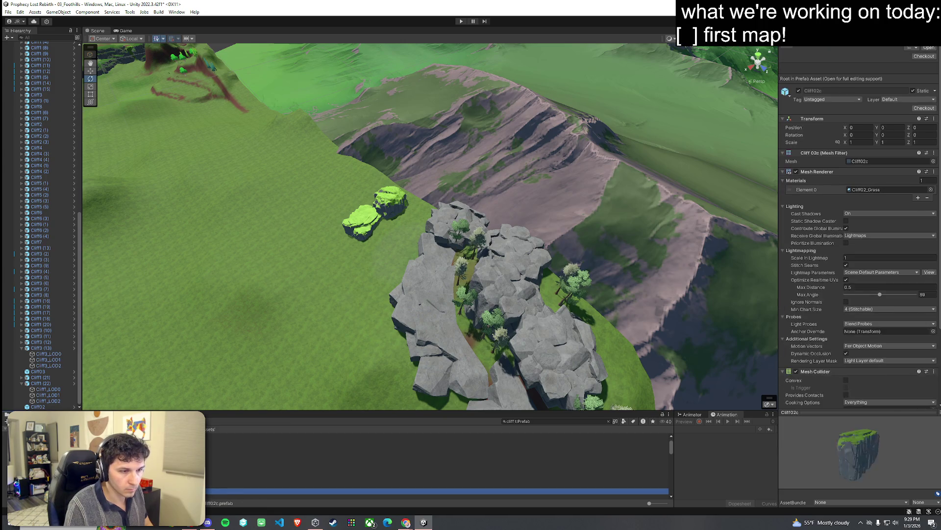
key("Up")
left_click_drag(220, 485, 308, 291)
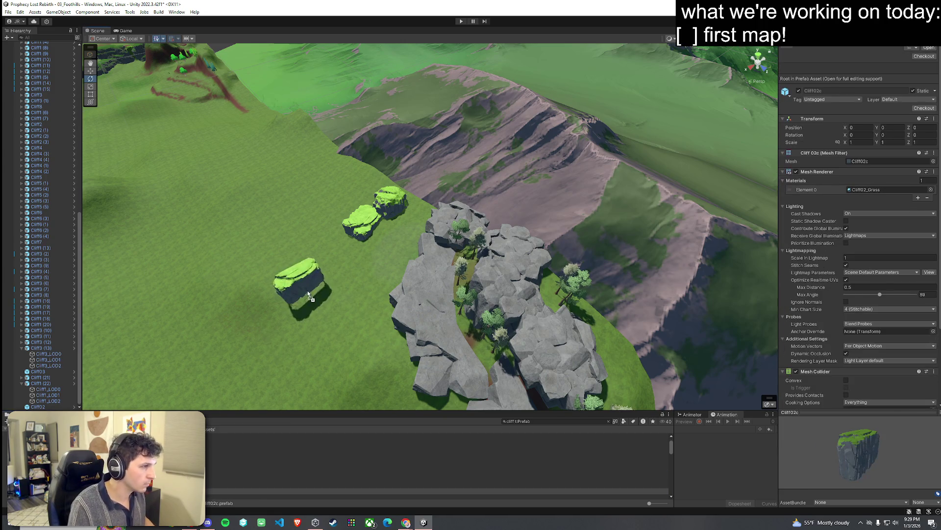
mouse_move(337, 264)
left_mouse_down()
mouse_move(339, 284)
mouse_move(376, 255)
mouse_move(224, 249)
mouse_move(487, 221)
mouse_move(433, 204)
mouse_move(405, 204)
mouse_move(423, 275)
mouse_move(577, 311)
mouse_move(564, 296)
left_mouse_up()
Delete the two trial rocks and select the Cliff1 rock beside the cliff ring
left_click(465, 216, "shift")
key("Delete")
left_click(510, 237)
left_click(481, 194, "shift")
mouse_move(481, 194)
left_mouse_down()
mouse_move(546, 237)
mouse_move(537, 244)
mouse_move(507, 204)
left_mouse_up()
Move and rotate Cliff1 (22), then shift its Cliff1_LOD0 mesh down onto the grass
left_click(506, 207)
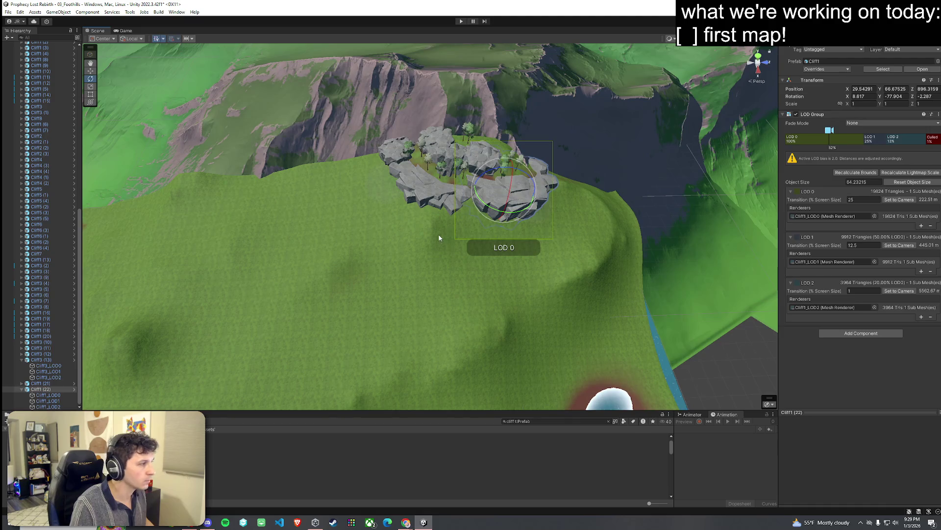
left_click_drag(507, 199, 314, 174)
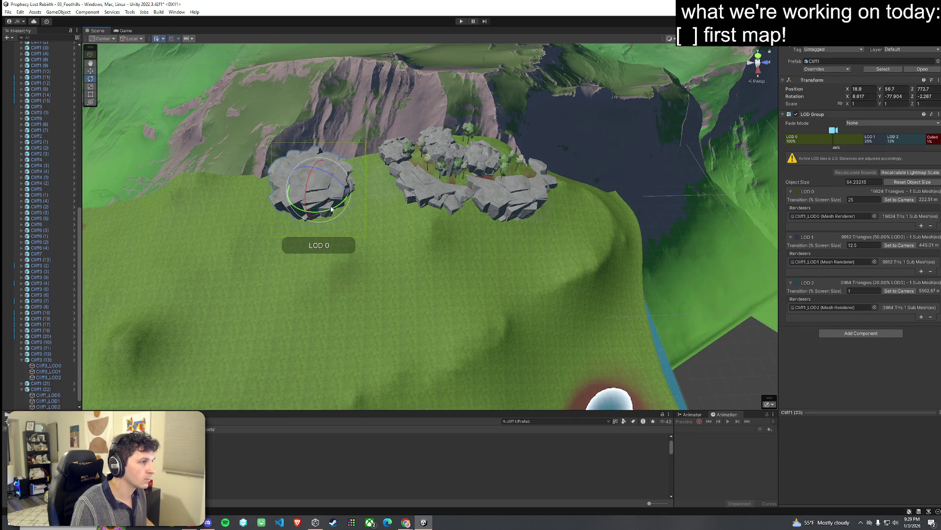
left_click_drag(332, 209, 289, 213)
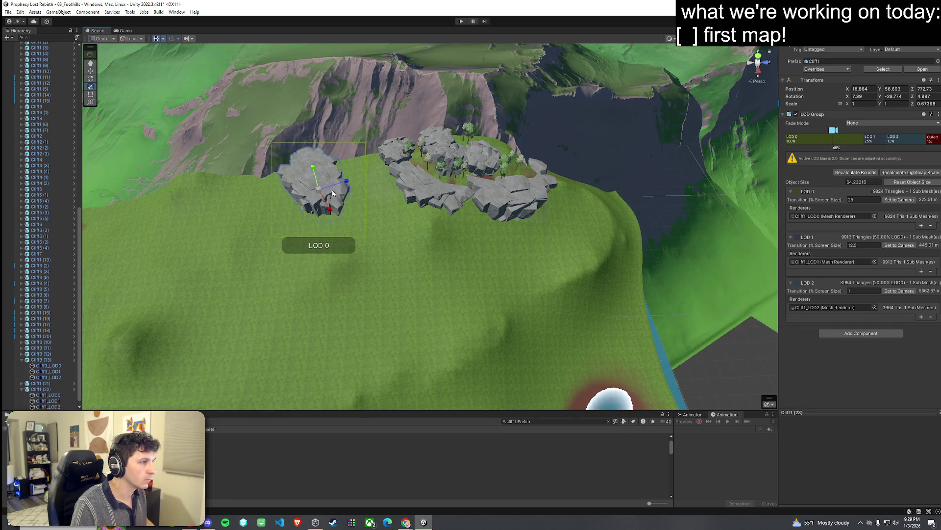
left_click(326, 213)
left_click(329, 209)
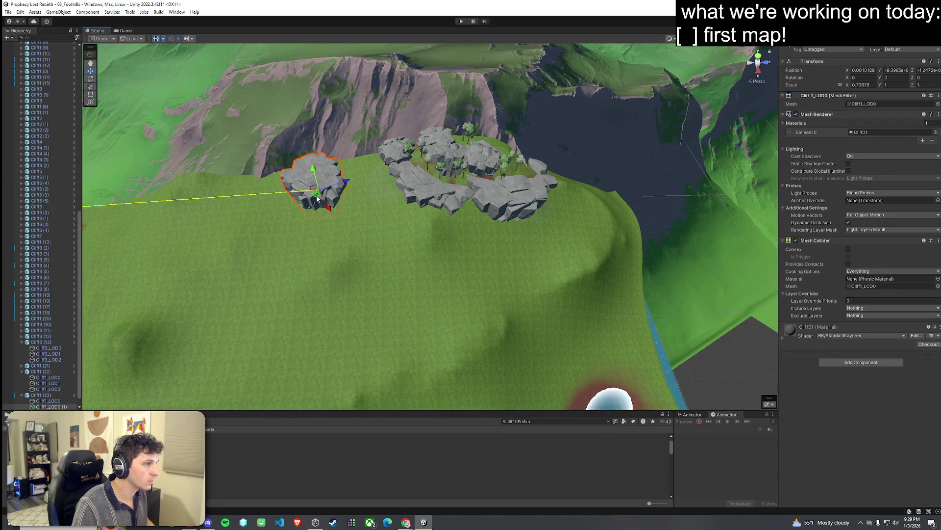
left_click_drag(317, 198, 389, 272)
key("e")
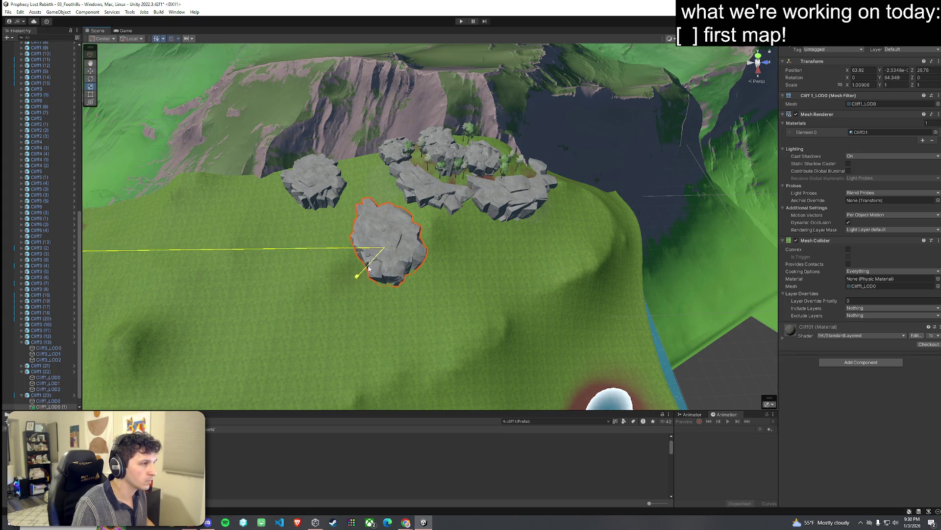
key("f")
scroll(392, 269, "up", 5)
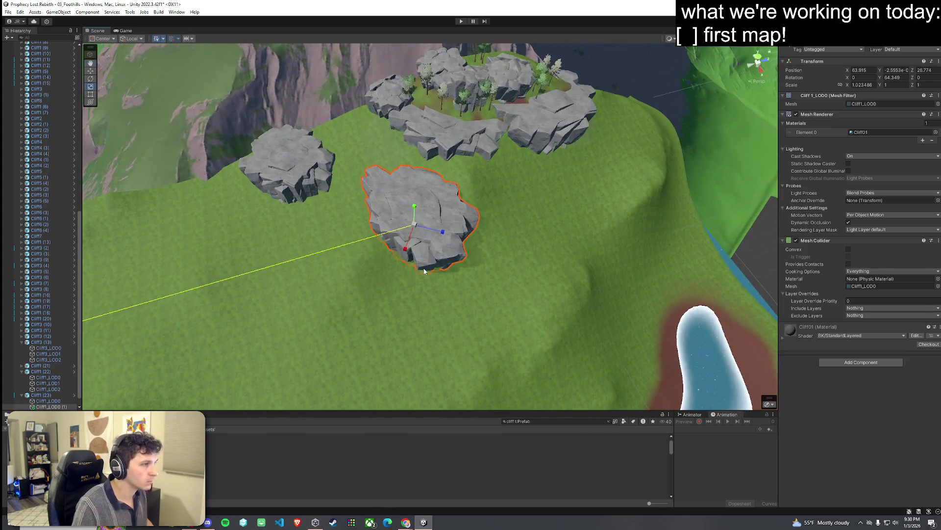
Duplicate the cliff rock, move the copy right on the grass and tilt it
key("ctrl+d")
mouse_move(423, 239)
left_mouse_down()
mouse_move(569, 229)
mouse_move(470, 248)
left_mouse_up()
key("e")
mouse_move(563, 219)
left_mouse_down()
mouse_move(605, 201)
mouse_move(567, 220)
mouse_move(439, 210)
mouse_move(419, 267)
mouse_move(448, 275)
mouse_move(422, 267)
mouse_move(421, 250)
mouse_move(421, 262)
mouse_move(499, 241)
left_mouse_up()
Add another cliff duplicate, moved right toward the river bank and rotated
key("ctrl+d")
scroll(416, 259, "down", 3)
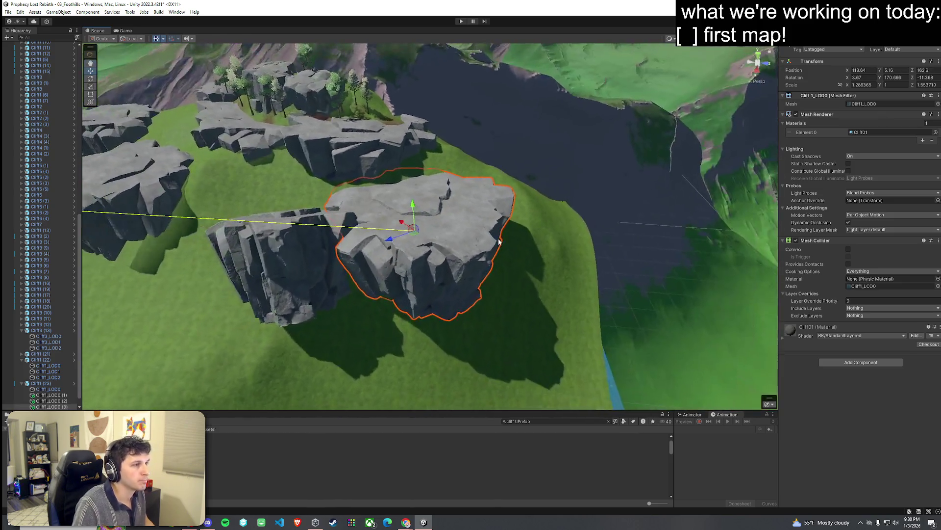
mouse_move(413, 227)
left_mouse_down()
mouse_move(552, 231)
mouse_move(545, 260)
mouse_move(421, 286)
mouse_move(504, 252)
mouse_move(544, 247)
mouse_move(633, 161)
mouse_move(662, 223)
mouse_move(443, 202)
mouse_move(434, 214)
mouse_move(444, 199)
mouse_move(467, 203)
mouse_move(448, 209)
left_mouse_up()
key("e")
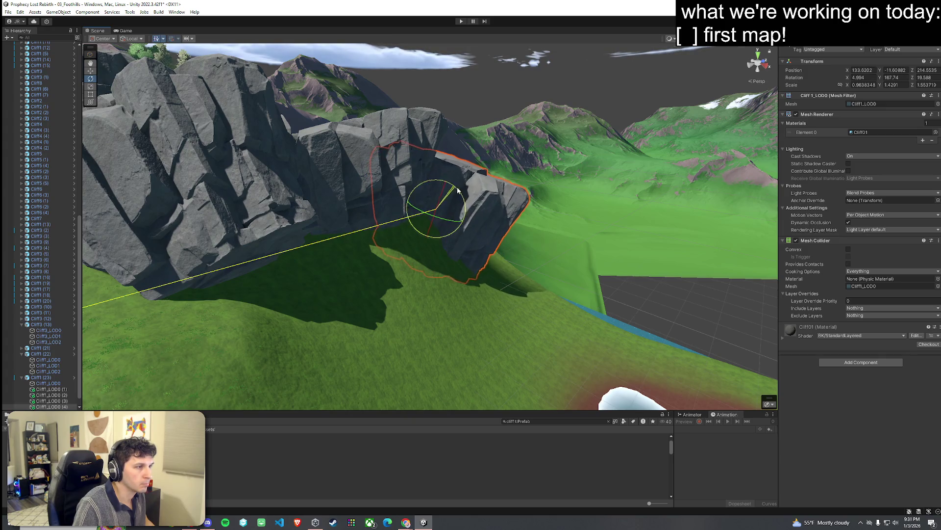
left_click(489, 290)
mouse_move(489, 290)
left_mouse_down()
mouse_move(502, 300)
mouse_move(392, 268)
mouse_move(444, 284)
left_mouse_up()
left_click_drag(449, 285, 485, 298)
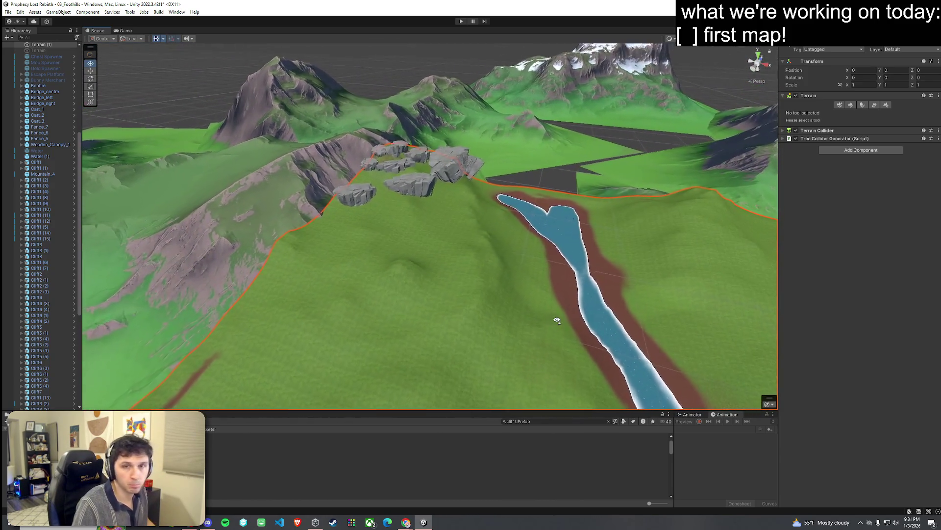
Review the new cliffs by the river from above and save the scene
mouse_move(451, 283)
left_mouse_down()
mouse_move(364, 317)
mouse_move(348, 337)
mouse_move(241, 258)
left_mouse_up()
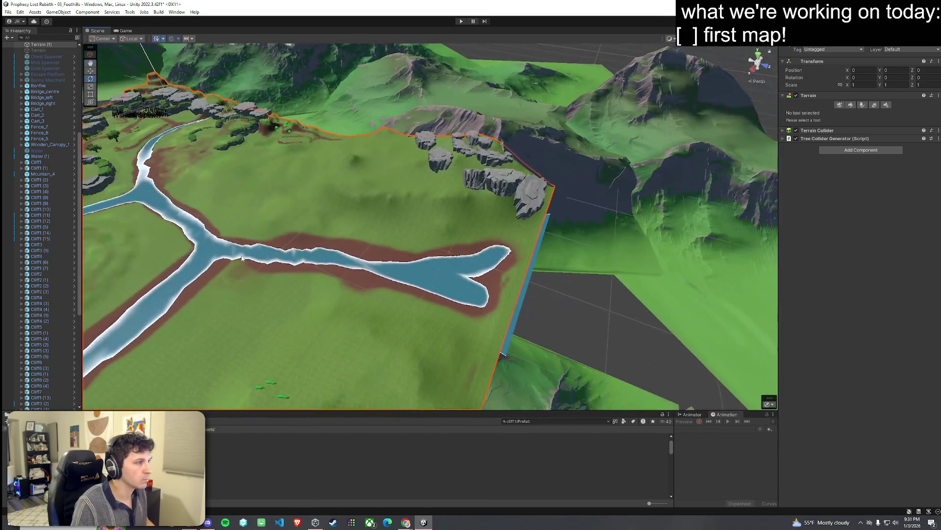
left_click(7, 12)
left_click(20, 47)
mouse_move(333, 172)
left_mouse_down()
mouse_move(374, 193)
mouse_move(356, 153)
mouse_move(49, 141)
mouse_move(922, 145)
mouse_move(893, 146)
mouse_move(905, 175)
mouse_move(878, 203)
left_mouse_up()
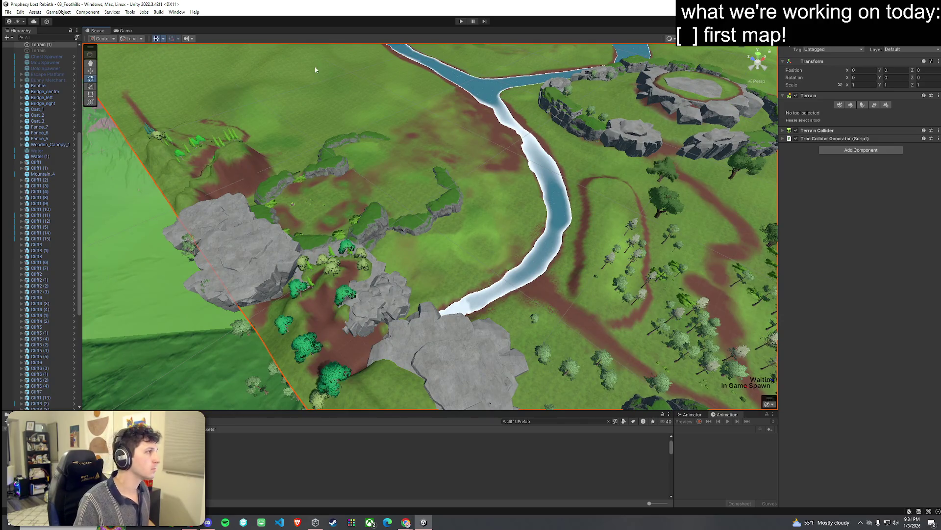
left_click(8, 12)
left_click(8, 12)
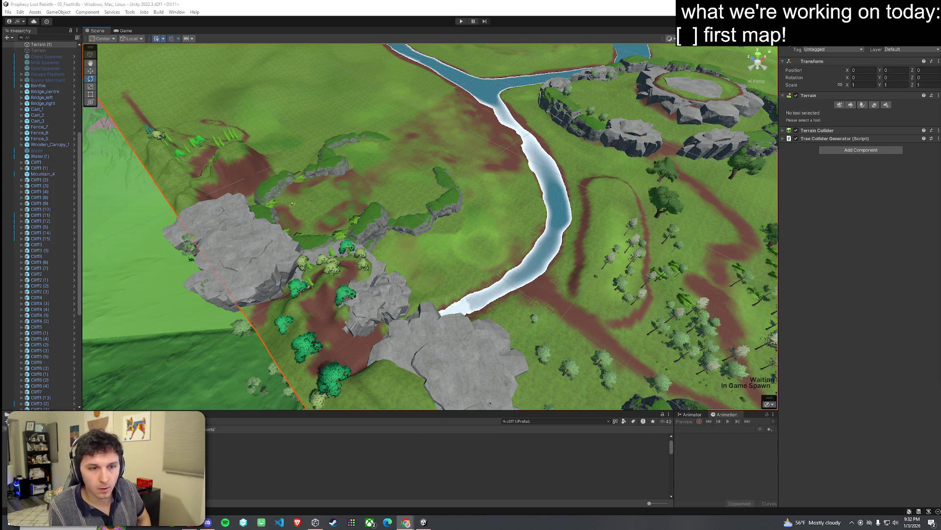
left_click(8, 12)
left_click(380, 143)
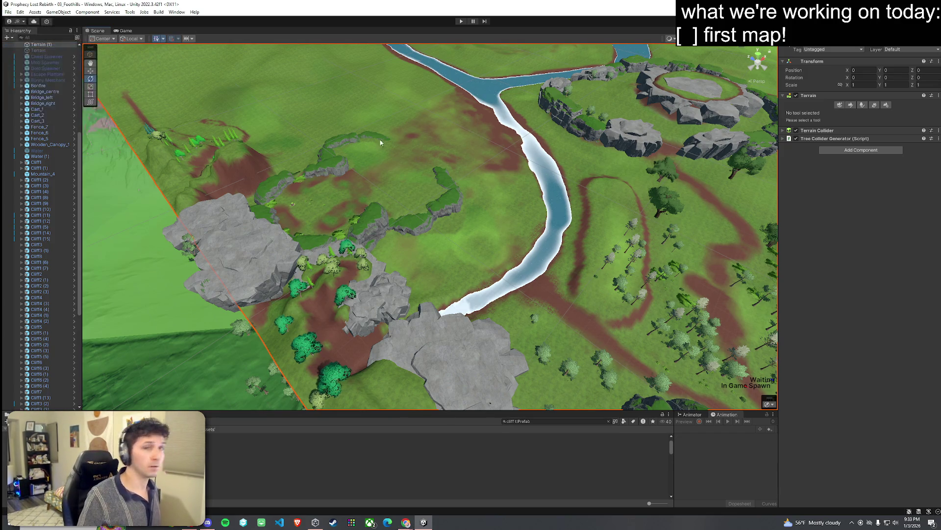
mouse_move(505, 185)
left_mouse_down()
mouse_move(532, 225)
mouse_move(693, 214)
mouse_move(485, 193)
mouse_move(338, 214)
mouse_move(517, 233)
mouse_move(536, 212)
mouse_move(504, 185)
mouse_move(438, 183)
mouse_move(395, 134)
mouse_move(200, 152)
mouse_move(183, 143)
mouse_move(307, 192)
mouse_move(292, 212)
mouse_move(307, 208)
left_mouse_up()
Select the terrain in Paint Trees mode and try an OakTree01, then undo it
left_click(306, 208)
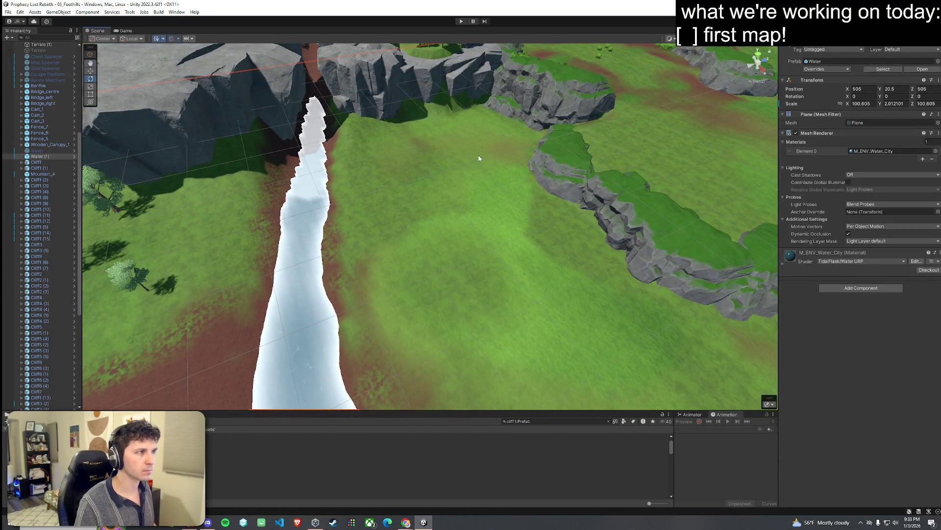
left_click(584, 190)
left_click(862, 105)
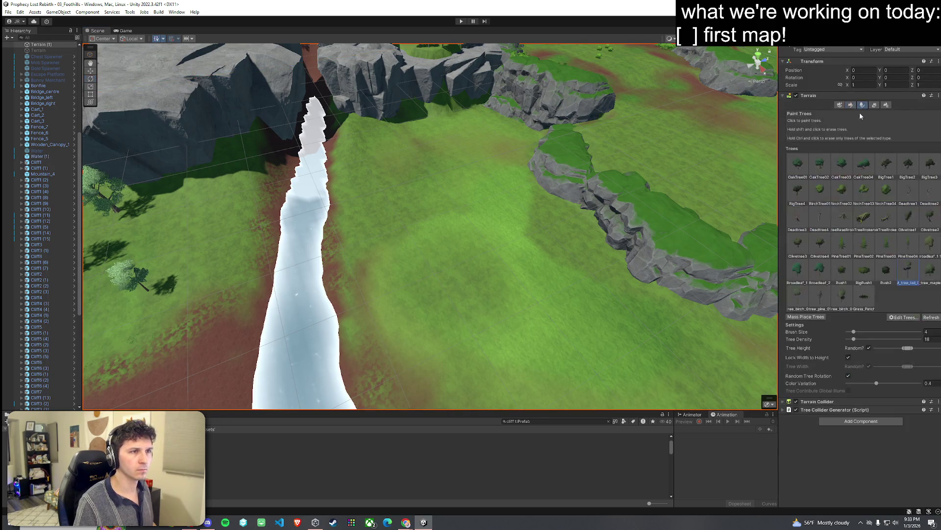
left_click(805, 175)
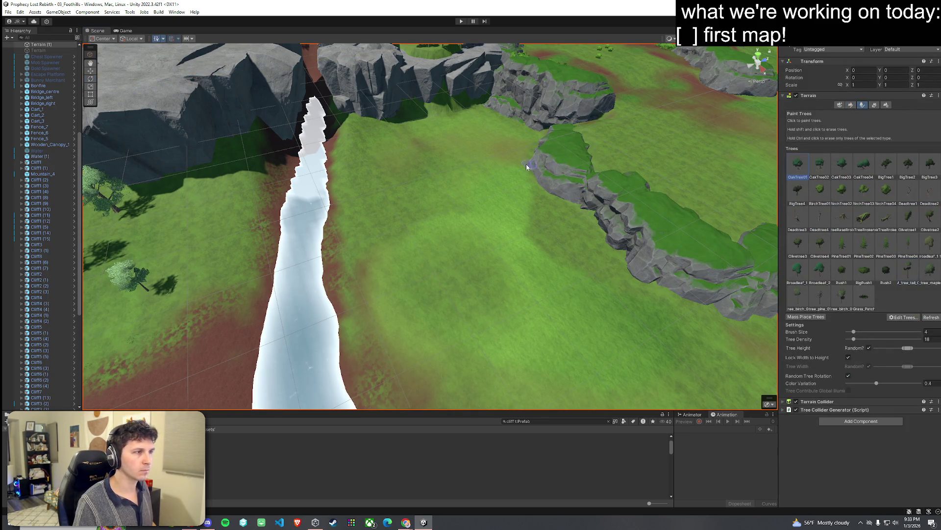
left_click(457, 157)
scroll(483, 222, "up", 2)
key("ctrl+z")
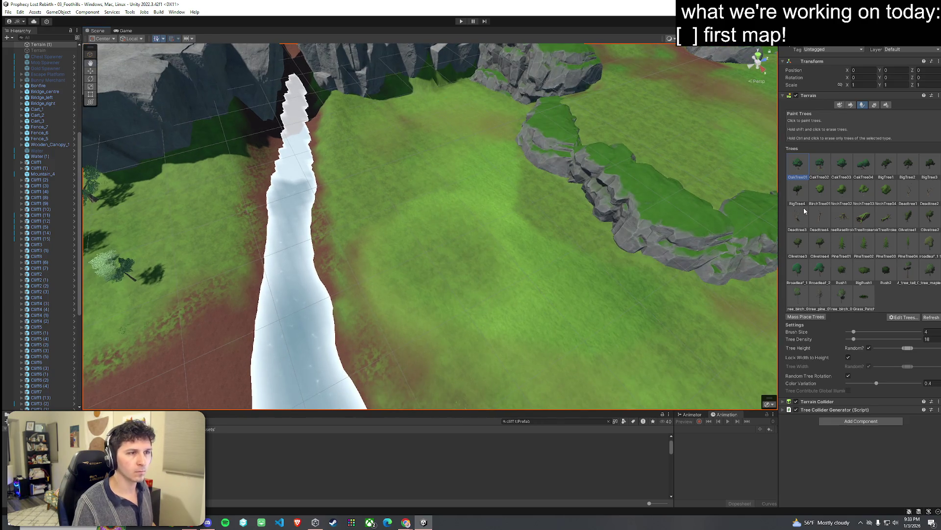
Paint BirchTree01 trees beside the river and across the meadow
left_click(820, 193)
left_click_drag(488, 129, 459, 160)
left_click(420, 155)
left_click(369, 171)
scroll(471, 234, "up", 3)
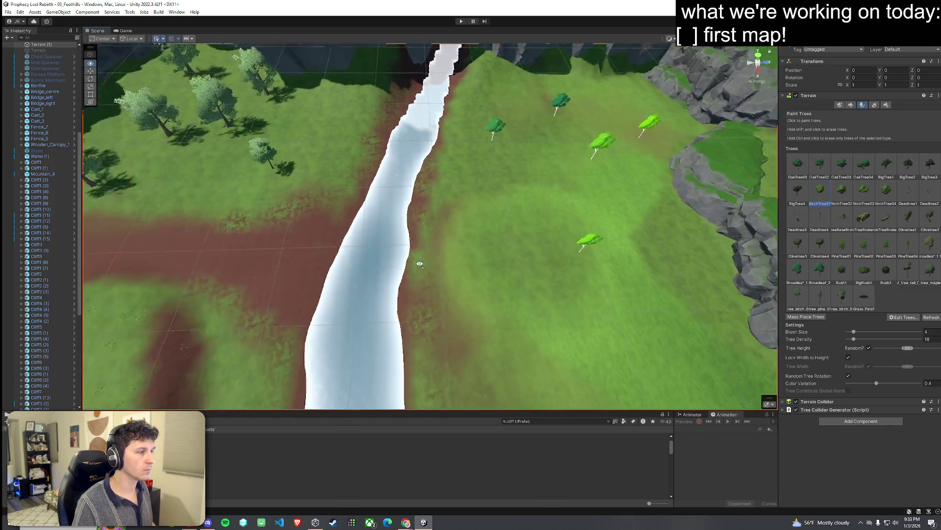
mouse_move(470, 236)
left_mouse_down()
mouse_move(526, 159)
mouse_move(474, 174)
left_mouse_up()
left_click(490, 211)
left_click(333, 218)
left_click(265, 267)
Facing the cliffs, add more dark-green trees on the meadow
mouse_move(259, 275)
left_mouse_down()
mouse_move(452, 263)
mouse_move(424, 258)
mouse_move(441, 233)
left_mouse_up()
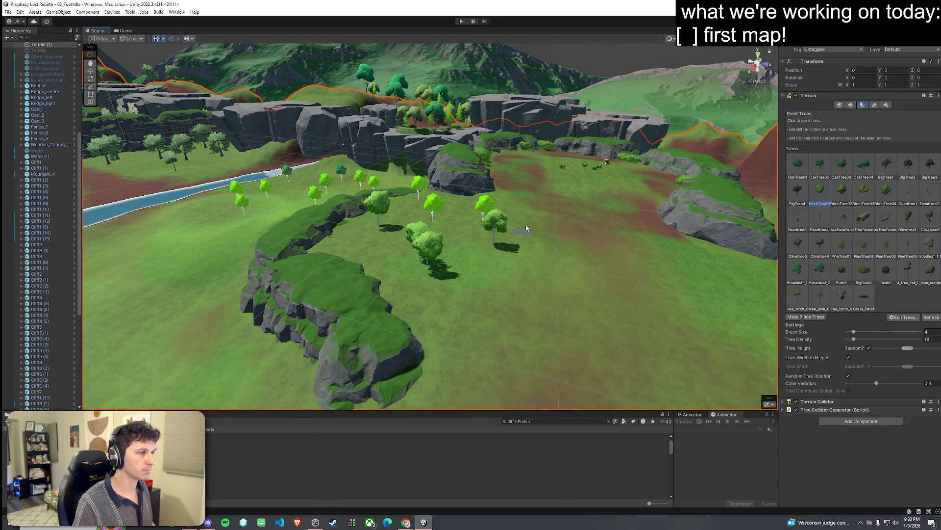
scroll(609, 175, "down", 3)
left_click(561, 157)
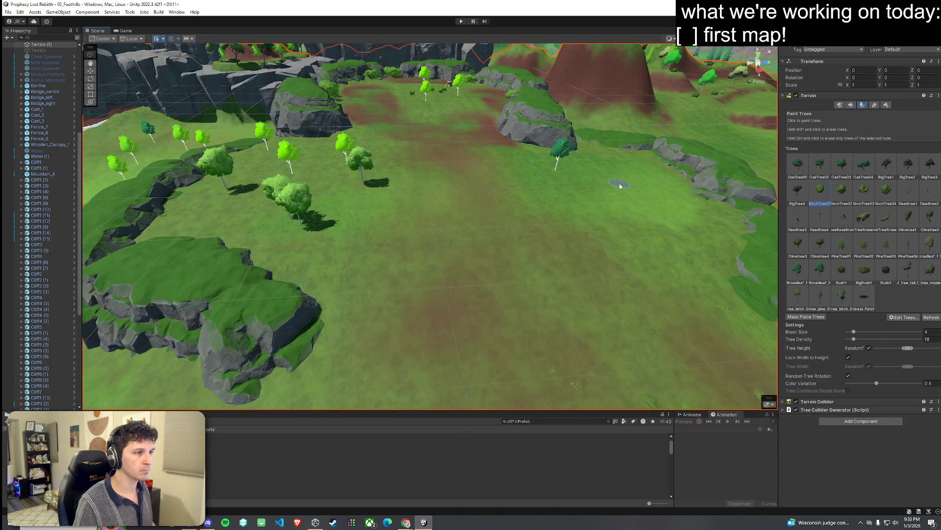
left_click(621, 185)
Paint BirchTree02 trees across the right side of the meadow and near the top cliffs
left_click(842, 191)
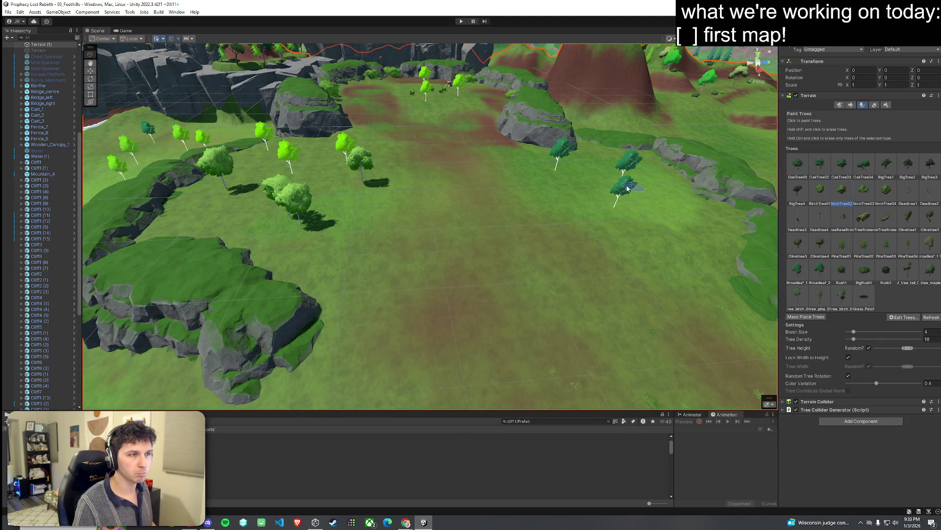
left_click(594, 197)
left_click(696, 216)
left_click(303, 176)
left_click(234, 213)
left_click(422, 96)
left_click(449, 103)
left_click_drag(450, 103, 322, 106)
mouse_move(230, 123)
left_mouse_down()
mouse_move(174, 150)
mouse_move(310, 163)
left_mouse_up()
Plant seven more trees along the river and lower meadow, then select the Dirt paint layer
left_click(319, 150)
left_click(332, 184)
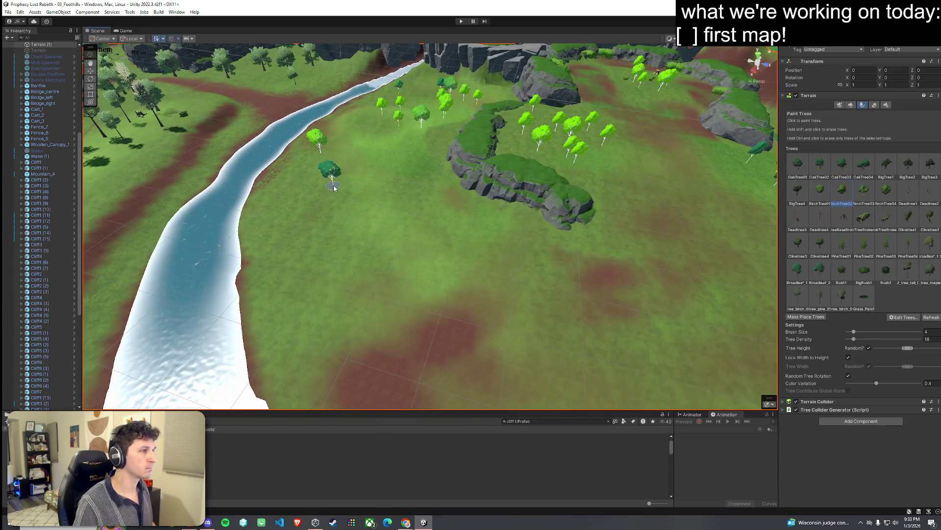
left_click(363, 185)
left_click(351, 221)
left_click(296, 226)
left_click(341, 273)
left_click(417, 259)
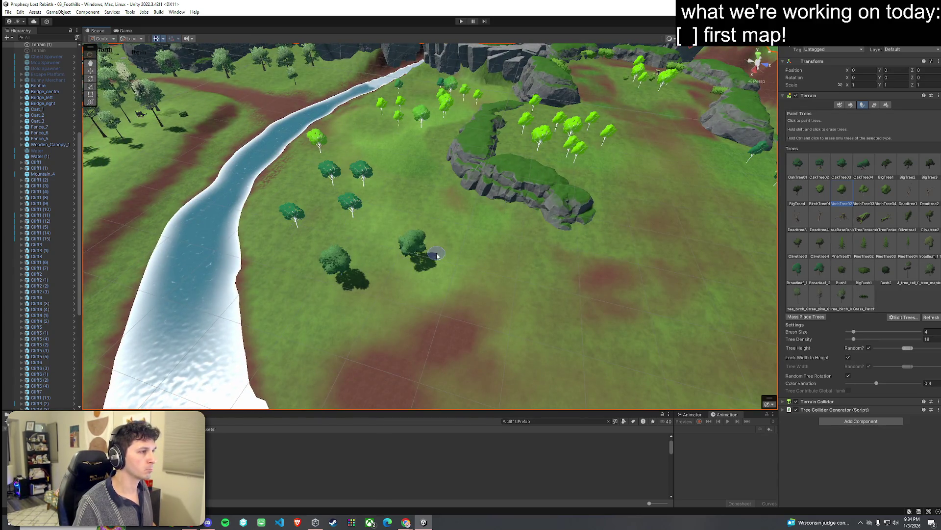
left_click(851, 105)
left_click(819, 181)
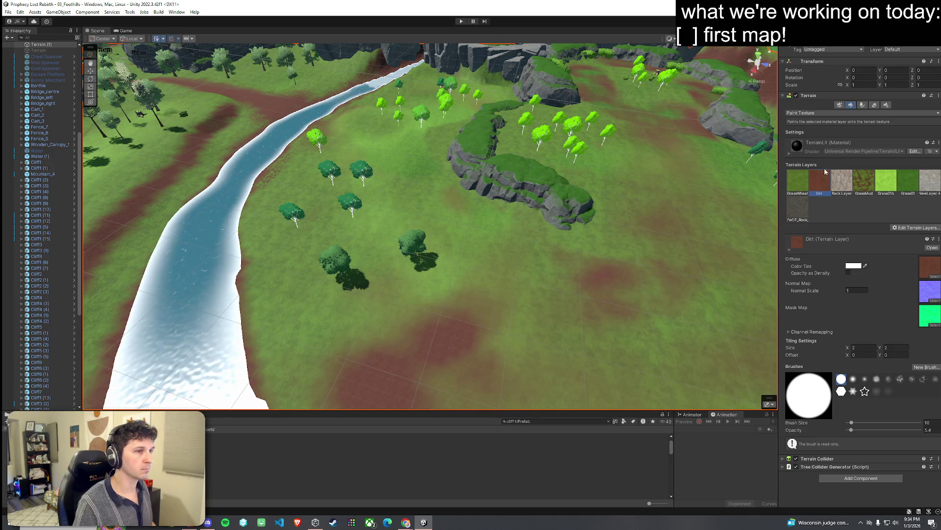
Brush winding Dirt trails across the meadow and up the hillside beside the river
mouse_move(334, 120)
left_mouse_down()
mouse_move(433, 217)
mouse_move(461, 218)
left_mouse_up()
mouse_move(392, 188)
left_mouse_down()
mouse_move(441, 242)
mouse_move(420, 214)
mouse_move(463, 321)
mouse_move(472, 309)
mouse_move(406, 319)
mouse_move(559, 292)
mouse_move(583, 208)
mouse_move(521, 237)
mouse_move(444, 181)
left_mouse_up()
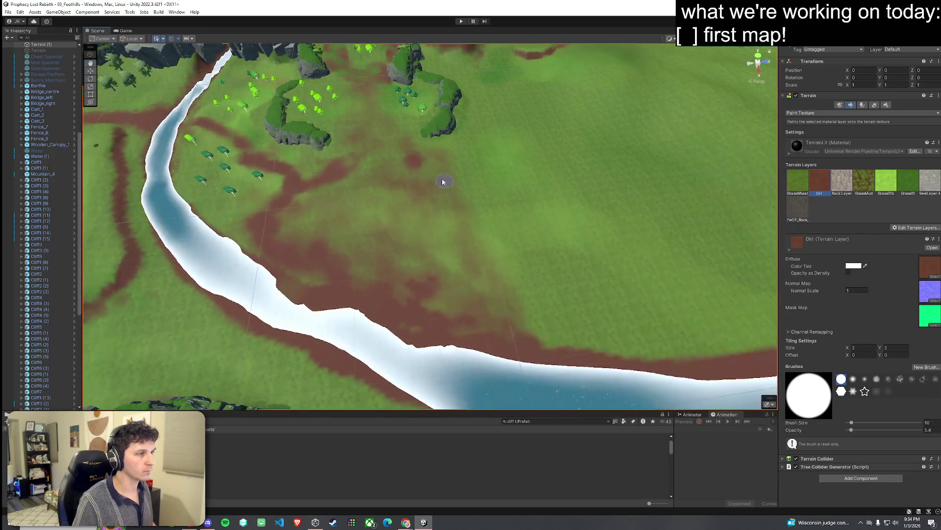
left_click_drag(542, 204, 523, 226)
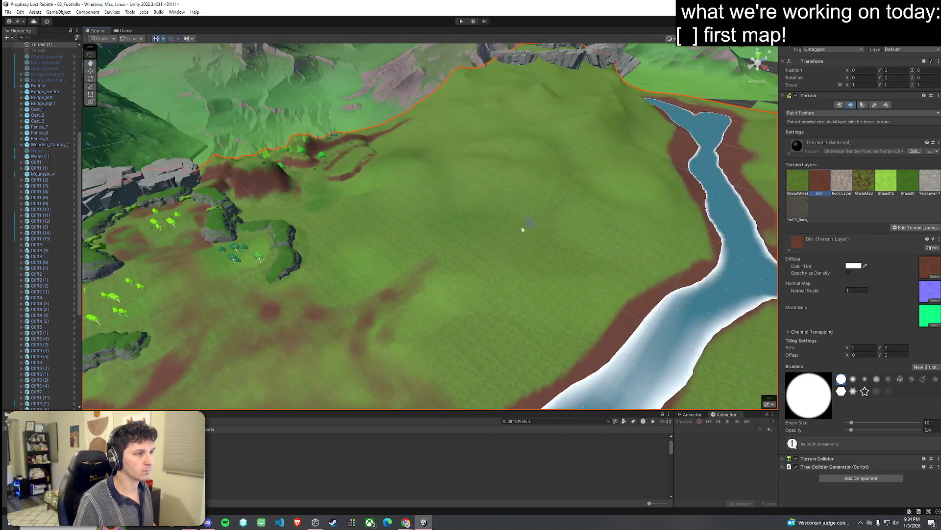
mouse_move(451, 248)
left_mouse_down()
mouse_move(454, 235)
mouse_move(530, 238)
mouse_move(590, 192)
mouse_move(583, 208)
left_mouse_up()
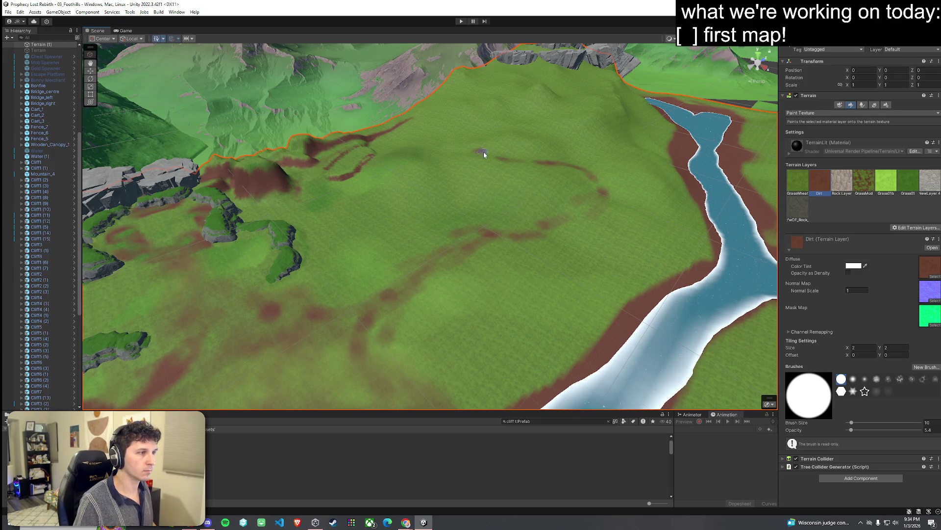
mouse_move(465, 140)
left_mouse_down()
mouse_move(540, 126)
mouse_move(579, 106)
left_mouse_up()
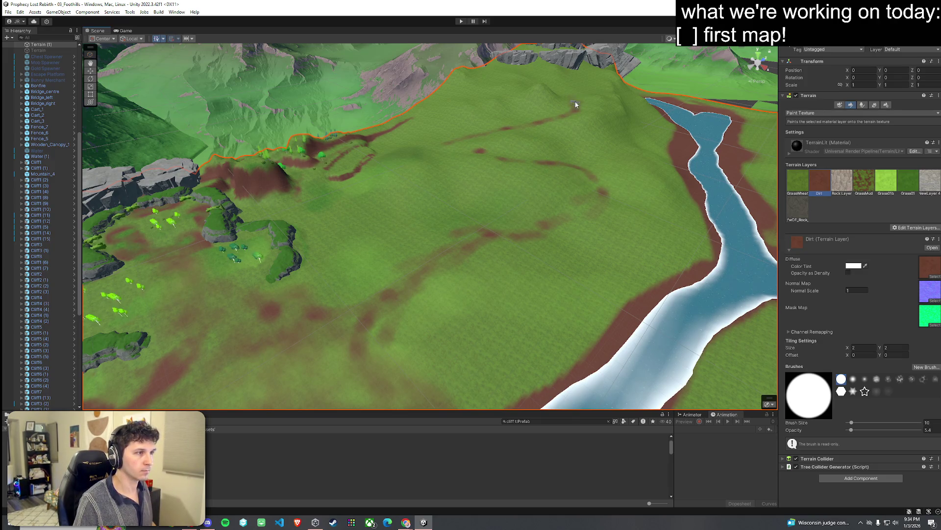
mouse_move(473, 143)
left_mouse_down()
mouse_move(571, 166)
mouse_move(553, 220)
left_mouse_up()
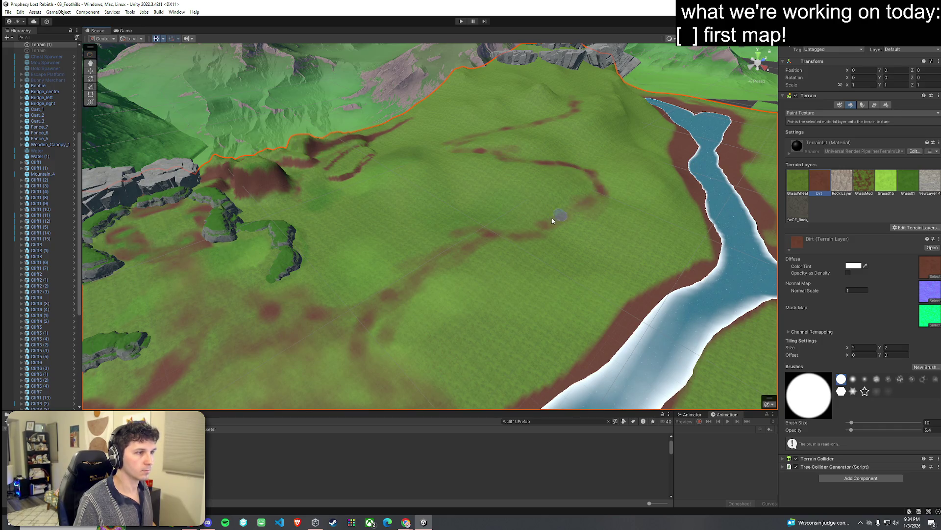
mouse_move(458, 244)
left_mouse_down()
mouse_move(451, 222)
mouse_move(406, 206)
left_mouse_up()
mouse_move(390, 205)
left_mouse_down()
mouse_move(318, 243)
mouse_move(572, 196)
mouse_move(473, 212)
mouse_move(553, 208)
mouse_move(463, 206)
mouse_move(521, 196)
mouse_move(479, 228)
mouse_move(471, 220)
left_mouse_up()
Paint the GrassWheat layer over the stray dirt ring and streak
left_click(809, 113)
left_click(809, 121)
left_click(809, 113)
left_click(809, 129)
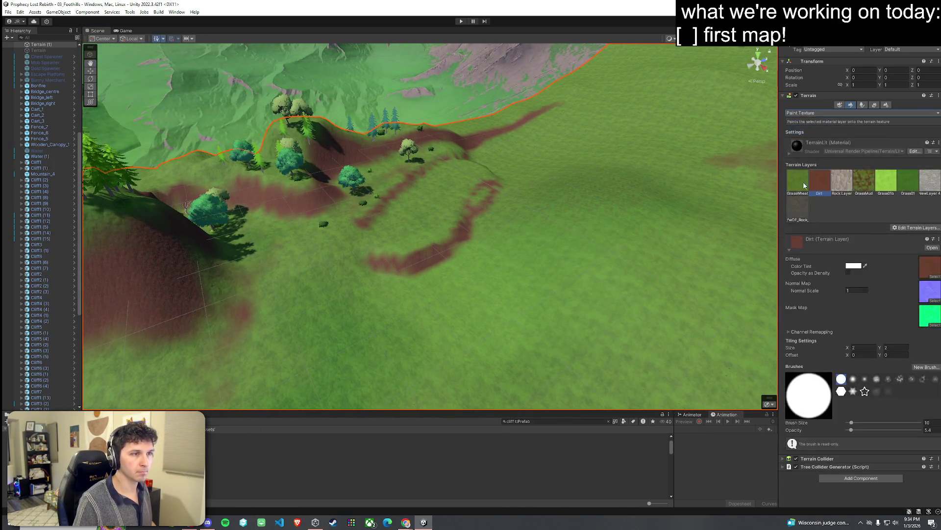
left_click_drag(529, 200, 490, 185)
mouse_move(419, 265)
left_mouse_down()
mouse_move(406, 181)
mouse_move(372, 210)
mouse_move(462, 163)
mouse_move(496, 168)
mouse_move(544, 143)
mouse_move(488, 122)
mouse_move(371, 131)
mouse_move(578, 174)
left_mouse_up()
Flatten the ground near the dirt path to a sampled height with Set Height
mouse_move(500, 180)
left_mouse_down()
mouse_move(513, 214)
mouse_move(613, 196)
left_mouse_up()
left_click(834, 113)
left_click(808, 138)
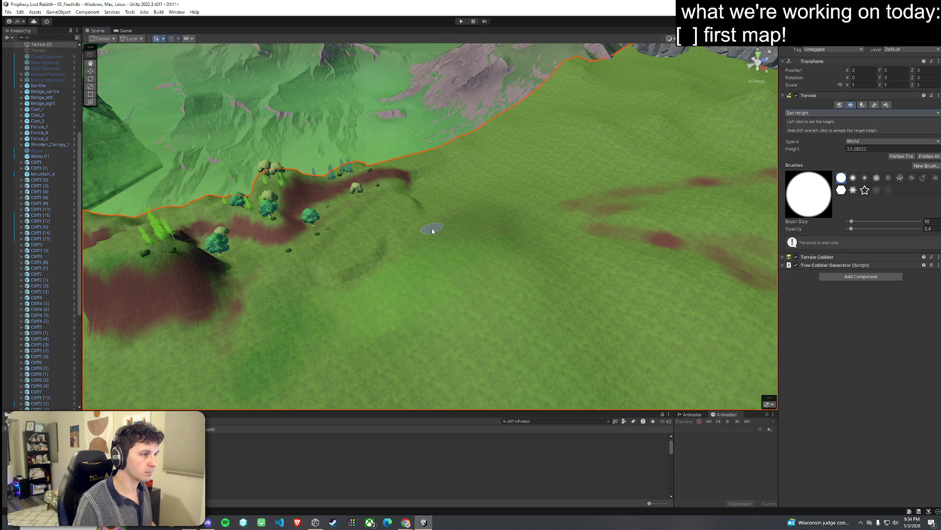
left_click(455, 216, "shift")
mouse_move(451, 223)
left_mouse_down()
mouse_move(496, 238)
mouse_move(494, 212)
left_mouse_up()
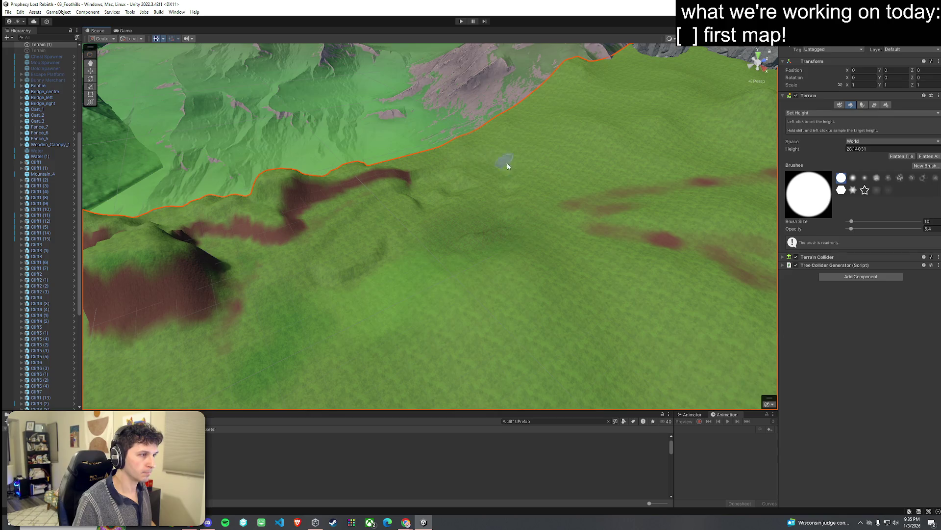
Smooth the bumps along the dirt path (brush size 149, opacity 24.1) and save the scene
left_click(834, 113)
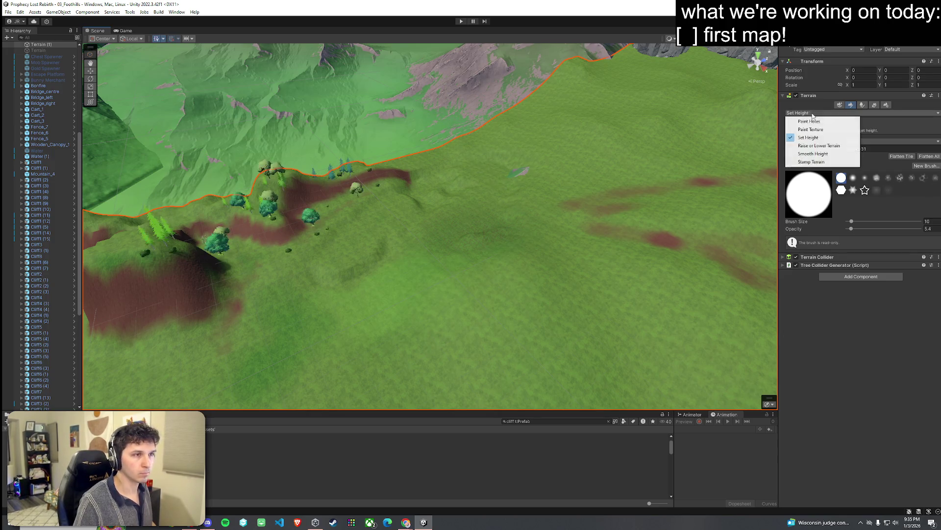
left_click(809, 120)
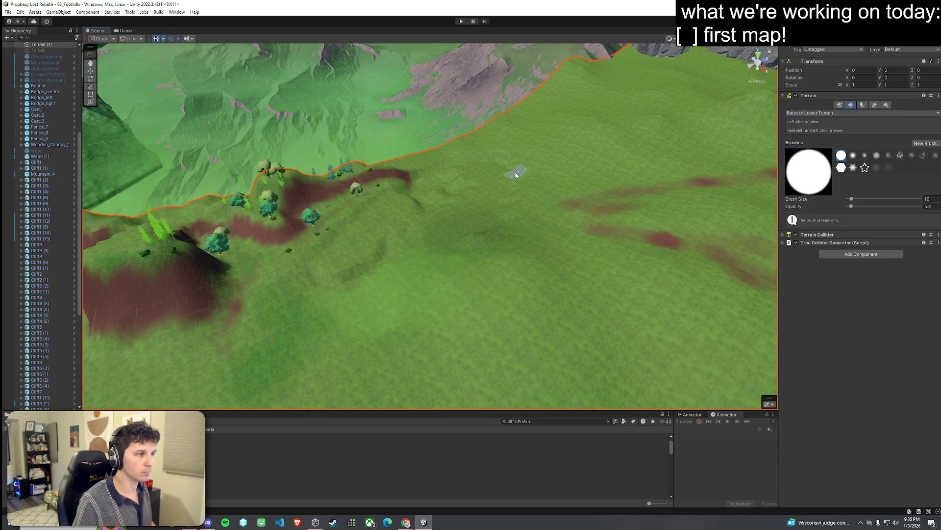
scroll(553, 191, "down", 1)
left_click(833, 113)
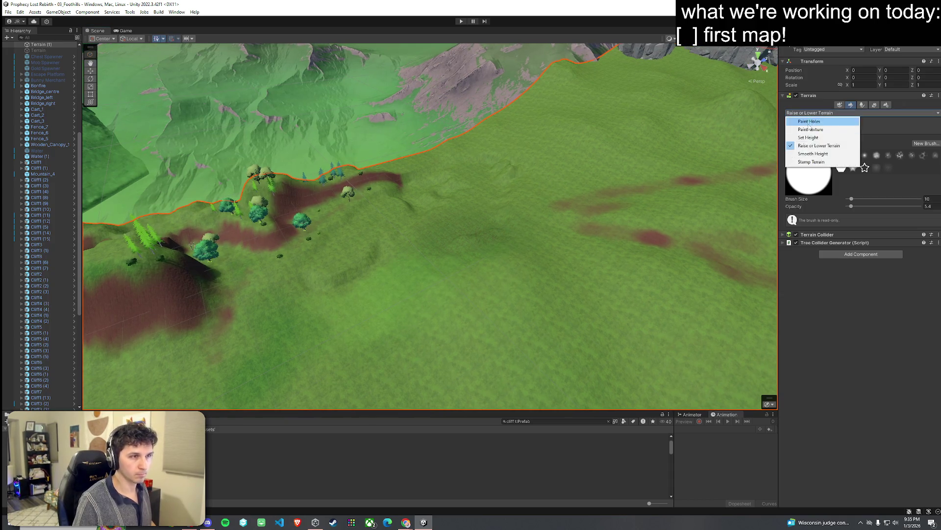
left_click(809, 151)
left_click(866, 206)
mouse_move(544, 190)
left_mouse_down()
mouse_move(540, 231)
mouse_move(538, 206)
mouse_move(651, 196)
mouse_move(464, 208)
mouse_move(338, 198)
mouse_move(304, 210)
left_mouse_up()
left_click(8, 12)
left_click(20, 48)
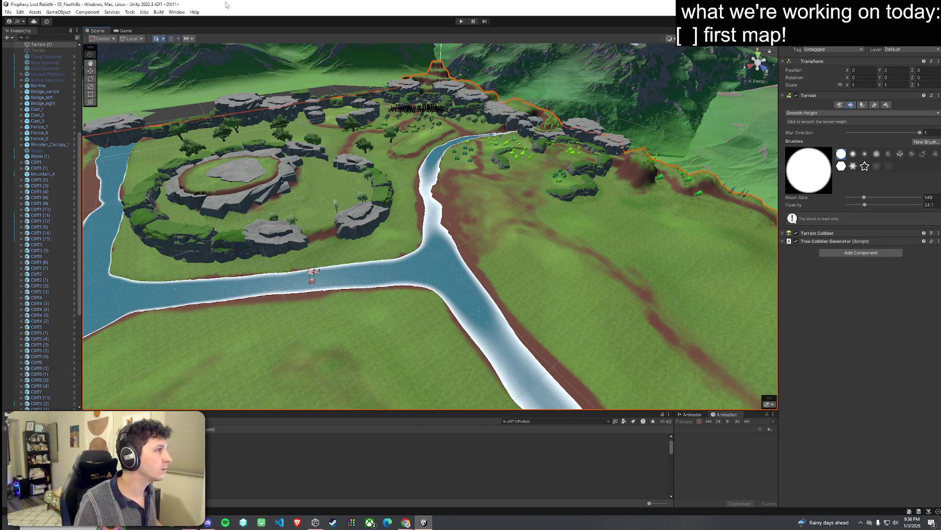
left_click(9, 12)
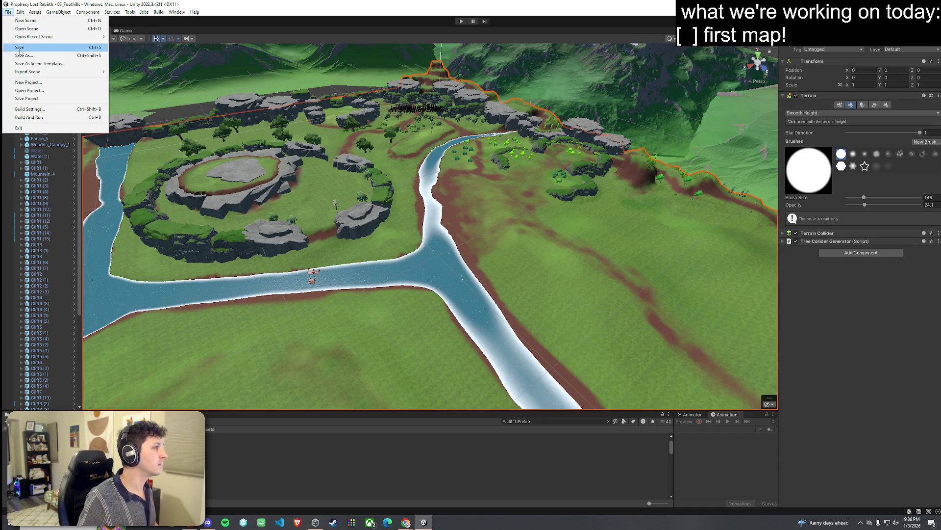
Orbit around the terrain, then save the foothills scene
left_click(8, 12)
mouse_move(265, 175)
left_mouse_down()
mouse_move(471, 164)
mouse_move(488, 174)
mouse_move(669, 146)
left_mouse_up()
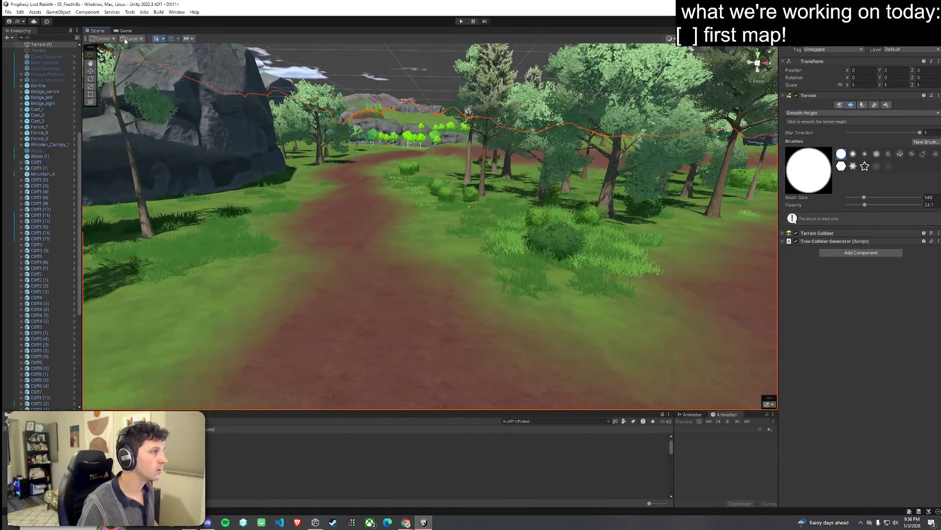
left_click(126, 31)
left_click(8, 12)
left_click(32, 46)
Enter Play mode, start a new game and run the hero forward
left_click(461, 22)
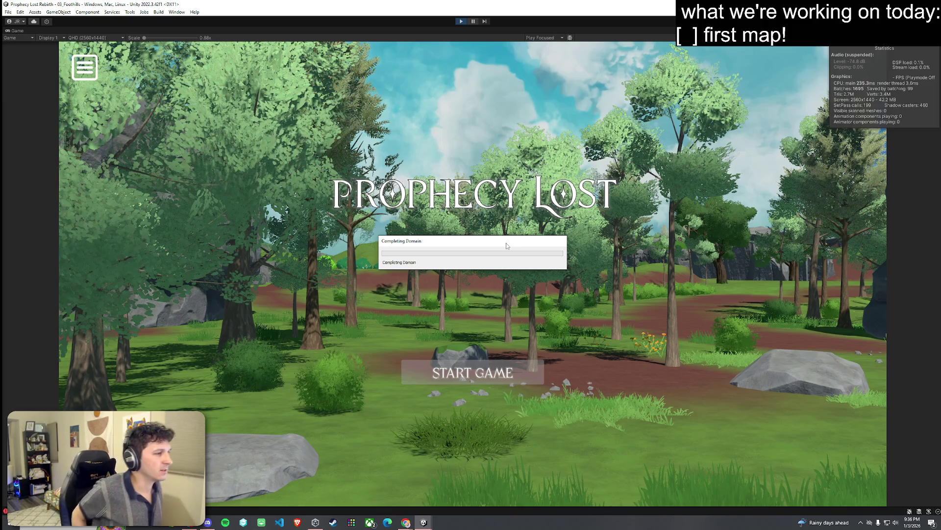
left_click(467, 374)
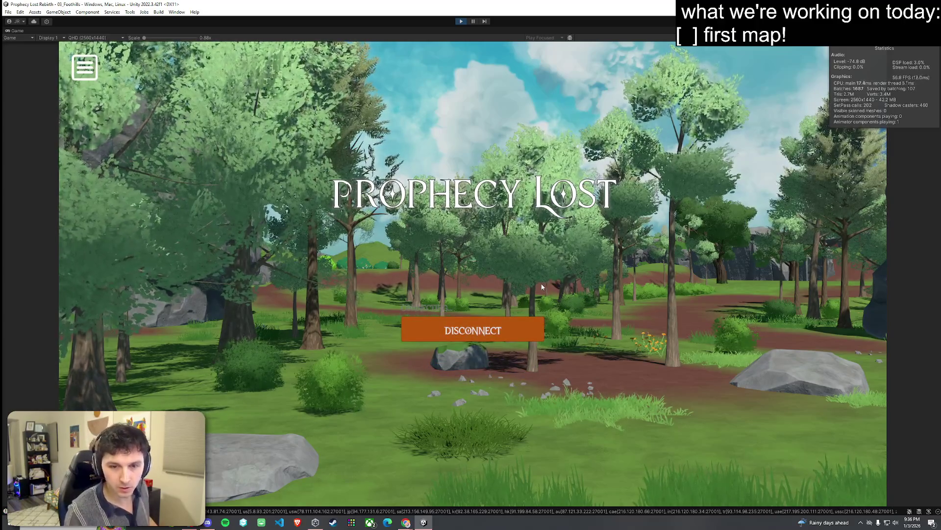
key("w")
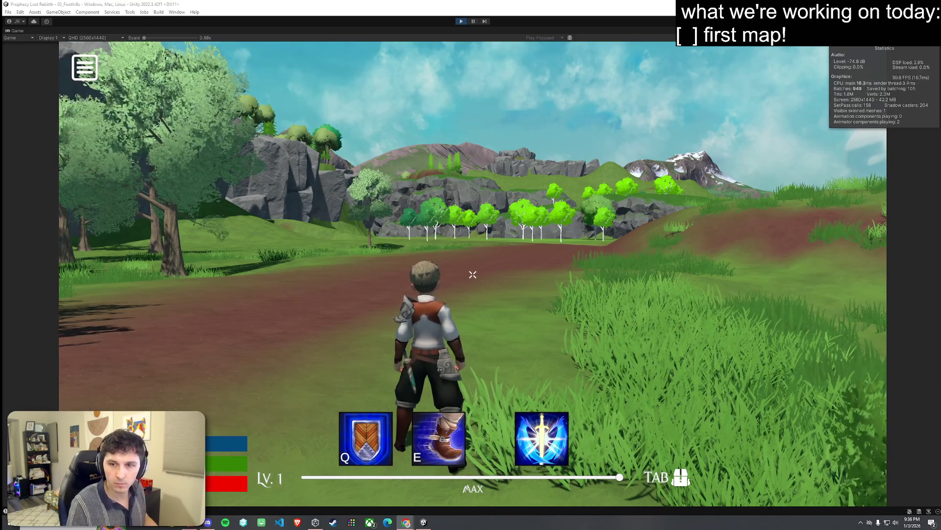
Run the hero along the dirt path past the pond toward the river
key("w")
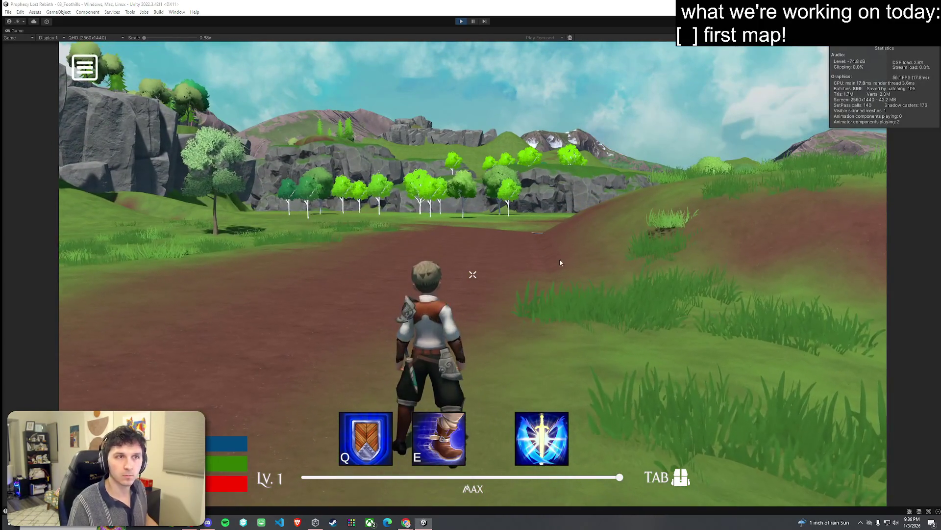
key("super")
key("Escape")
key("w")
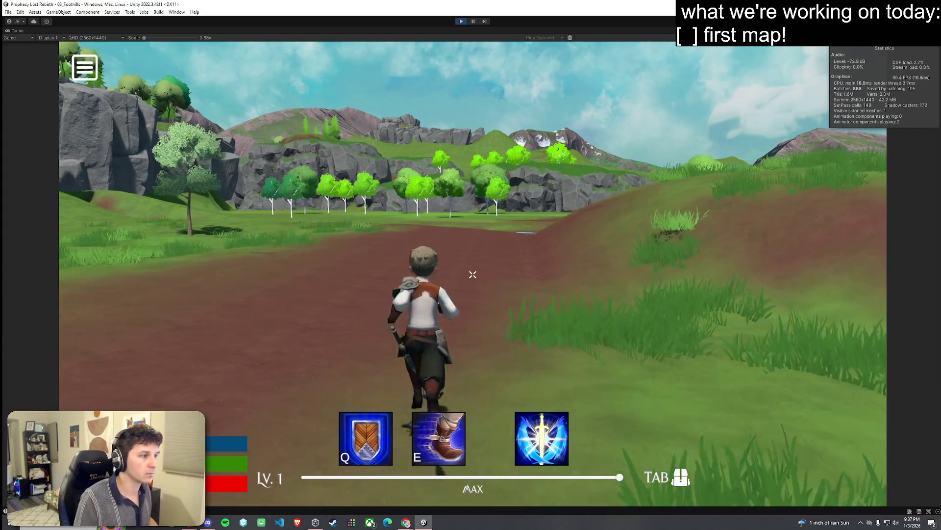
key("w")
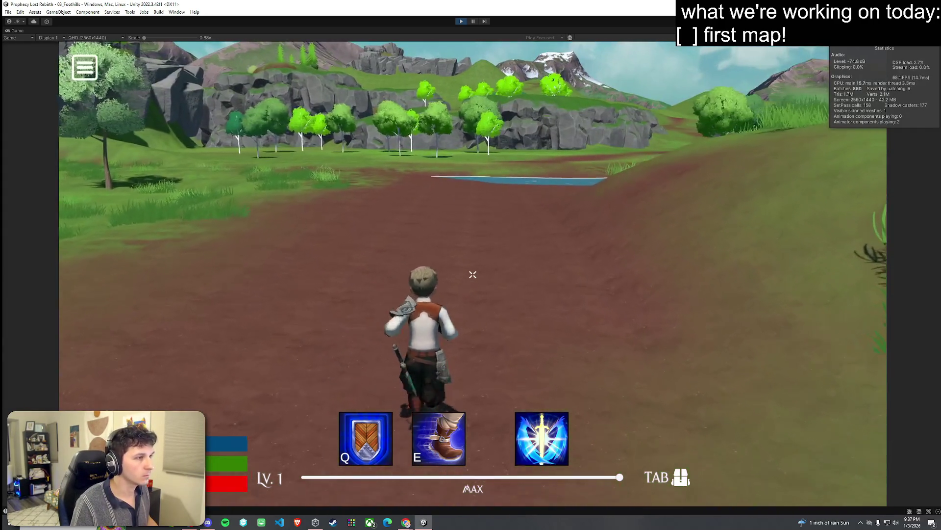
key("w")
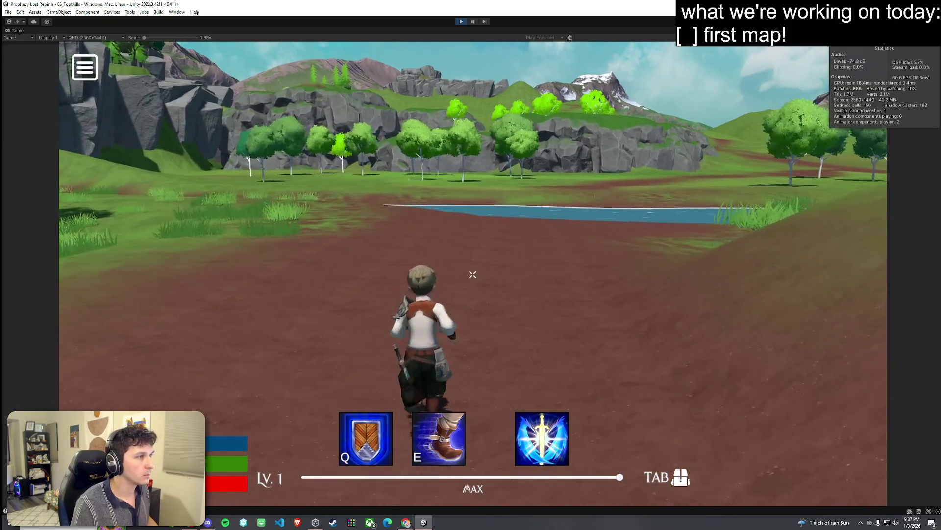
key("w")
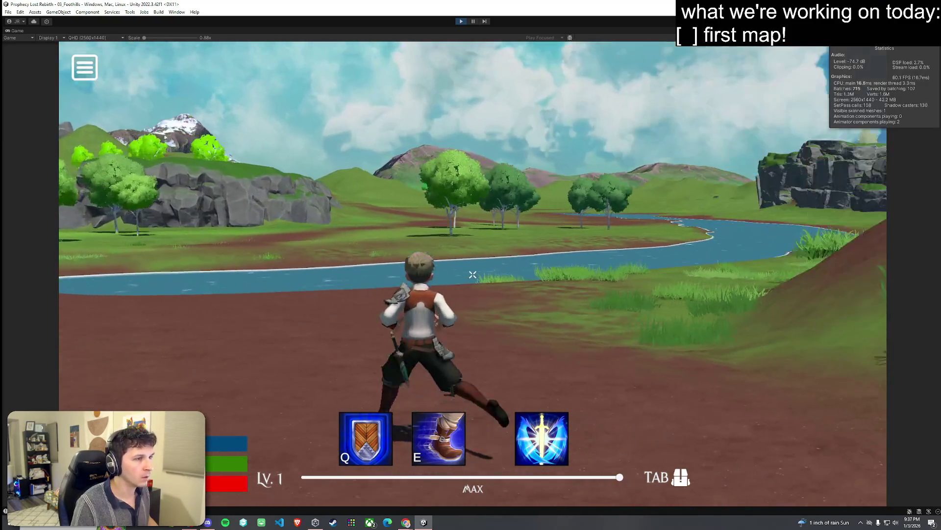
Run across the river into the meadow grass, then stop Play mode
key("w")
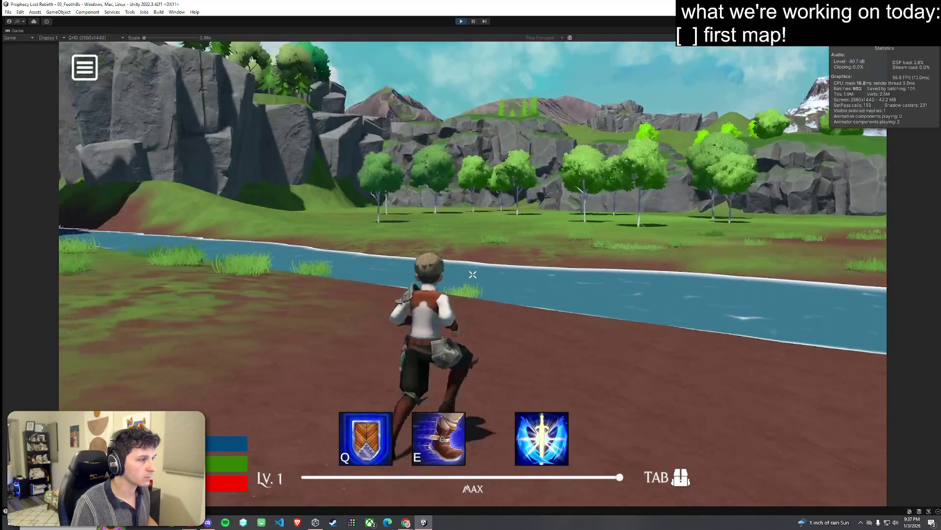
key("w")
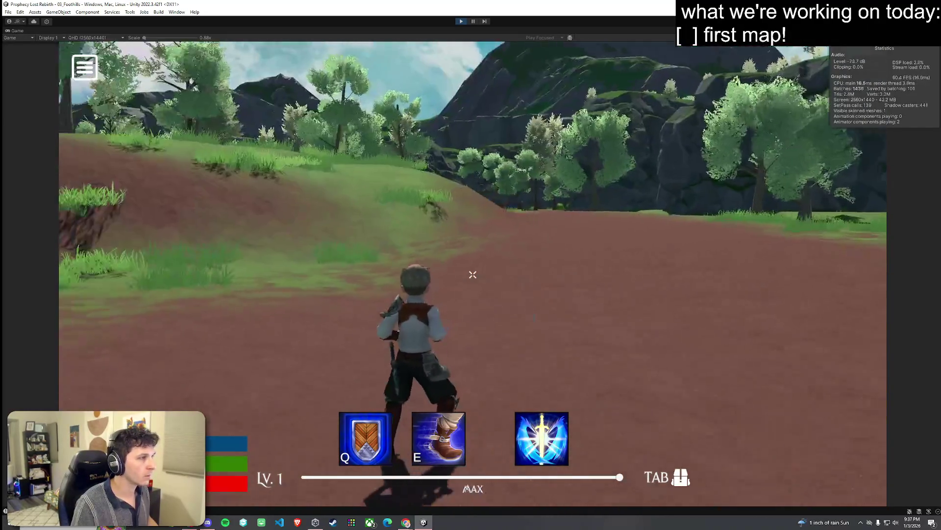
key("w")
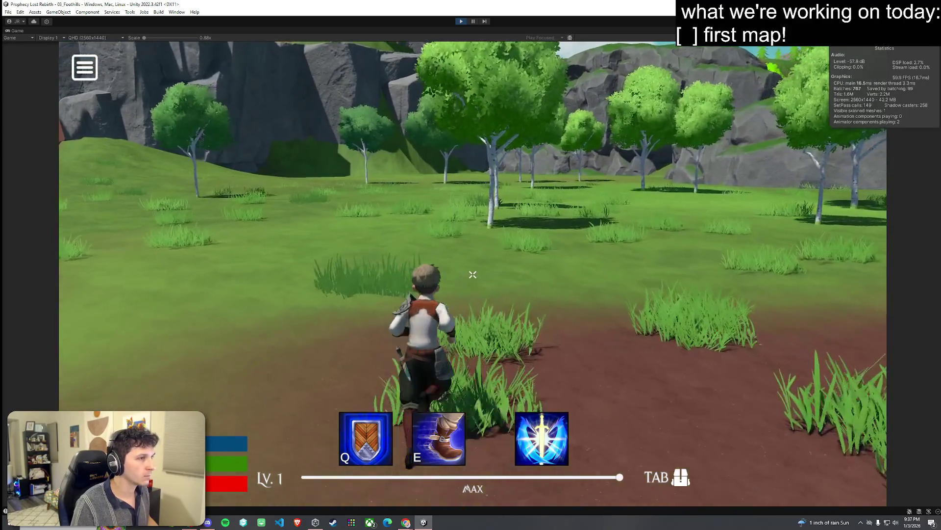
key("w")
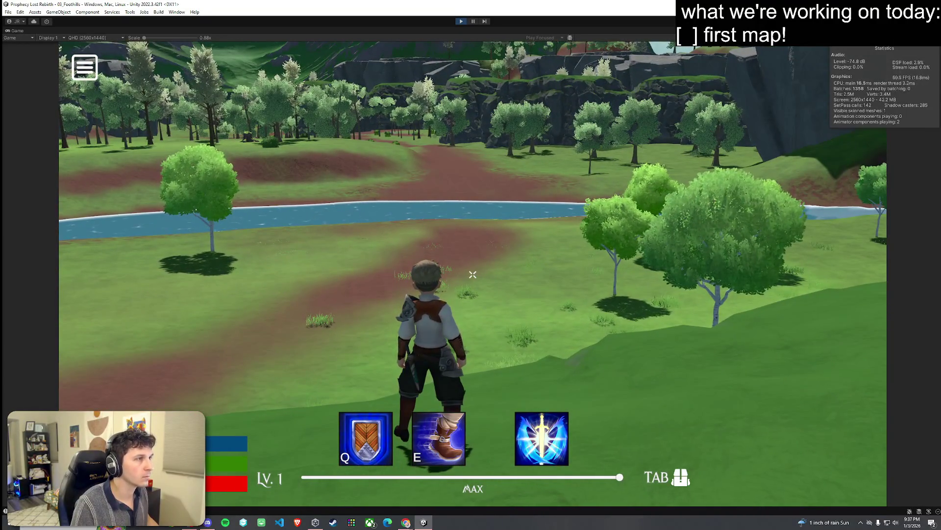
key("super")
left_click(463, 25)
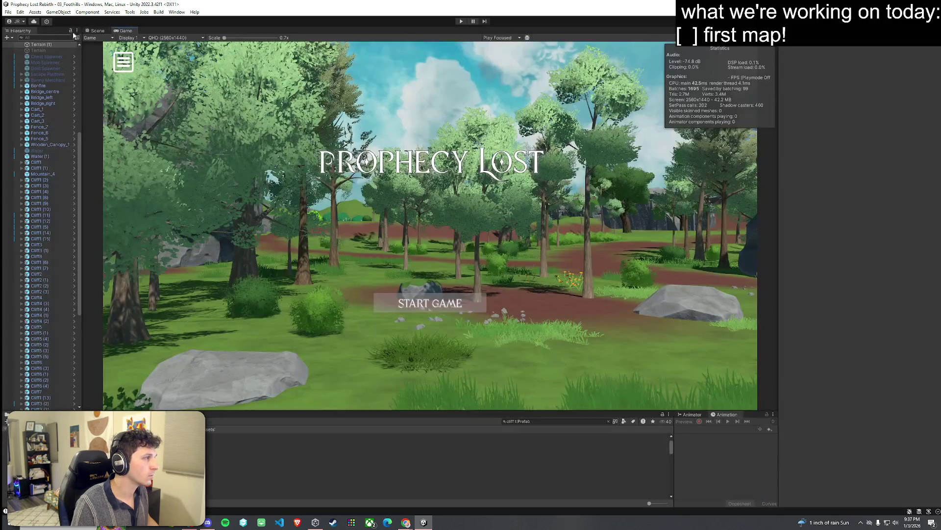
Return to the Scene view and fly along the dirt path to an overview of the forest
left_click(95, 31)
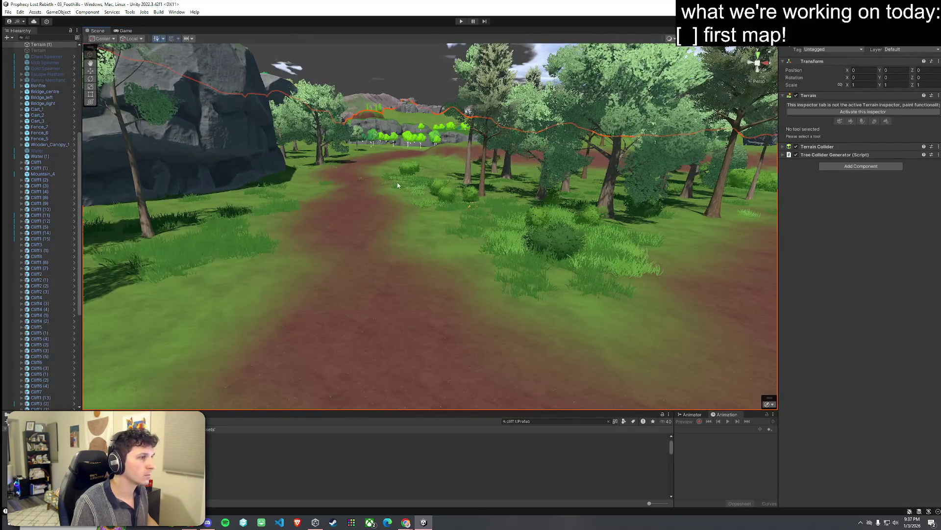
key("w")
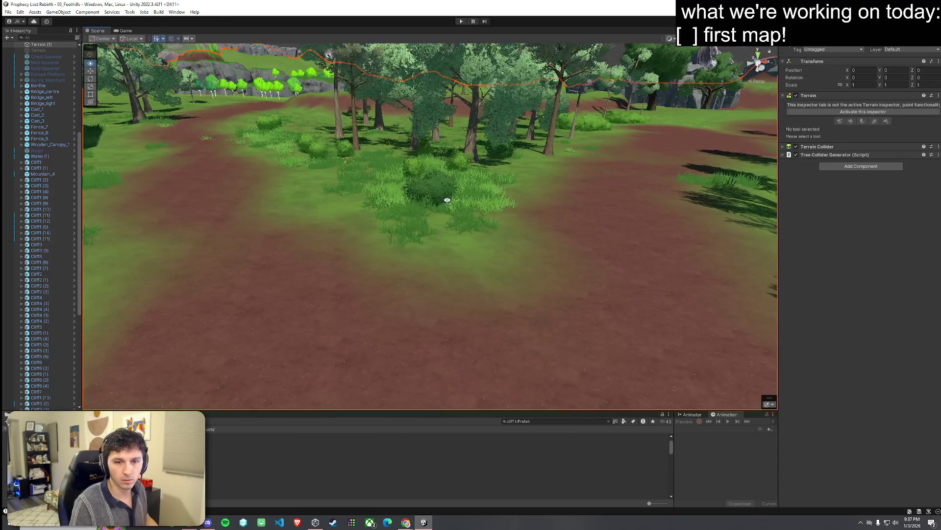
key("e")
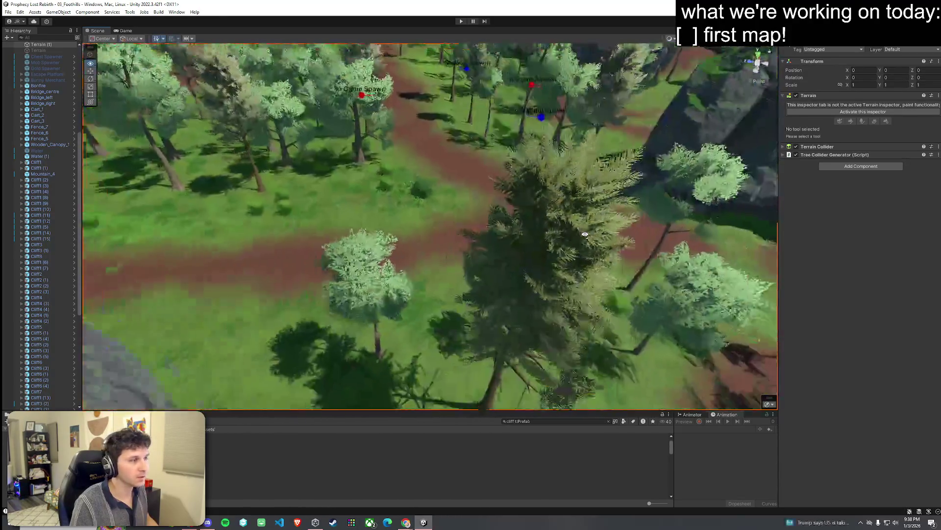
key("s")
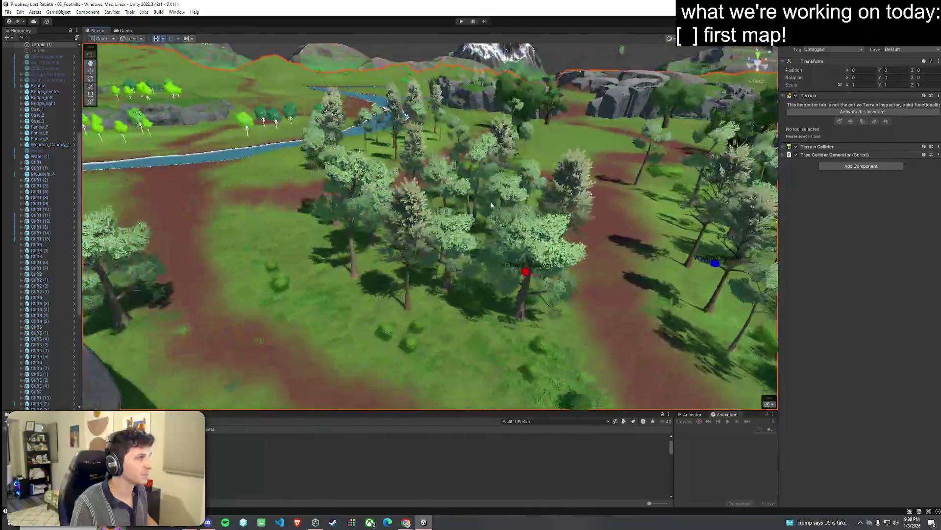
left_click(9, 12)
key("w")
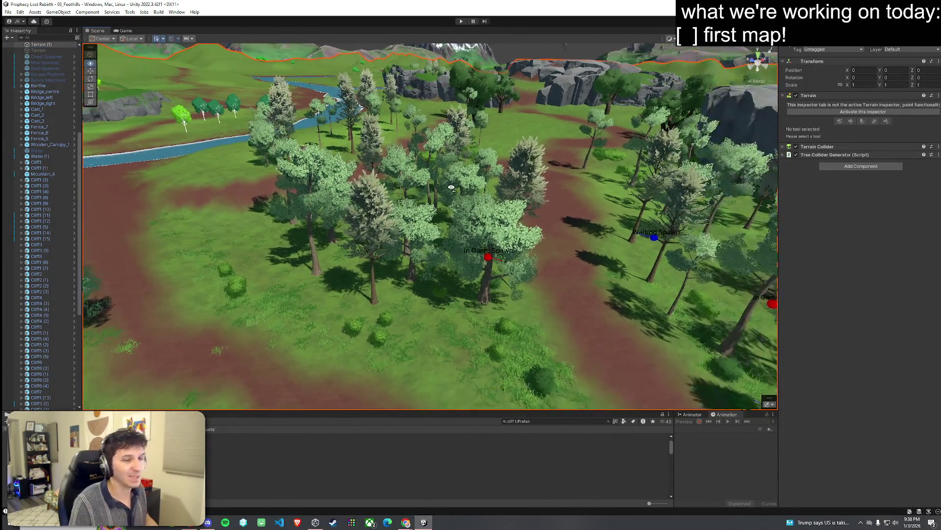
Fly over the river and the grassy cliff to the dirt patch, then reactivate the terrain tools
key("w")
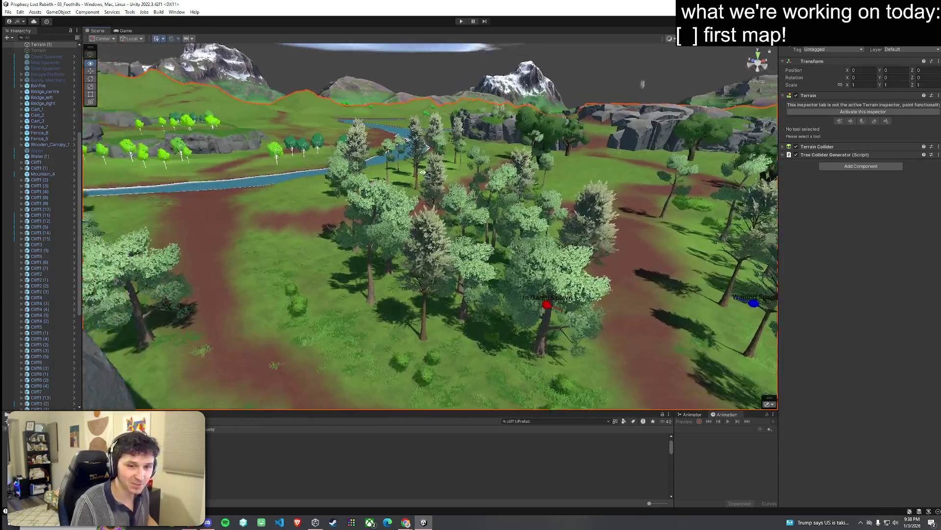
key("w")
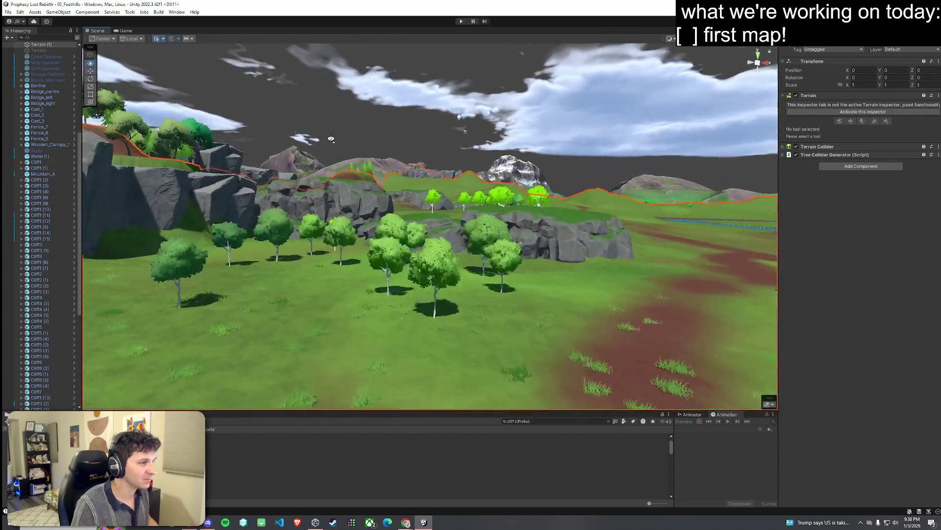
key("w")
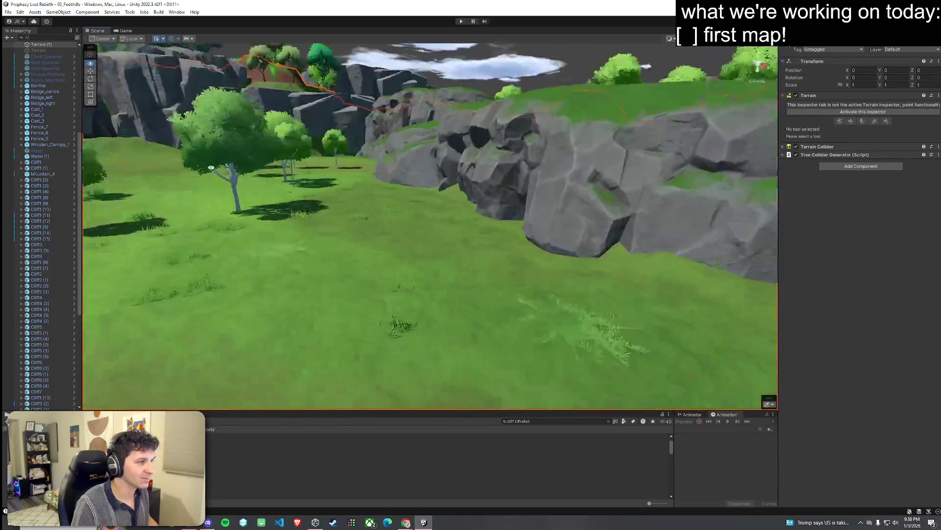
key("w")
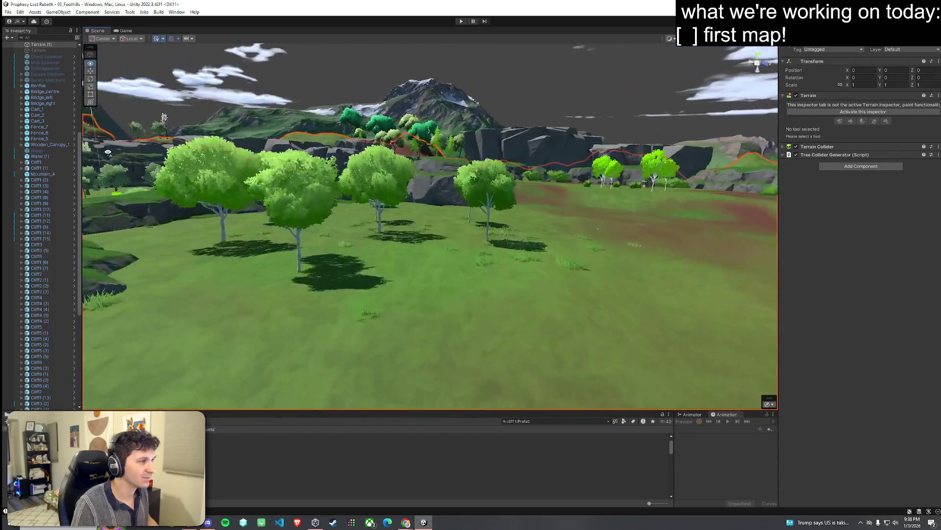
key("w")
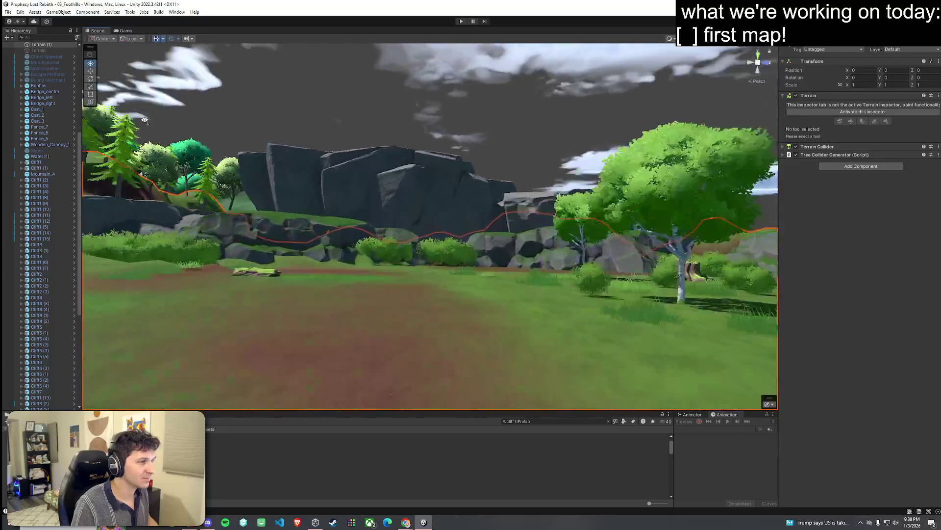
key("s")
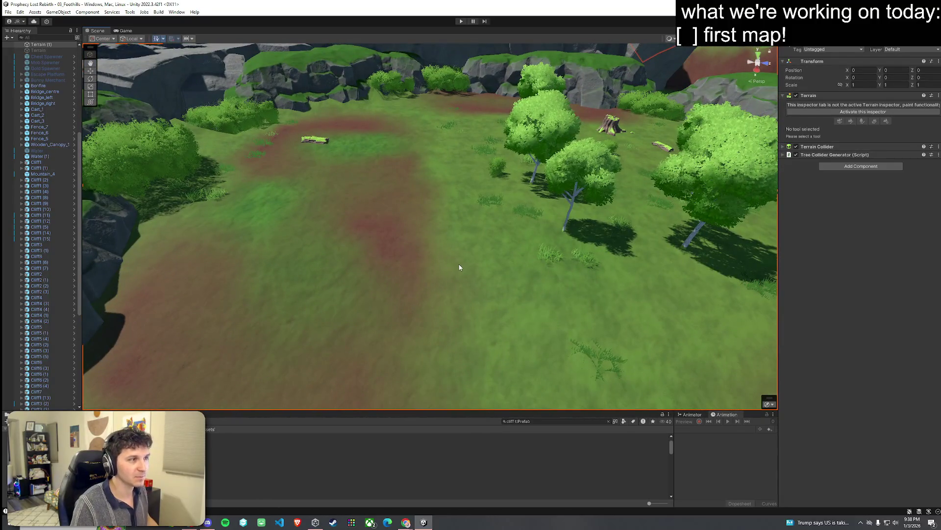
left_click(844, 112)
Switch the terrain to Paint Trees and pick the tall tree prototype
left_click(843, 112)
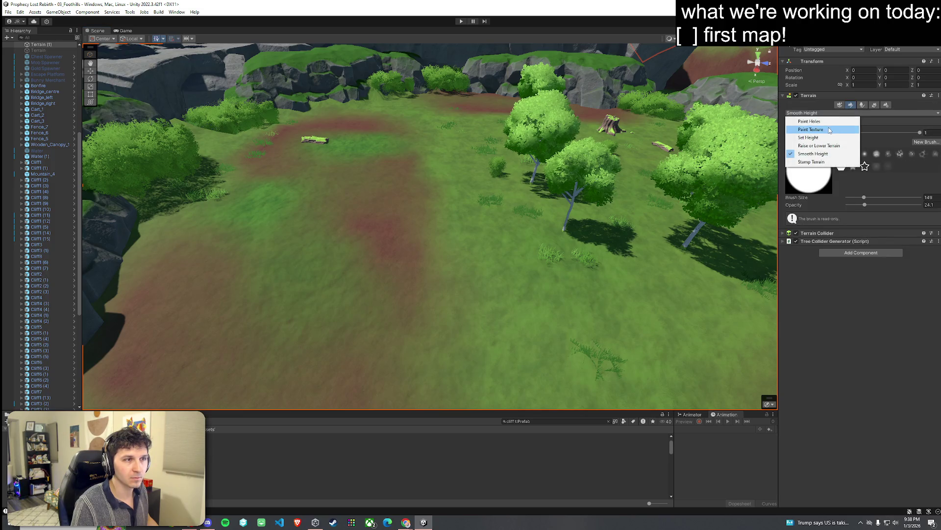
left_click(863, 105)
left_click(873, 106)
left_click(862, 105)
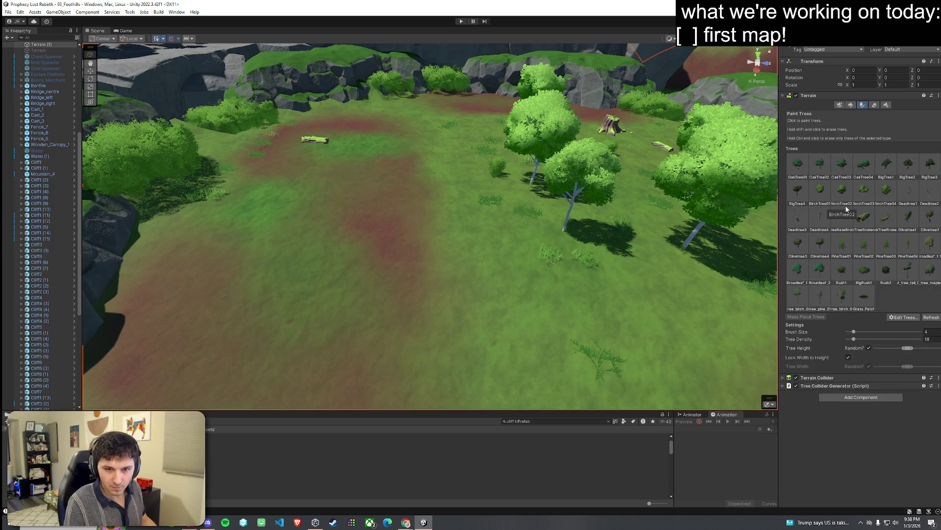
left_click(913, 277)
Plant about nine tall trees scattered across the open meadow between the paths
scroll(448, 199, "down", 2)
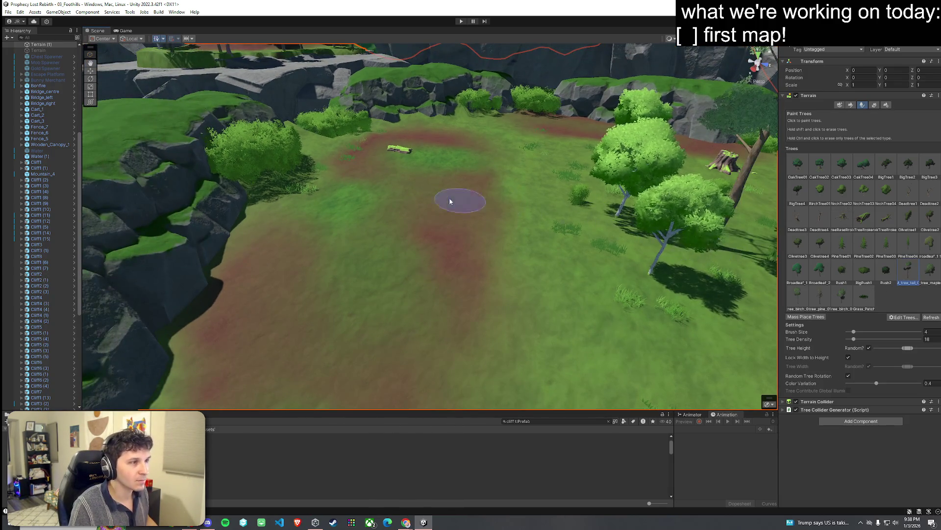
left_click_drag(322, 158, 373, 206)
left_click(485, 234)
left_click(418, 154)
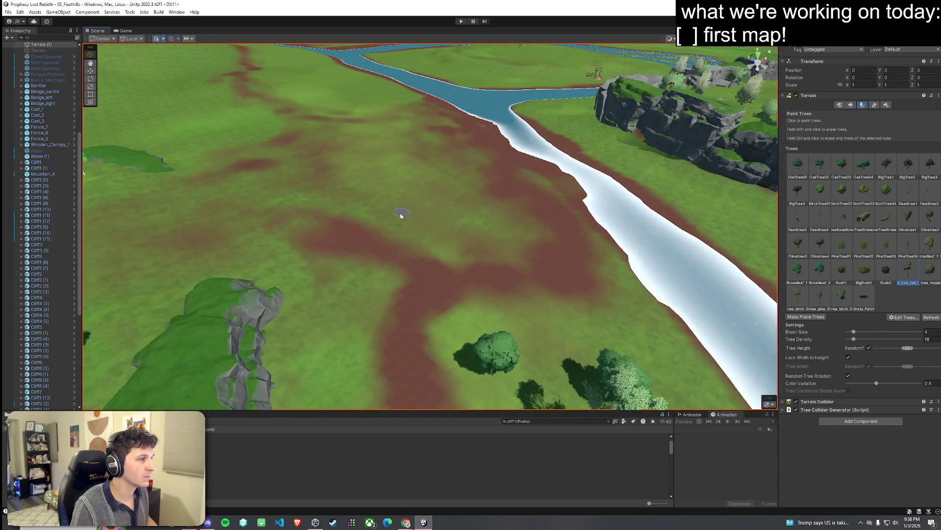
mouse_move(400, 216)
left_mouse_down()
mouse_move(267, 175)
mouse_move(304, 201)
left_mouse_up()
left_click(300, 197)
mouse_move(336, 283)
left_mouse_down()
mouse_move(326, 275)
mouse_move(379, 207)
left_mouse_up()
left_click(514, 218)
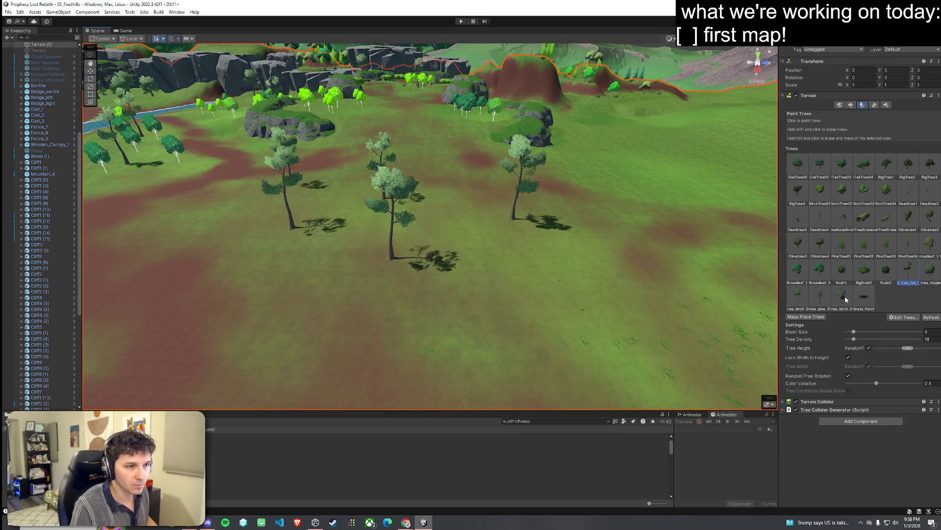
left_click(532, 278)
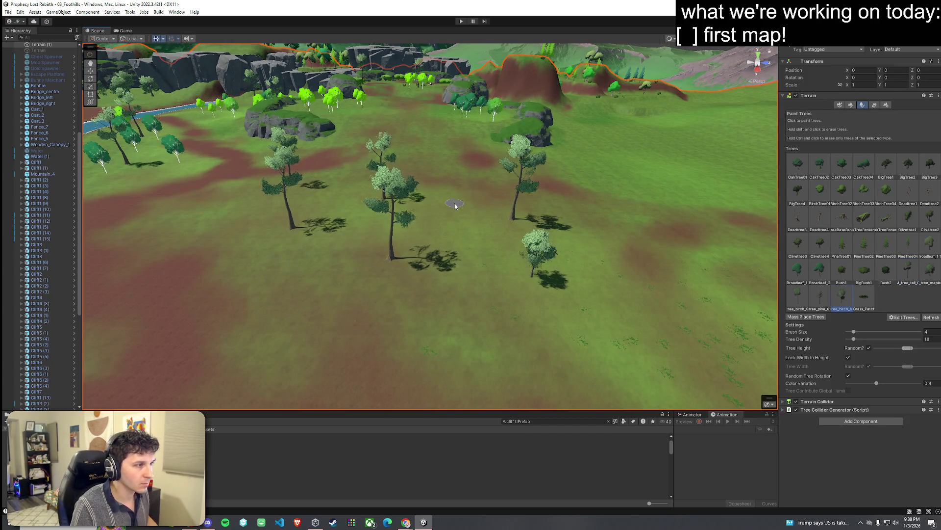
left_click(350, 271)
left_click(300, 274)
left_click(601, 262)
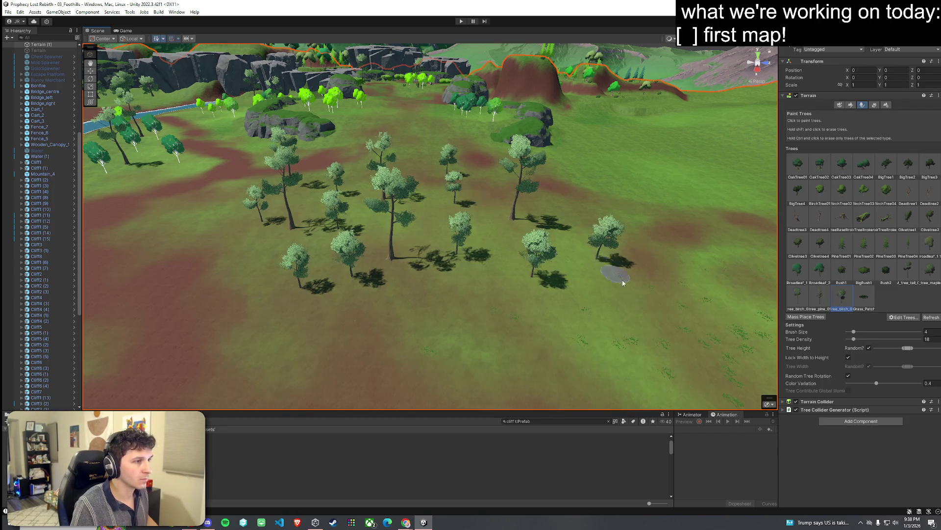
Switch the tree prototype to BirchTree04, then Olivetree2, and look around the new grove
left_click(887, 192)
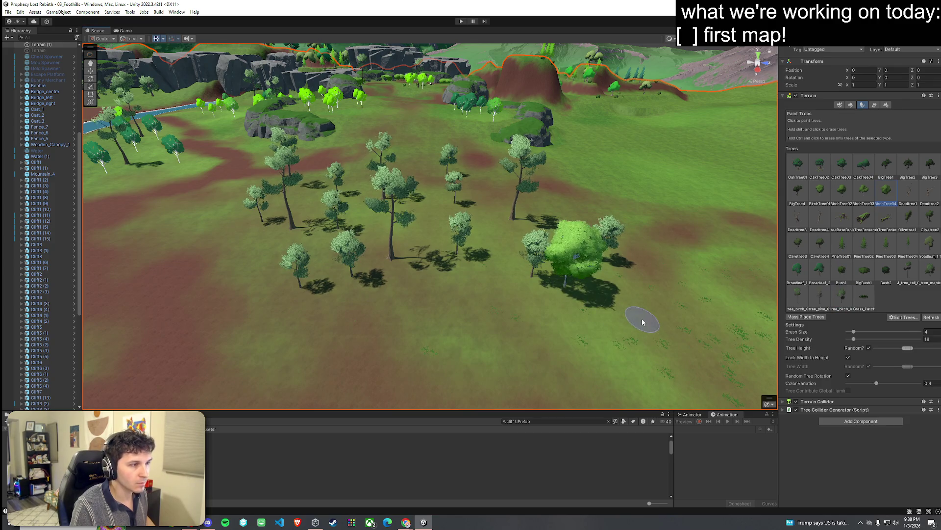
left_click(930, 218)
key("z")
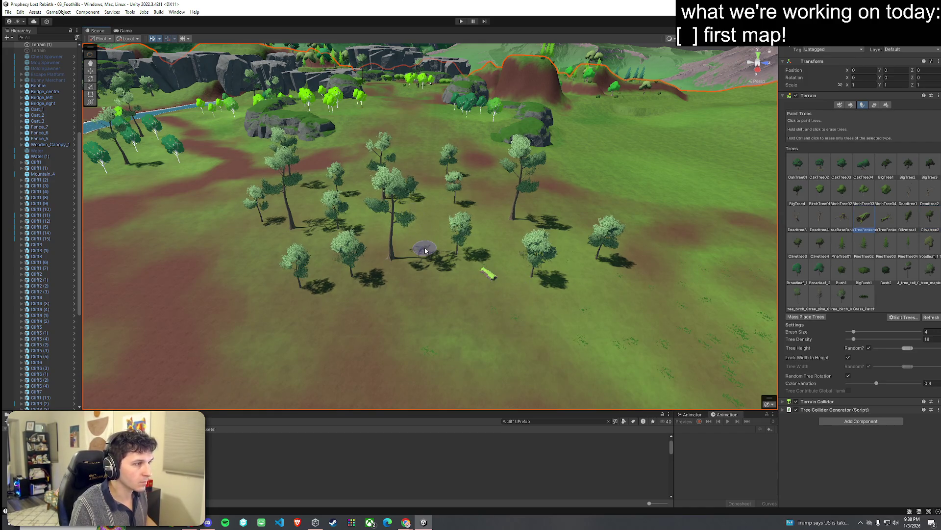
key("Left")
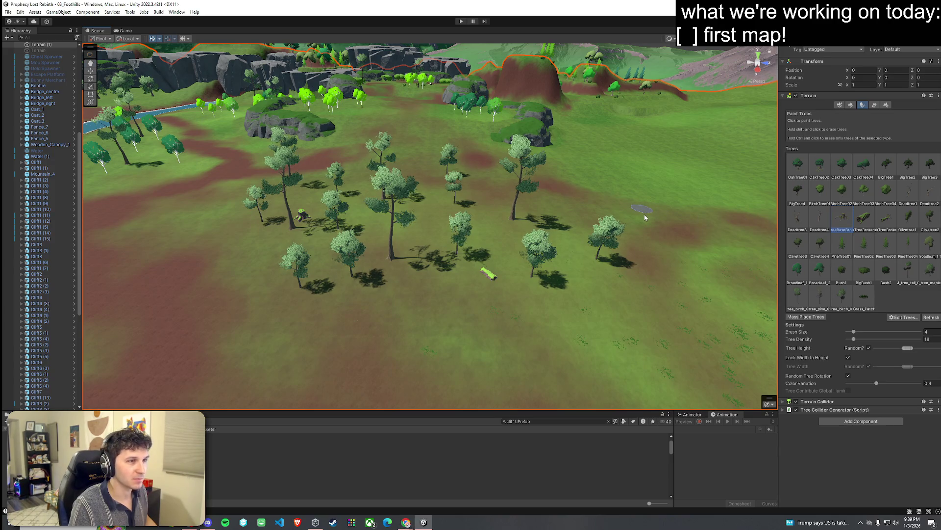
mouse_move(646, 206)
left_mouse_down()
mouse_move(502, 162)
mouse_move(630, 163)
mouse_move(731, 210)
mouse_move(484, 304)
mouse_move(416, 179)
mouse_move(545, 210)
mouse_move(498, 215)
mouse_move(510, 224)
mouse_move(785, 159)
left_mouse_up()
left_click(851, 104)
Switch the terrain to Paint Details with the Grass2 detail selected
left_click(848, 115)
left_click(863, 105)
left_click(874, 106)
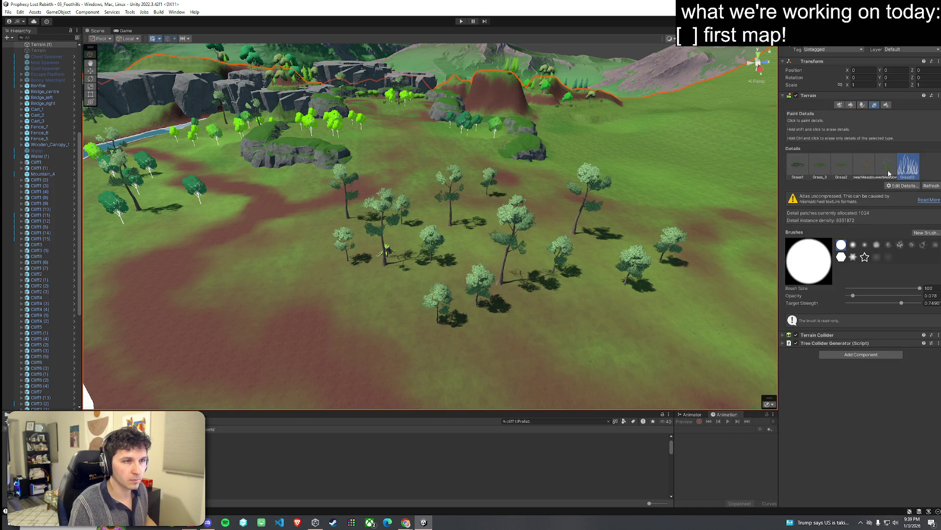
left_click(845, 168)
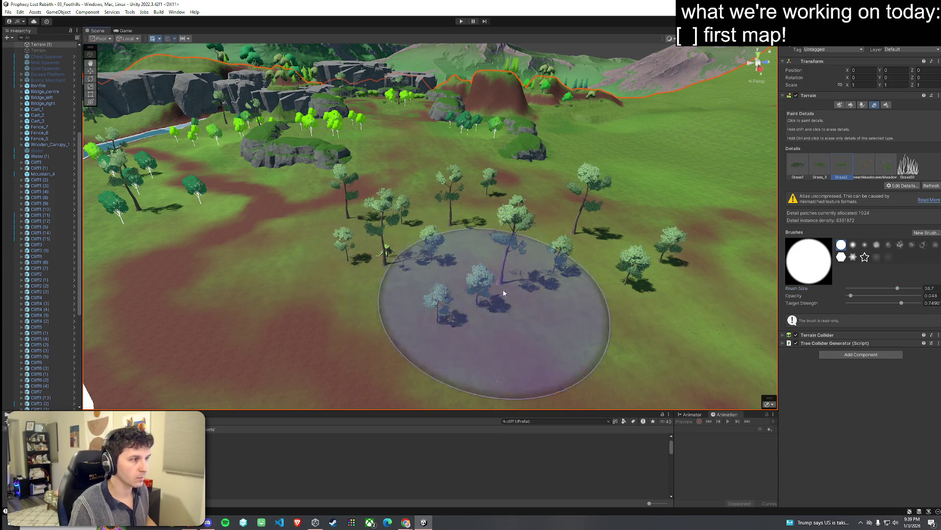
Reduce the detail brush size and erase grass clumps from the middle of the path
scroll(579, 274, "up", 3)
mouse_move(579, 274)
left_mouse_down()
mouse_move(576, 222)
mouse_move(405, 219)
mouse_move(615, 256)
mouse_move(479, 174)
mouse_move(303, 147)
mouse_move(421, 153)
mouse_move(383, 157)
mouse_move(292, 128)
left_mouse_up()
mouse_move(325, 155)
left_mouse_down()
mouse_move(326, 80)
mouse_move(477, 80)
mouse_move(689, 227)
left_mouse_up()
scroll(688, 226, "down", 5)
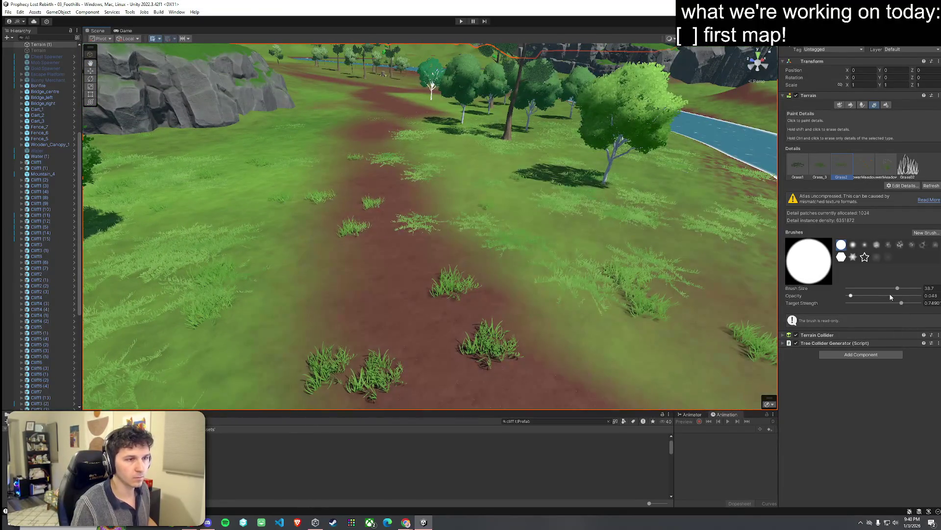
left_click(872, 289)
left_click_drag(536, 248, 400, 154)
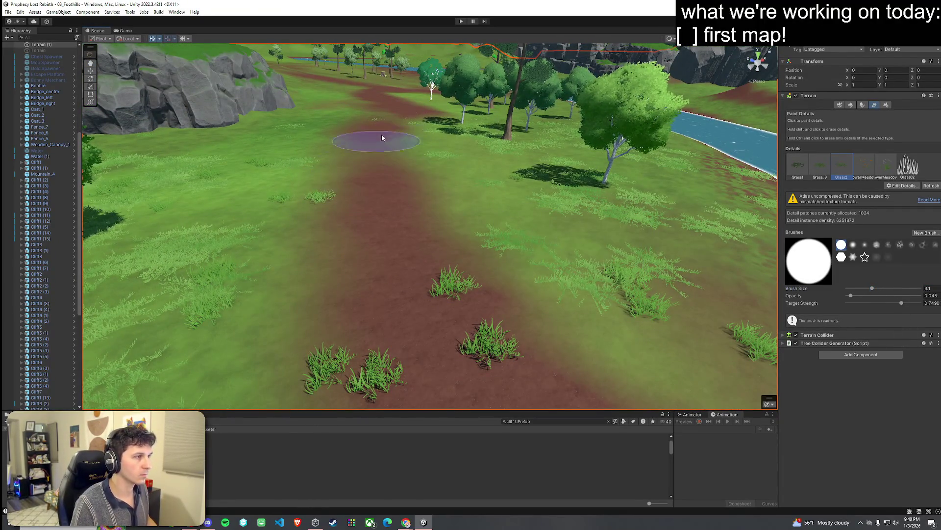
Paint Grass_3 clumps onto the meadow near the trees and river
mouse_move(397, 309)
left_mouse_down()
mouse_move(494, 263)
mouse_move(311, 199)
mouse_move(320, 164)
mouse_move(307, 223)
left_mouse_up()
scroll(467, 273, "up", 3)
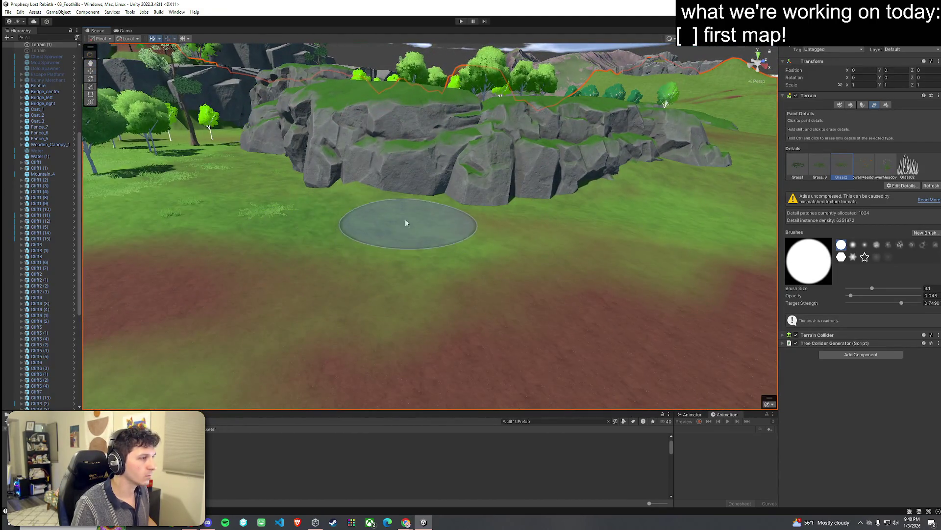
mouse_move(525, 210)
left_mouse_down()
mouse_move(564, 201)
mouse_move(502, 184)
mouse_move(561, 233)
left_mouse_up()
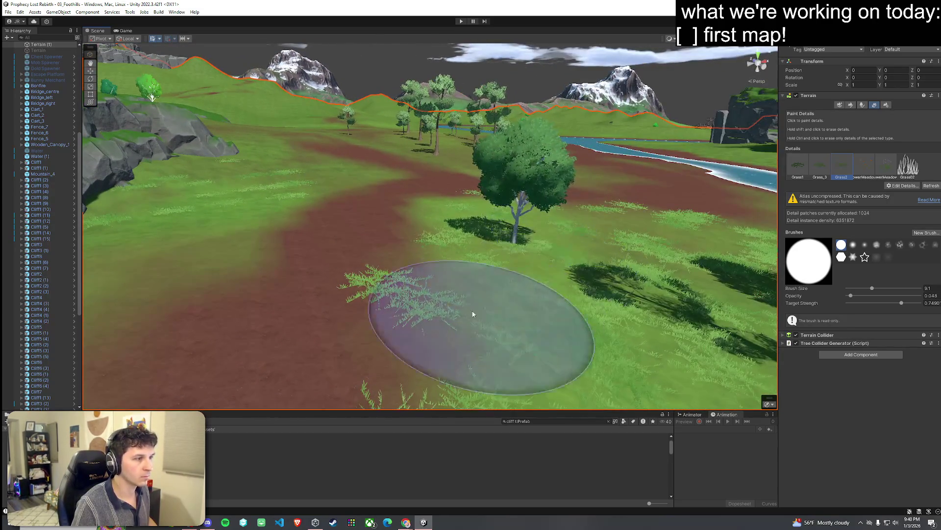
mouse_move(336, 363)
left_mouse_down()
mouse_move(423, 305)
mouse_move(358, 326)
left_mouse_up()
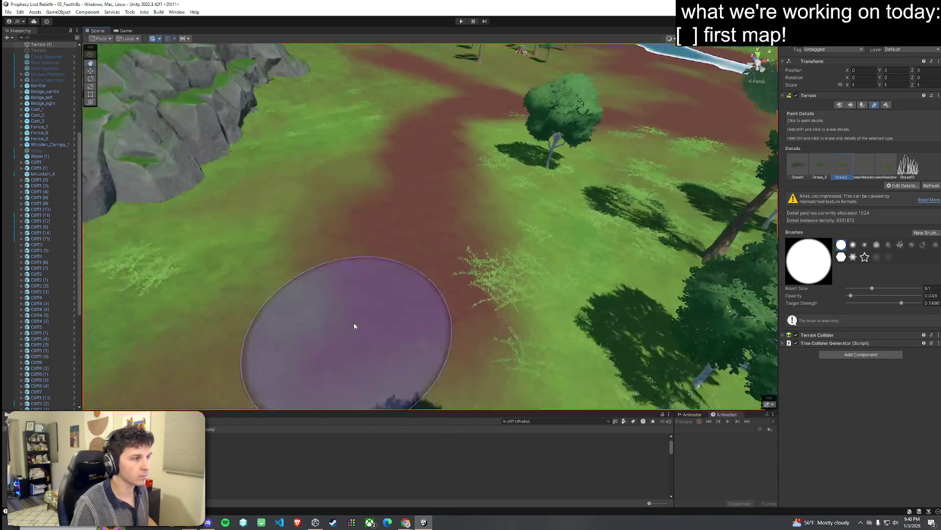
left_click(826, 169)
left_click_drag(652, 204, 663, 202)
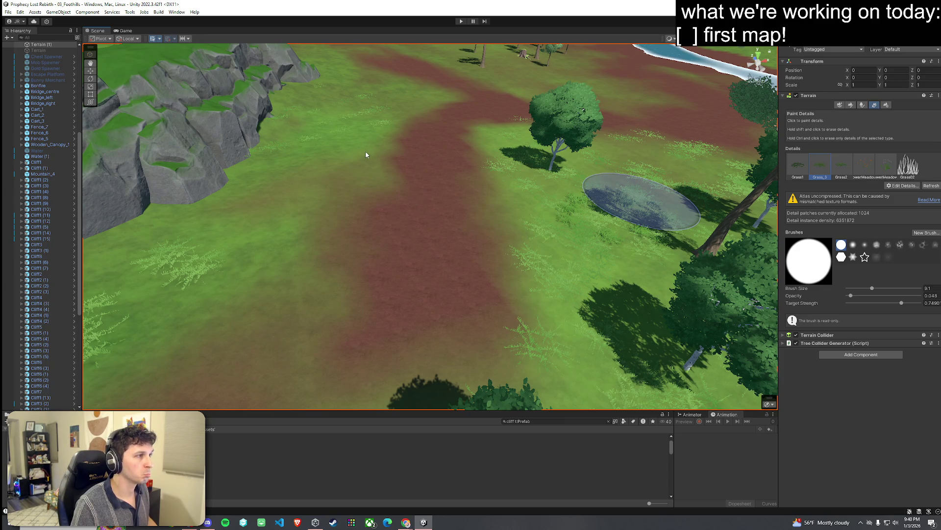
mouse_move(311, 193)
left_mouse_down()
mouse_move(235, 227)
mouse_move(257, 185)
mouse_move(344, 216)
mouse_move(425, 224)
mouse_move(458, 172)
mouse_move(553, 286)
mouse_move(591, 294)
mouse_move(325, 289)
left_mouse_up()
mouse_move(376, 318)
left_mouse_down()
mouse_move(376, 351)
mouse_move(366, 325)
mouse_move(273, 273)
mouse_move(376, 326)
mouse_move(479, 302)
mouse_move(387, 348)
mouse_move(408, 284)
mouse_move(368, 291)
left_mouse_up()
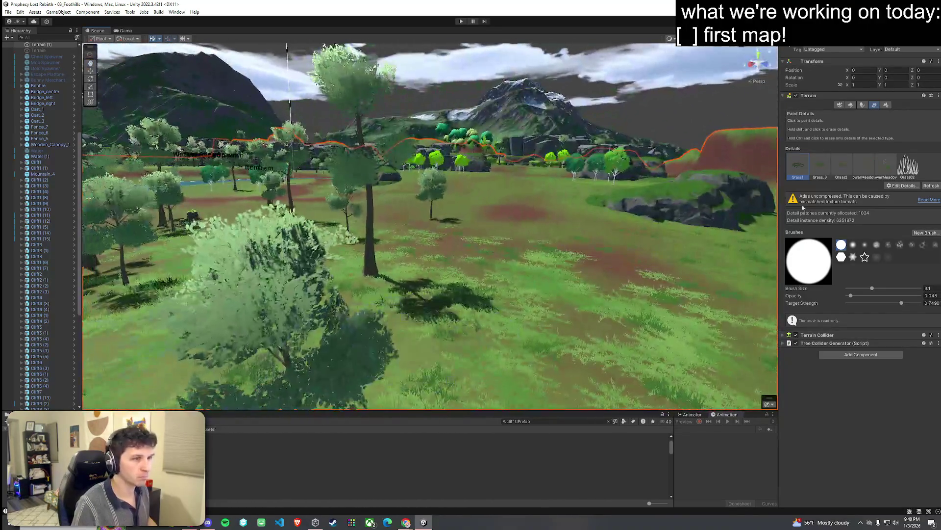
Paint clumps of a different meadow grass among the trees near the cliffs
left_click(873, 164)
left_click_drag(373, 206, 358, 210)
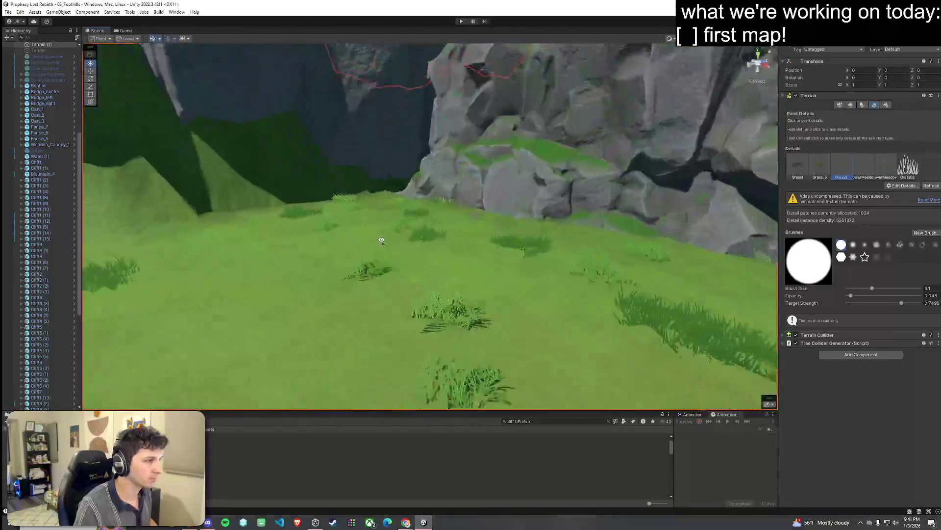
scroll(223, 310, "down", 10)
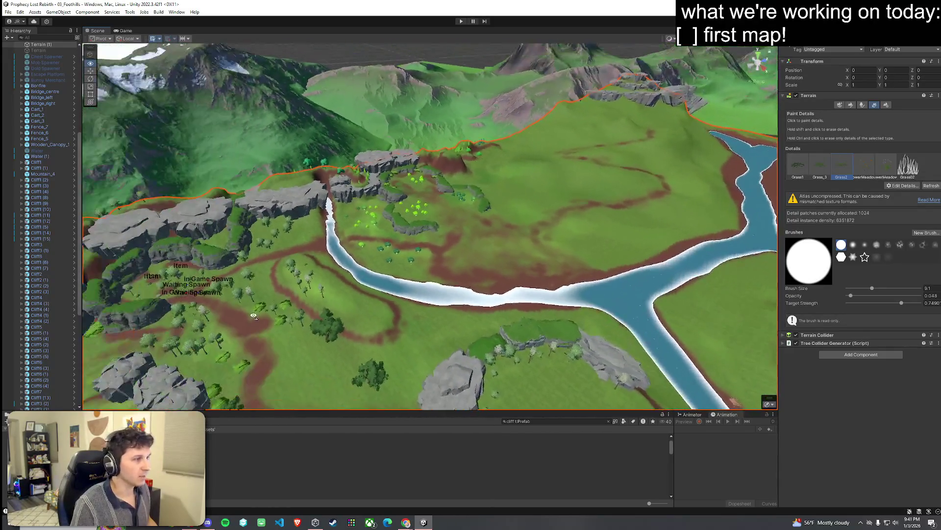
Save the scene through File > Save
left_click(8, 11)
left_click(57, 47)
mouse_move(272, 154)
left_mouse_down()
mouse_move(350, 200)
mouse_move(338, 183)
mouse_move(236, 213)
mouse_move(282, 191)
left_mouse_up()
Select a Cliff2 rock and frame it in the Scene view
left_click(304, 216)
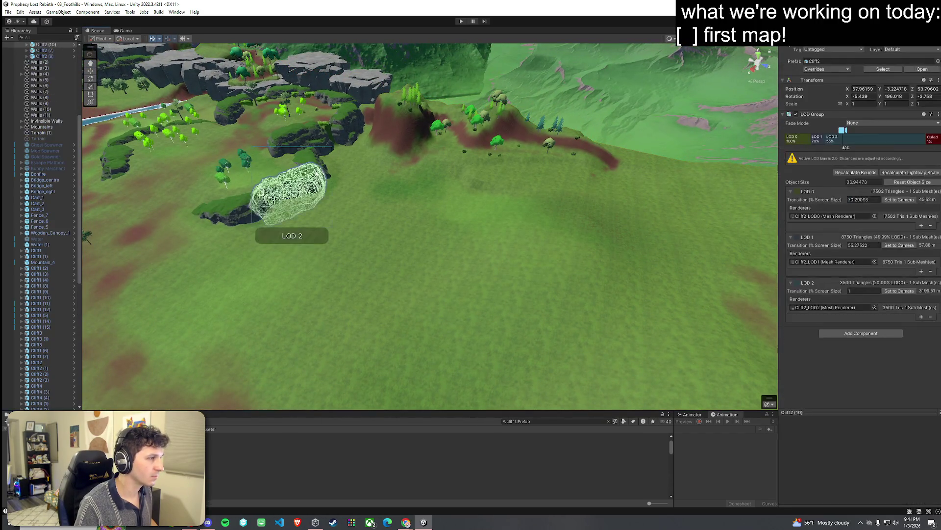
left_click_drag(299, 158, 292, 171)
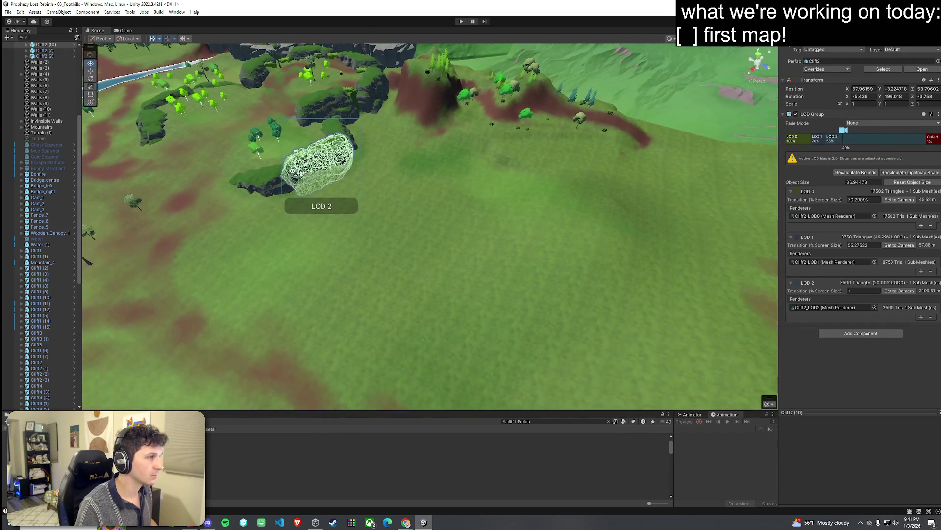
mouse_move(346, 128)
left_mouse_down()
mouse_move(323, 91)
mouse_move(381, 167)
mouse_move(351, 79)
left_mouse_up()
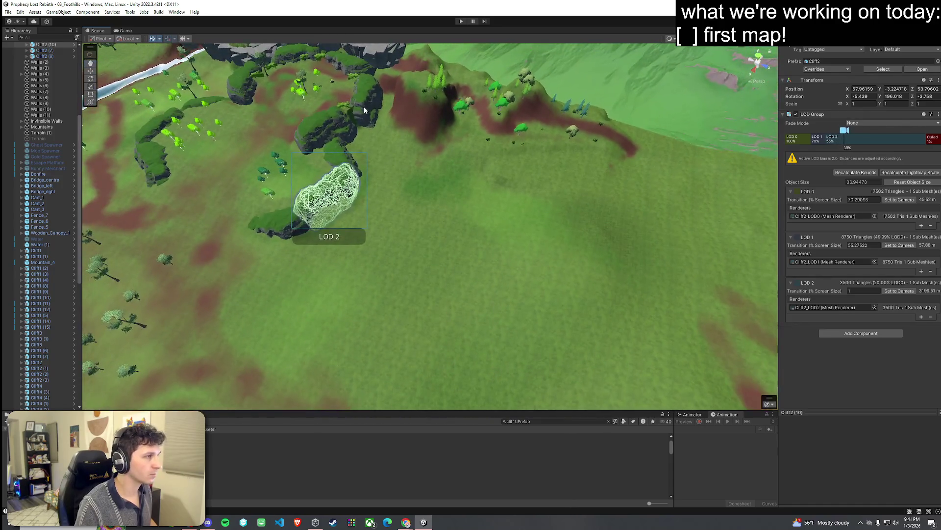
left_click(350, 74)
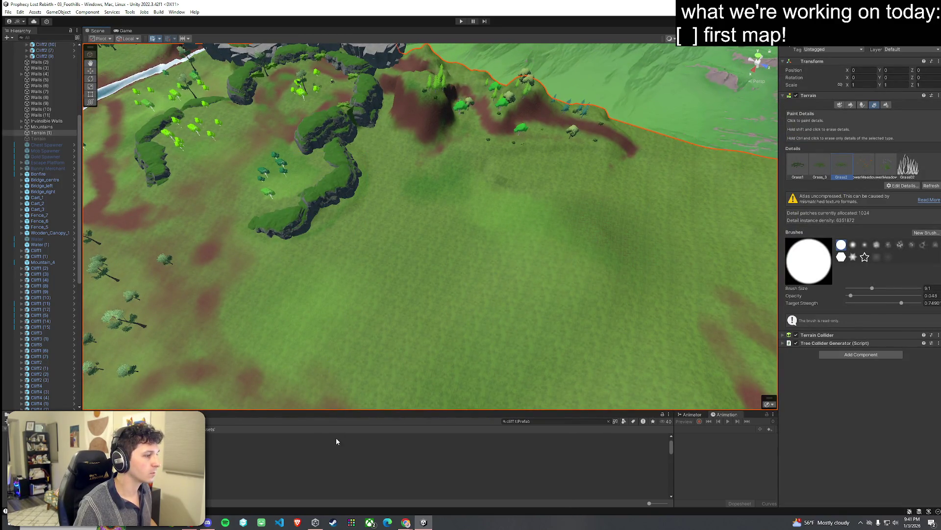
key("ctrl+z")
key("f")
mouse_move(346, 39)
left_mouse_down()
mouse_move(289, 27)
mouse_move(417, 161)
left_mouse_up()
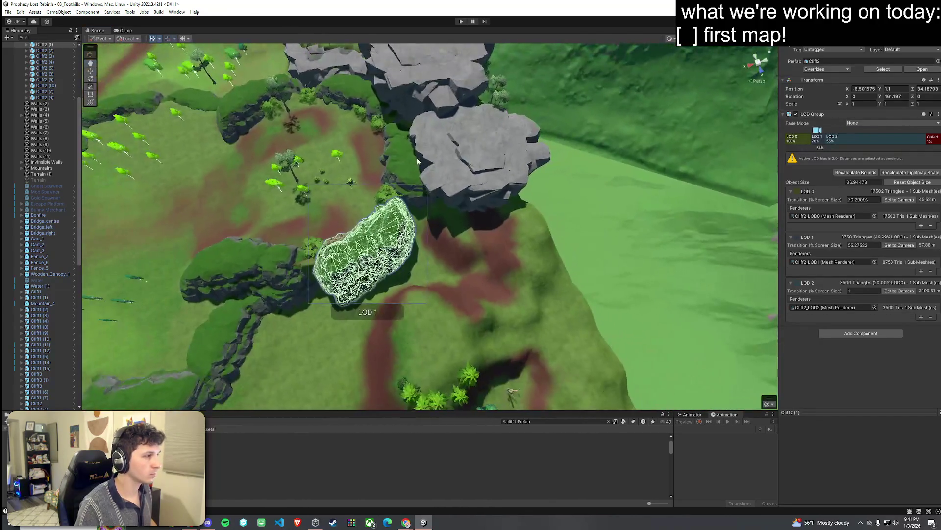
Add three neighbouring cliffs to the selection, duplicate them, and move the copies onto the field
left_click(417, 161, "shift")
left_click(346, 93, "shift")
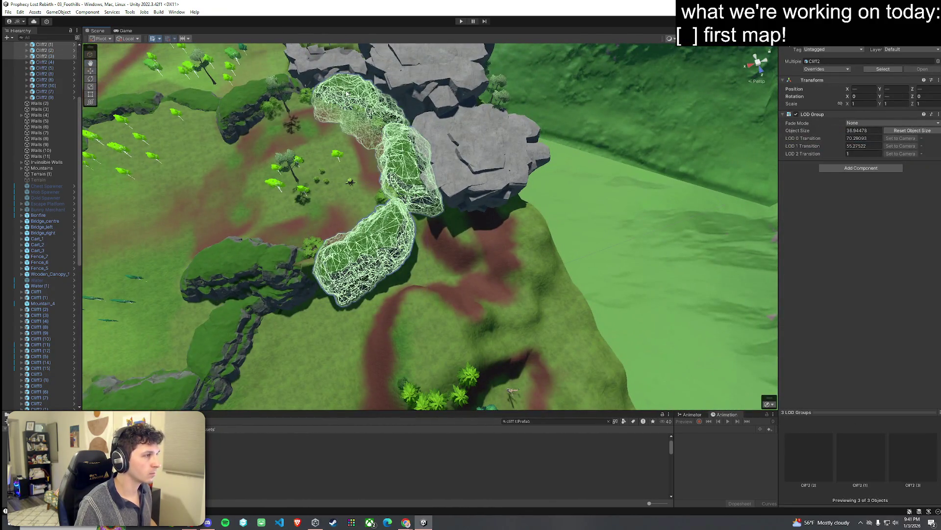
left_click(294, 269, "shift")
mouse_move(294, 269)
left_mouse_down()
mouse_move(257, 257)
mouse_move(510, 240)
mouse_move(487, 270)
left_mouse_up()
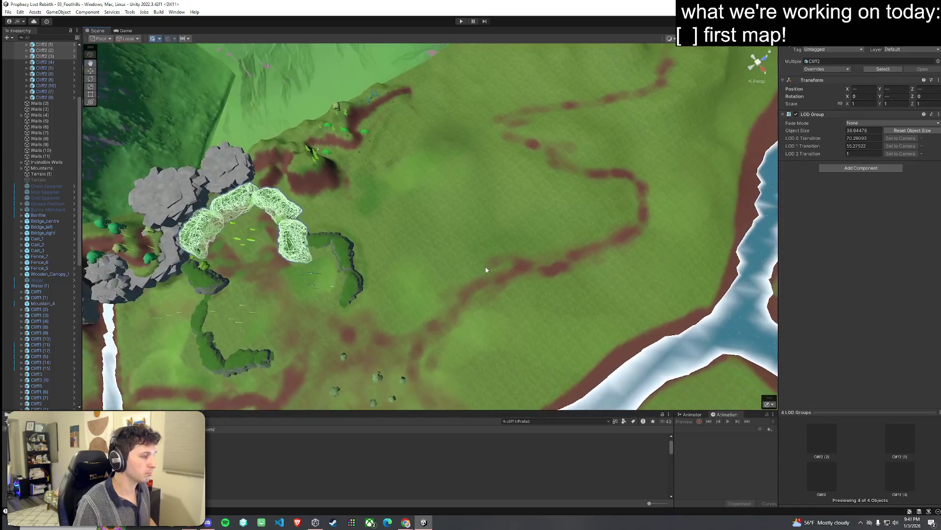
key("ctrl+d")
mouse_move(283, 216)
left_mouse_down()
mouse_move(469, 198)
mouse_move(607, 218)
mouse_move(573, 225)
left_mouse_up()
Try rotating the copied cliffs, undo the rotation, and return to the move tool
key("ctrl+z")
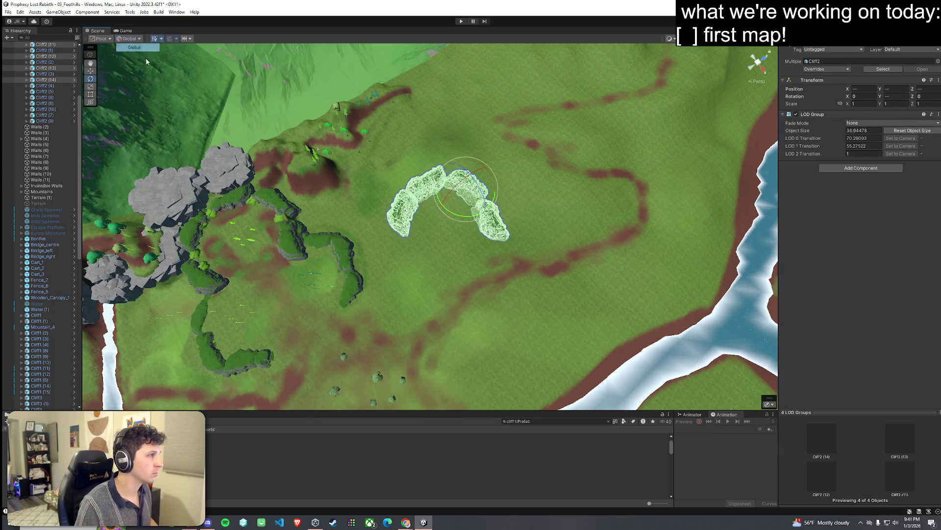
left_click_drag(466, 219, 603, 231)
key("ctrl+z")
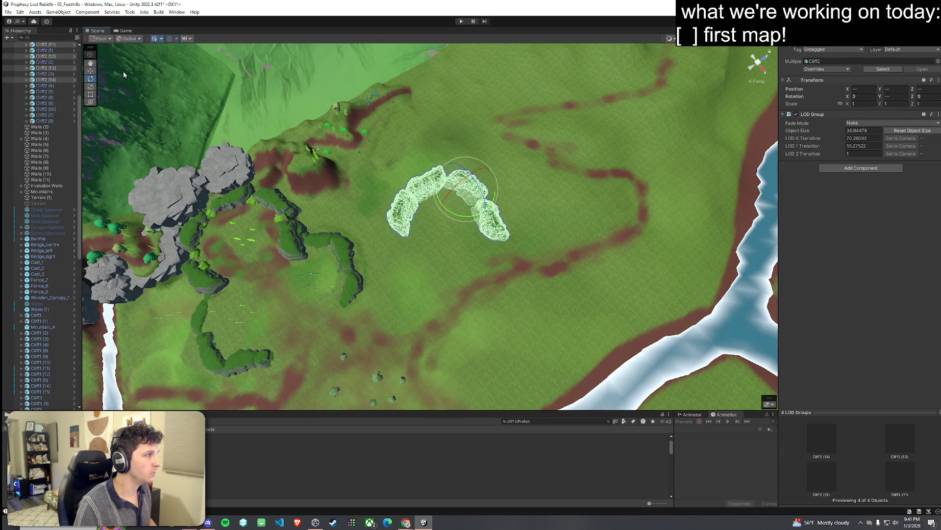
mouse_move(442, 245)
left_mouse_down()
mouse_move(595, 264)
mouse_move(487, 260)
mouse_move(404, 157)
mouse_move(411, 169)
left_mouse_up()
key("w")
scroll(422, 180, "down", 3)
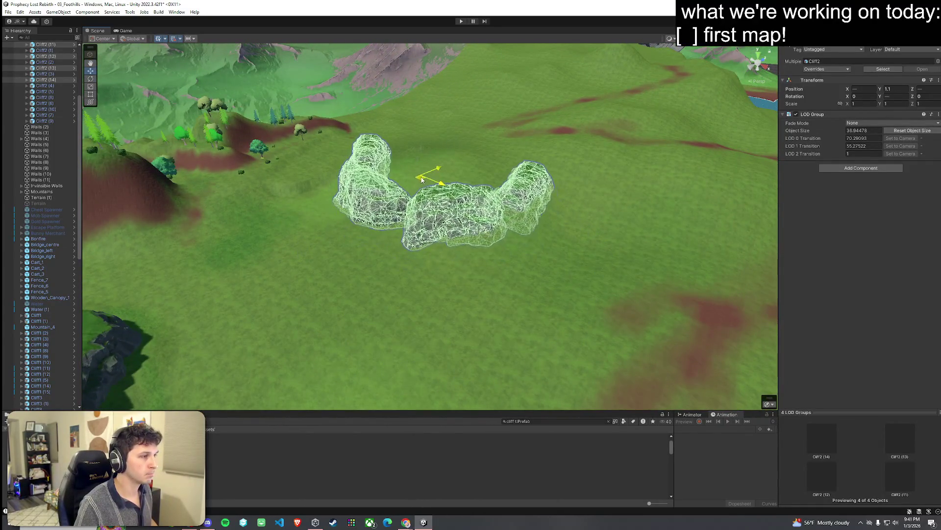
left_click(428, 245)
mouse_move(428, 244)
left_mouse_down()
mouse_move(488, 225)
mouse_move(352, 238)
mouse_move(363, 249)
mouse_move(493, 257)
left_mouse_up()
Duplicate the four new cliffs, slide the copies left, and turn them about 90 degrees
left_click(493, 254)
left_click(576, 259, "shift")
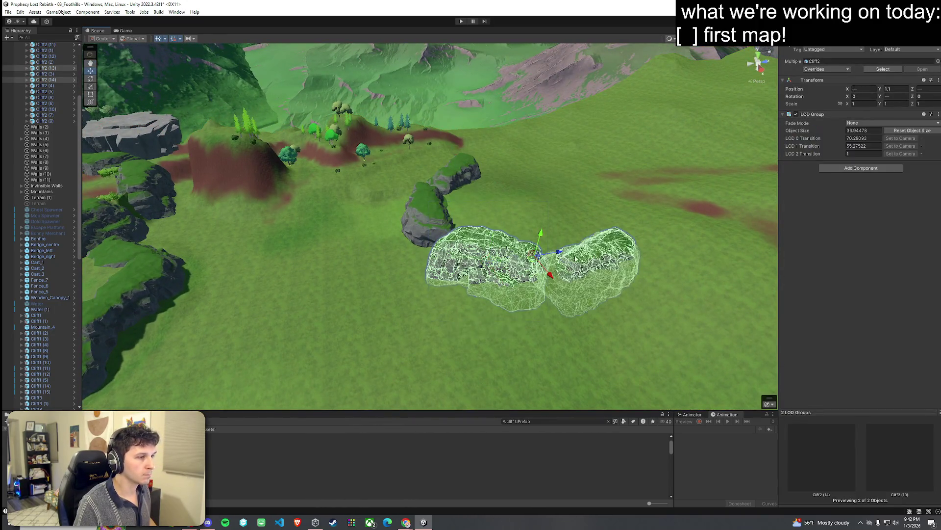
left_click(427, 211, "shift")
left_click(447, 205, "shift")
key("ctrl+d")
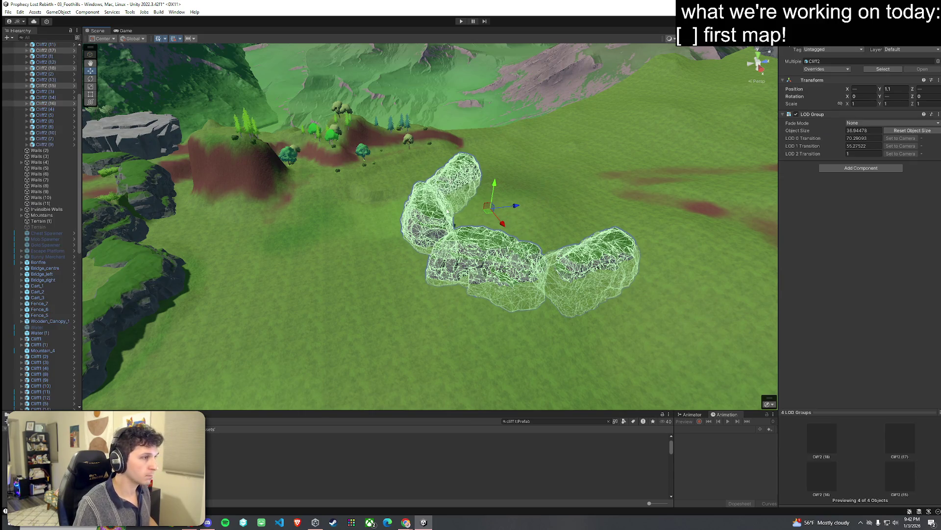
mouse_move(491, 216)
left_mouse_down()
mouse_move(348, 218)
mouse_move(322, 187)
mouse_move(309, 193)
mouse_move(399, 159)
mouse_move(422, 174)
mouse_move(360, 274)
mouse_move(241, 289)
left_mouse_up()
key("e")
key("w")
Rotate the duplicated cliffs around their vertical axis to curve the ridge
key("f")
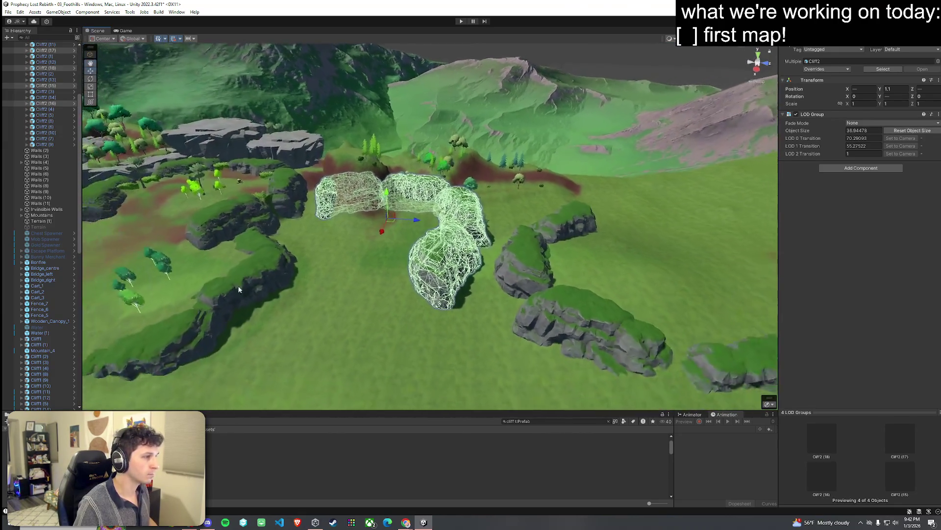
key("e")
mouse_move(373, 247)
left_mouse_down()
mouse_move(383, 251)
mouse_move(364, 234)
left_mouse_up()
key("w")
left_click(460, 282)
mouse_move(460, 282)
left_mouse_down()
mouse_move(483, 264)
mouse_move(473, 237)
mouse_move(489, 214)
mouse_move(460, 325)
mouse_move(490, 334)
left_mouse_up()
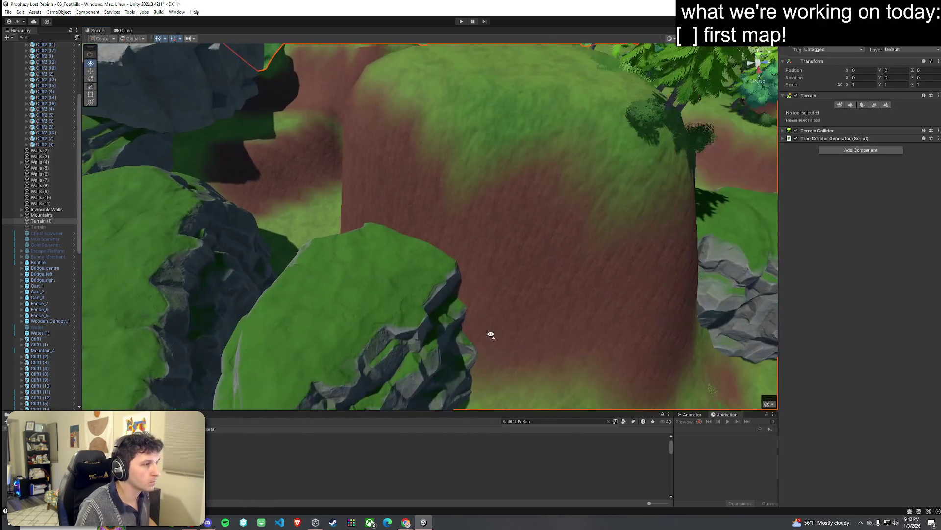
Select the terrain object beside the new Cliff2 rocks
scroll(488, 322, "down", 10)
left_click(672, 216)
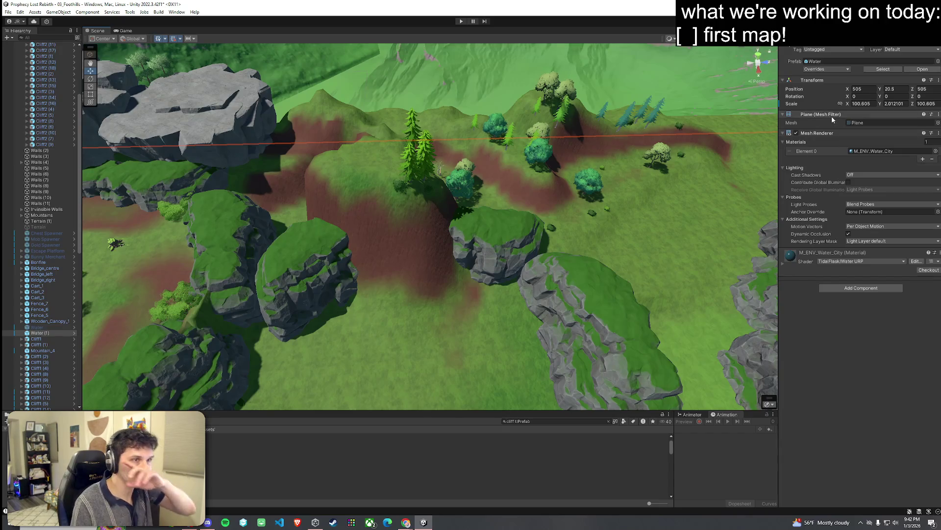
left_click(532, 337)
left_click_drag(532, 337, 523, 353)
left_click(472, 352)
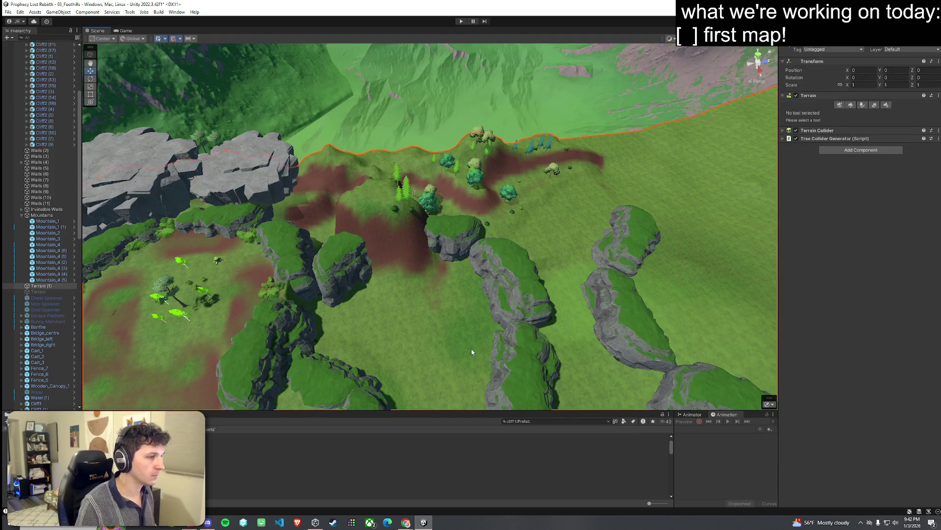
Flatten the dirt mound with Set Height, then switch the tool to Paint Texture
left_click(850, 105)
left_click(833, 112)
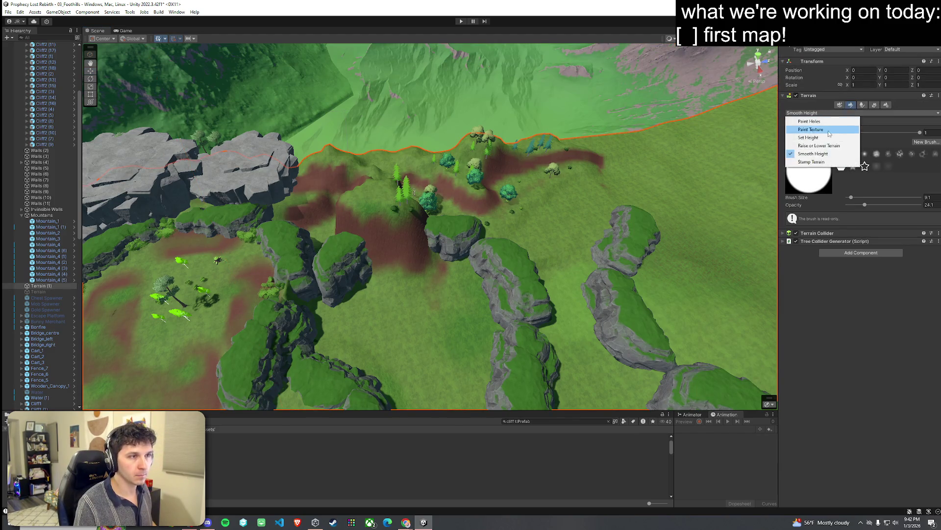
left_click(809, 137)
left_click(299, 203, "shift")
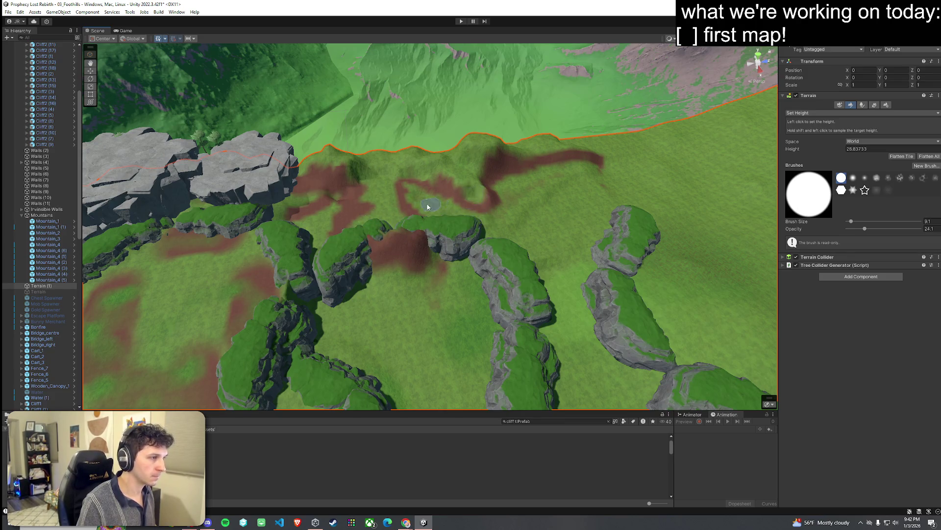
key("w")
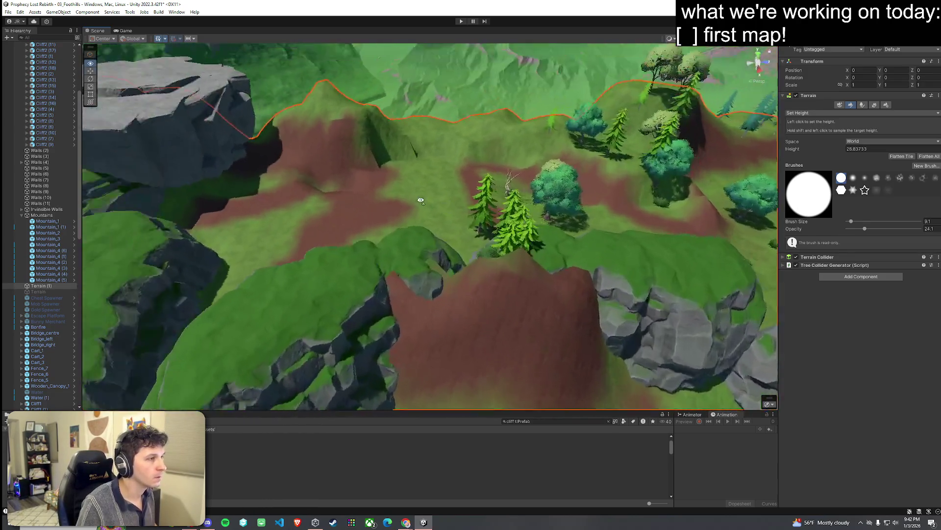
left_click(816, 113)
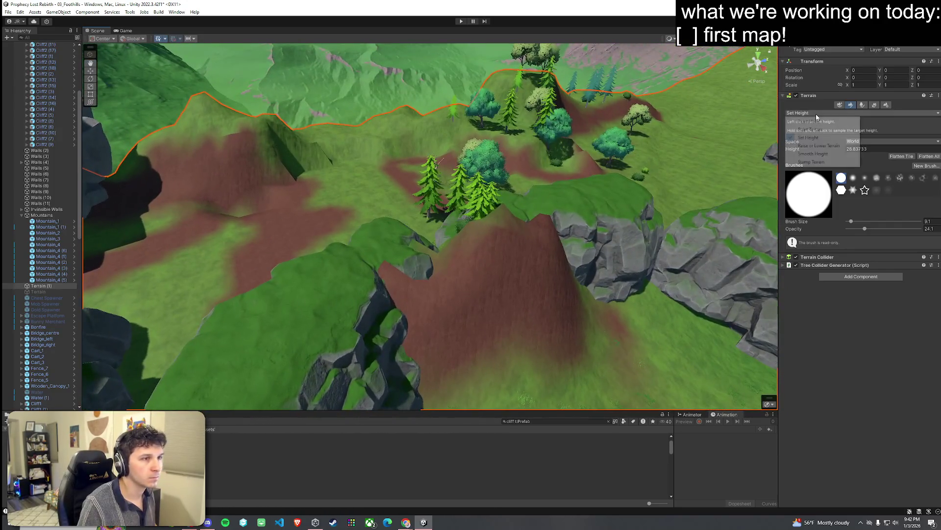
left_click(809, 129)
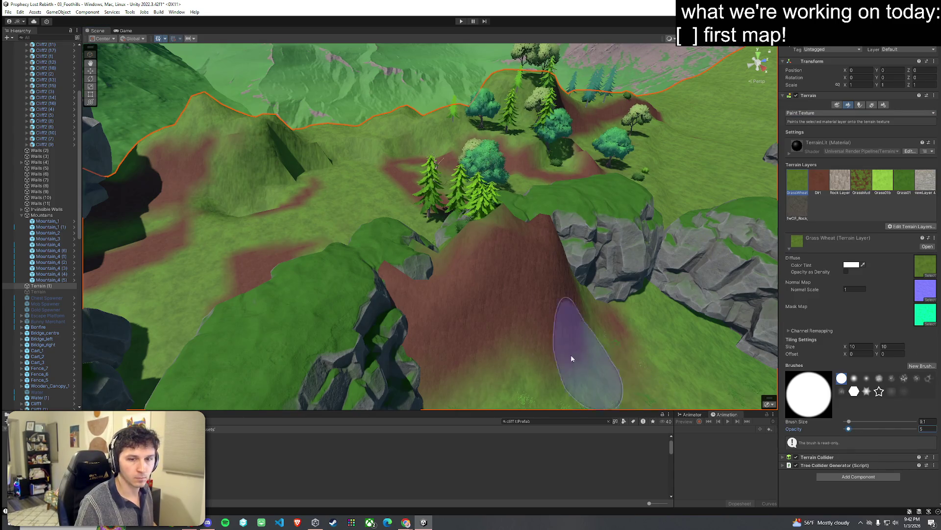
Paint GrassWheat and bright green grass layers over the reddish dirt slope
left_click_drag(571, 359, 363, 242)
left_click_drag(248, 178, 308, 156)
mouse_move(515, 199)
left_mouse_down()
mouse_move(399, 204)
mouse_move(476, 245)
left_mouse_up()
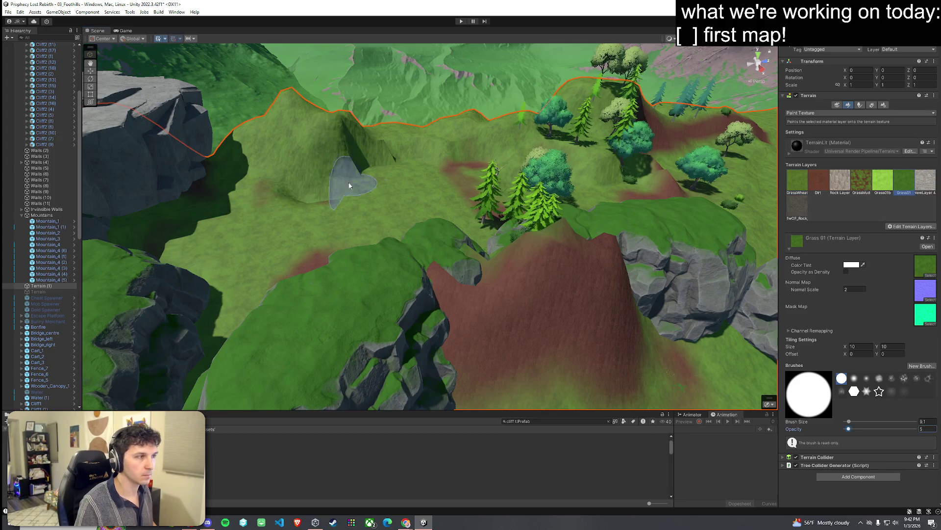
left_click_drag(349, 186, 304, 265)
left_click_drag(554, 205, 455, 176)
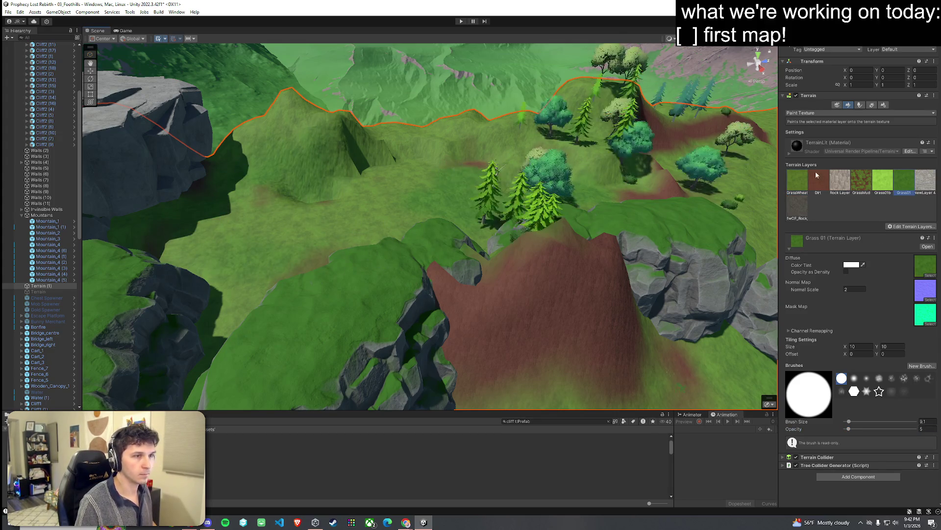
left_click_drag(689, 222, 453, 179)
scroll(452, 179, "up", 5)
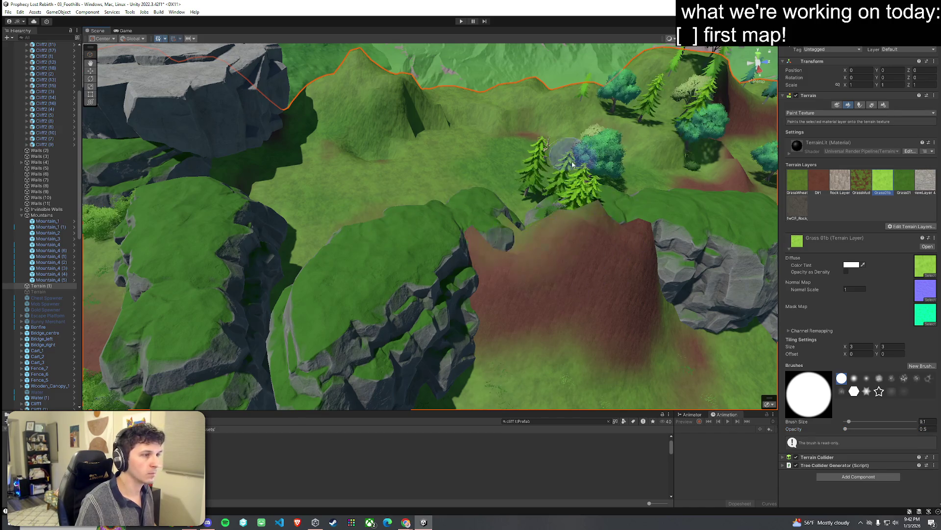
Switch to Set Height and sample 23.37 as the target height
mouse_move(380, 136)
left_mouse_down()
mouse_move(558, 193)
mouse_move(612, 236)
left_mouse_up()
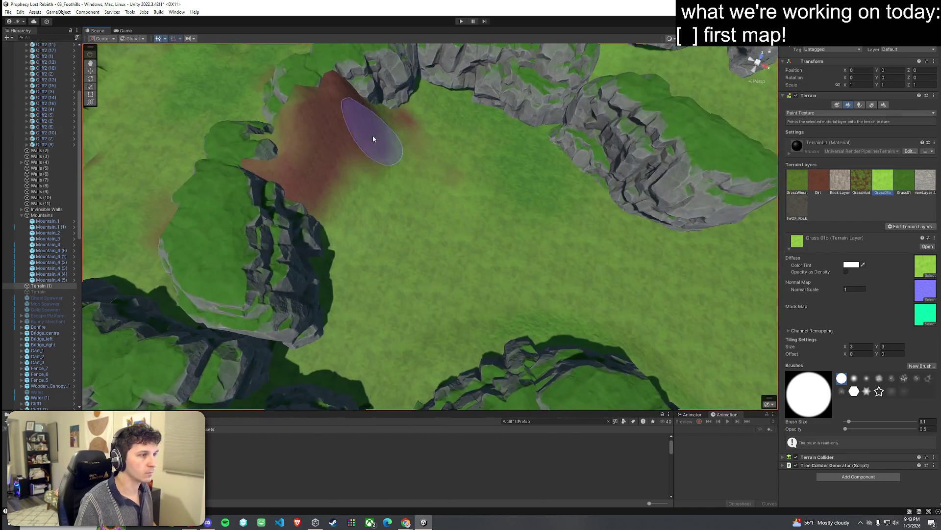
left_click_drag(350, 106, 637, 122)
left_click(845, 113)
left_click(814, 138)
left_click(395, 193, "shift")
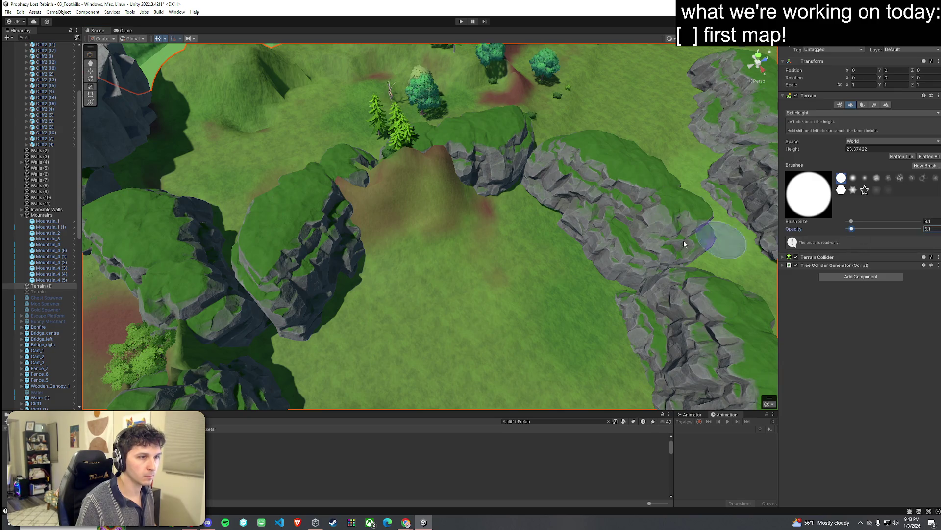
Flatten the dirt slope between the cliffs to 23.37, then smooth the surrounding hillside
left_click_drag(369, 186, 369, 219)
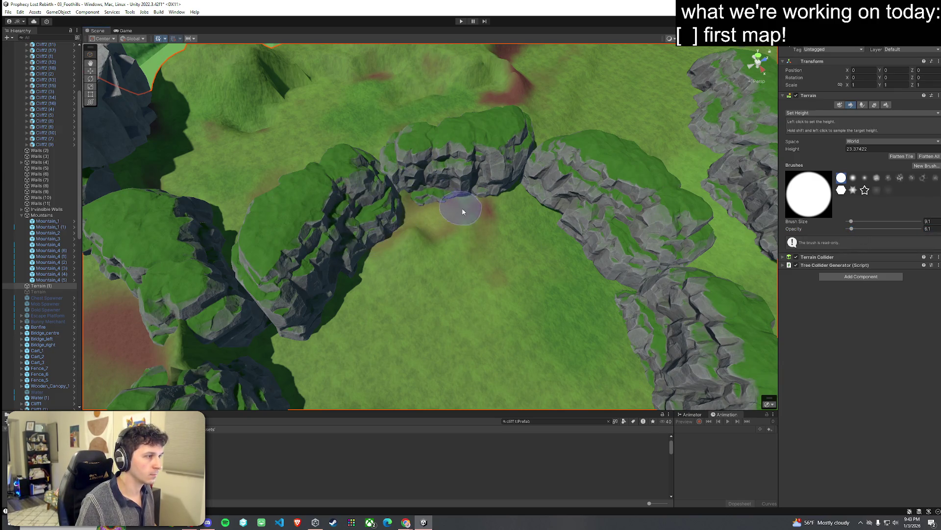
mouse_move(515, 250)
left_mouse_down()
mouse_move(534, 276)
mouse_move(432, 199)
mouse_move(381, 242)
mouse_move(278, 257)
mouse_move(384, 225)
mouse_move(369, 240)
mouse_move(433, 253)
mouse_move(555, 224)
mouse_move(525, 209)
mouse_move(338, 208)
mouse_move(398, 211)
mouse_move(433, 231)
mouse_move(463, 184)
mouse_move(304, 196)
mouse_move(296, 236)
mouse_move(382, 226)
mouse_move(402, 175)
mouse_move(416, 205)
left_mouse_up()
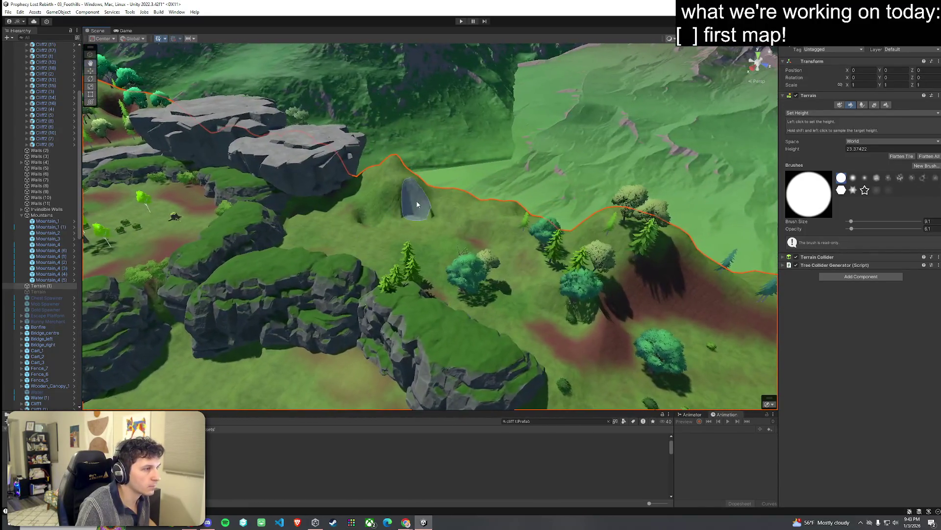
left_click(813, 153)
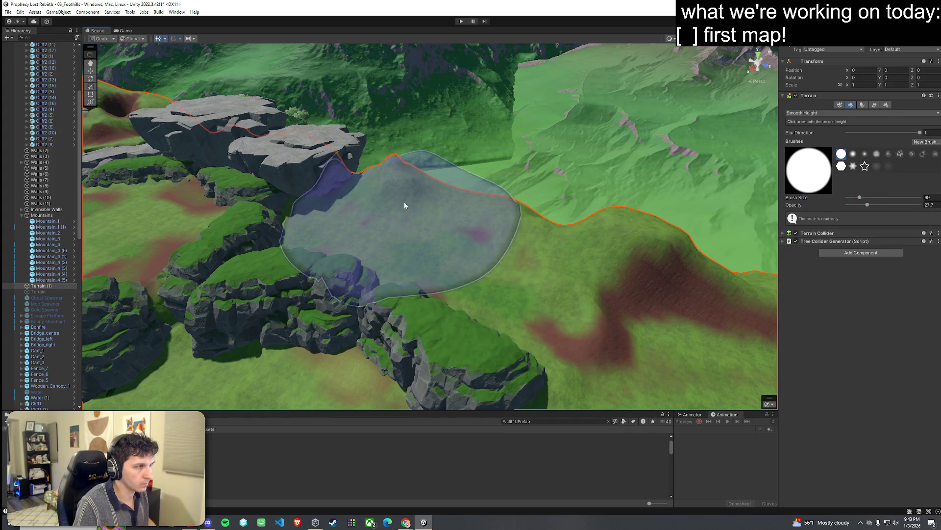
mouse_move(631, 273)
left_mouse_down()
mouse_move(488, 247)
mouse_move(481, 258)
mouse_move(508, 263)
left_mouse_up()
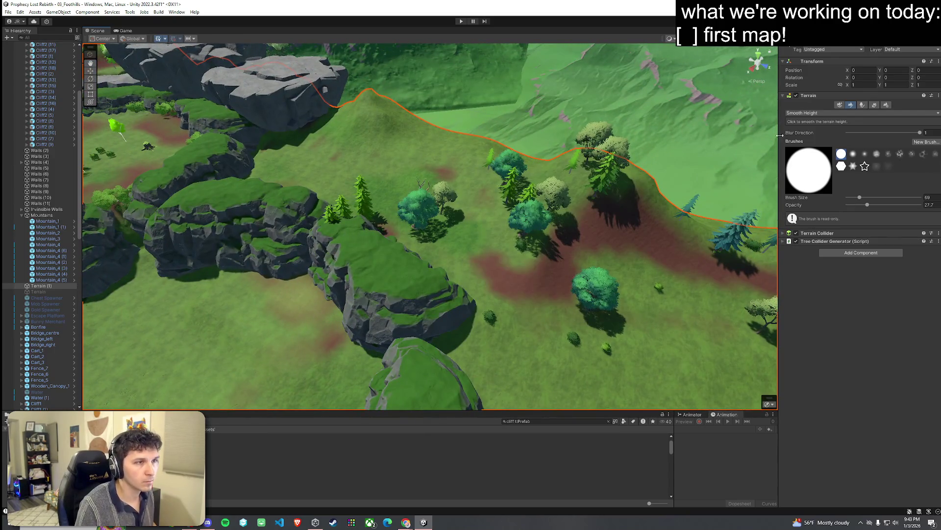
left_click(807, 113)
Erase the tree cluster by the ridge line and select PineTree01 for painting
left_click(876, 105)
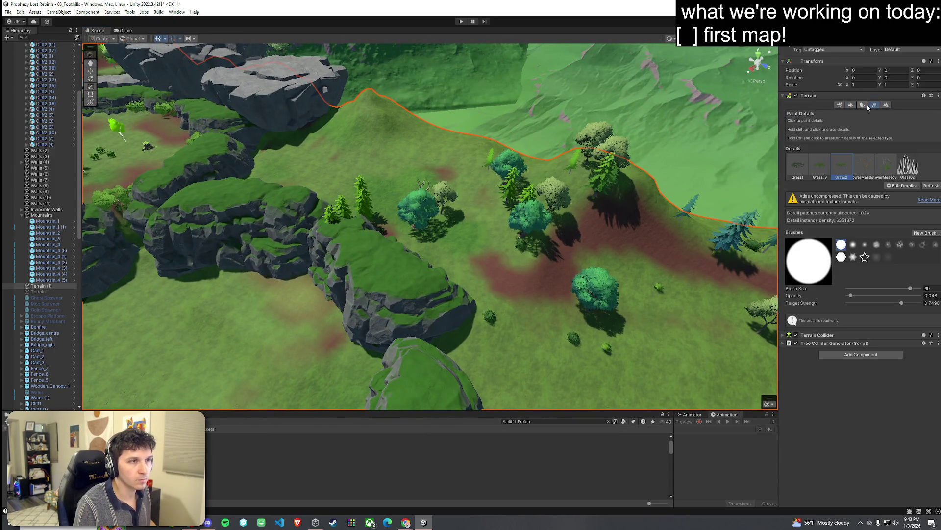
left_click(862, 106)
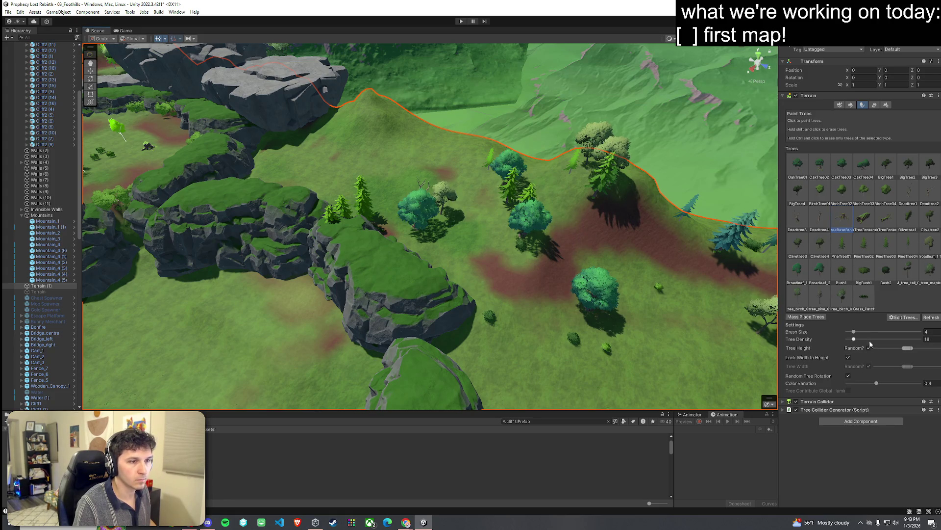
left_click_drag(618, 251, 622, 181, "shift")
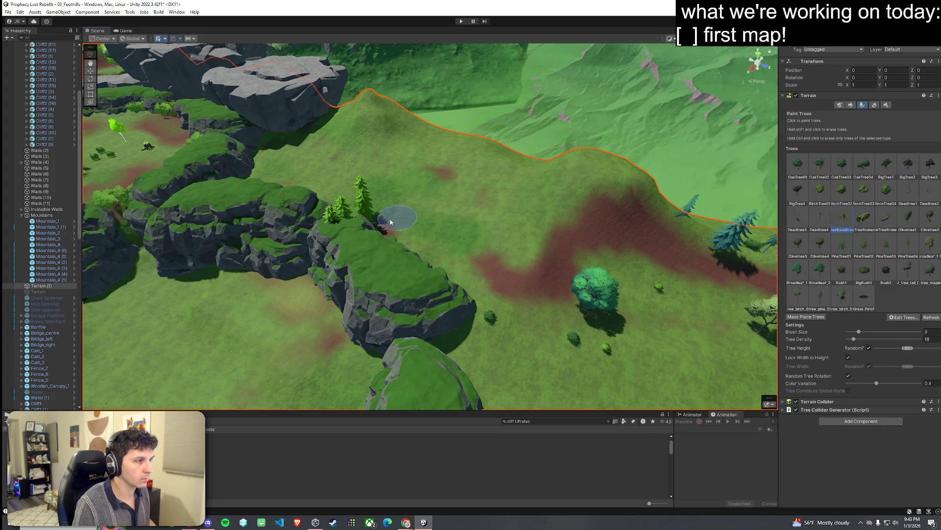
mouse_move(360, 233)
left_mouse_down("alt")
mouse_move(402, 195)
mouse_move(397, 208)
left_mouse_up("alt")
left_click(834, 249)
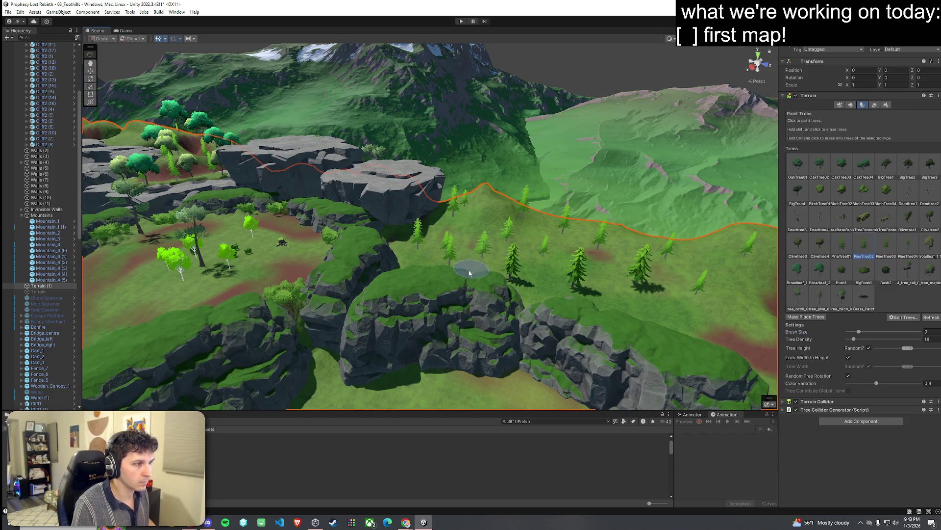
left_click_drag(588, 281, 643, 304, "alt")
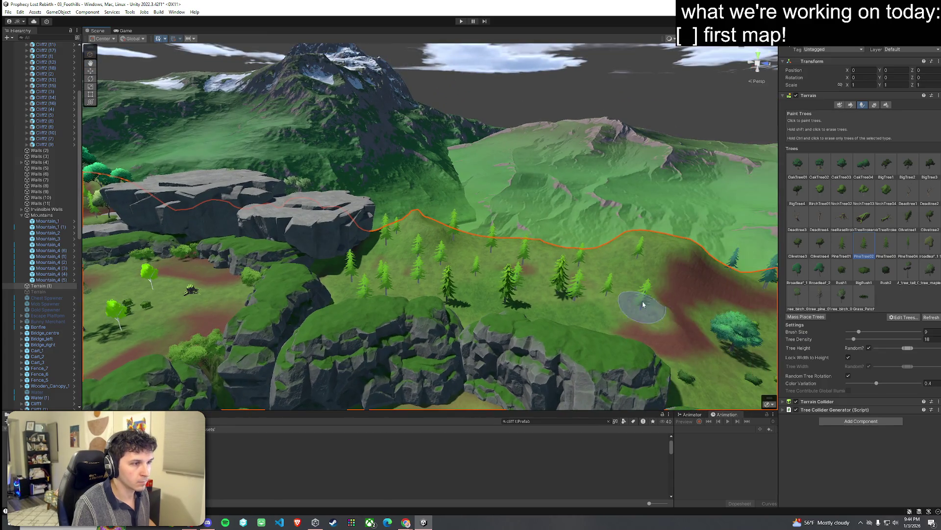
scroll(603, 265, "up", 3)
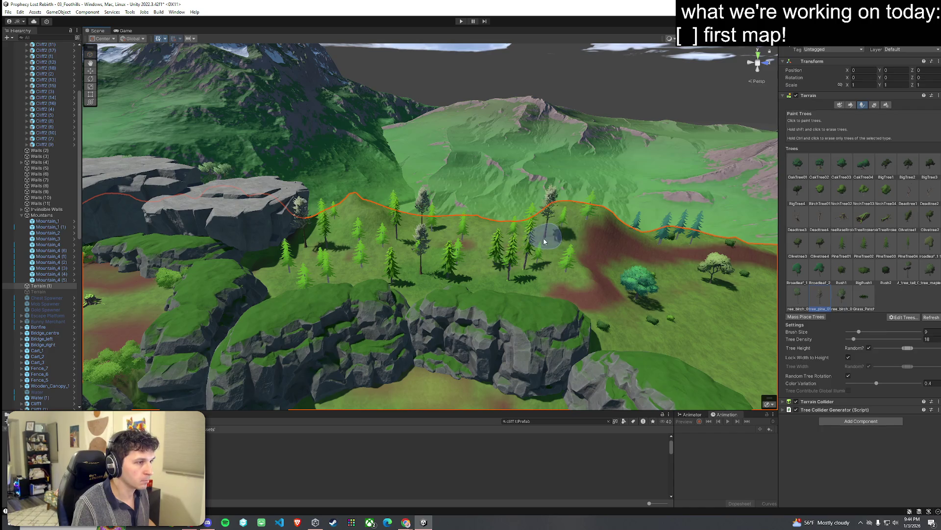
mouse_move(315, 290)
left_mouse_down()
mouse_move(369, 218)
mouse_move(353, 231)
left_mouse_up()
Place a Cliff1 prefab, sink it into the ground, and move it onto the hillside
left_click(274, 446)
mouse_move(242, 245)
left_mouse_down()
mouse_move(324, 167)
mouse_move(507, 277)
mouse_move(592, 296)
left_mouse_up()
mouse_move(504, 252)
left_mouse_down()
mouse_move(504, 288)
mouse_move(549, 317)
mouse_move(597, 319)
left_mouse_up()
mouse_move(509, 302)
left_mouse_down()
mouse_move(636, 305)
mouse_move(634, 248)
left_mouse_up()
key("f")
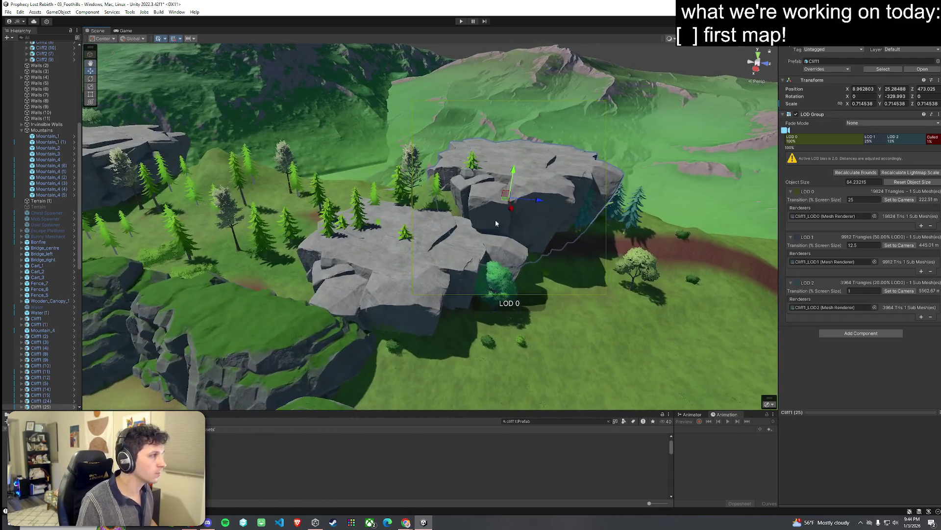
Set the handle position to Pivot and save the scene
left_click(116, 55)
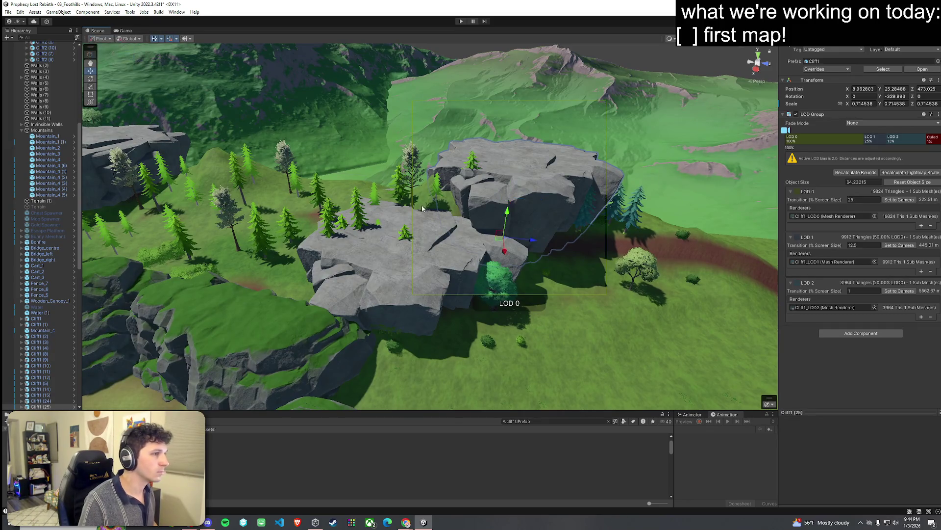
left_click(8, 12)
left_click(20, 48)
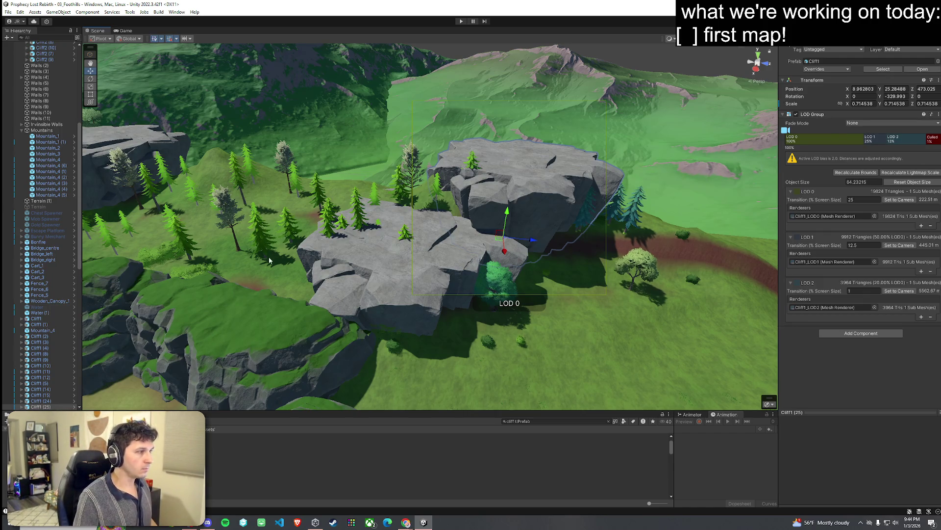
Reselect Terrain (1), briefly try Paint Trees over the cliffs, then bring up the sculpting tool list
left_click(638, 161)
left_click(852, 106)
left_click(833, 112)
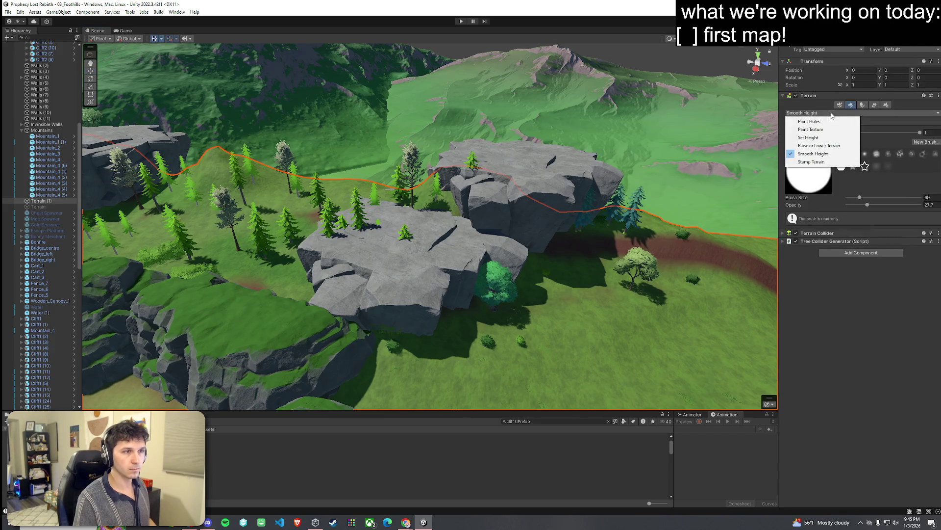
left_click(862, 105)
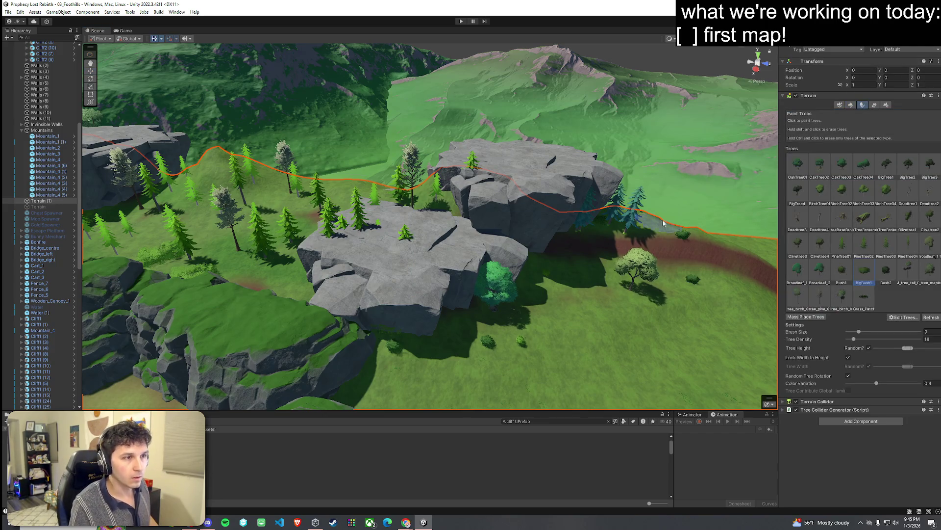
mouse_move(434, 220)
left_mouse_down()
mouse_move(438, 248)
mouse_move(435, 233)
left_mouse_up()
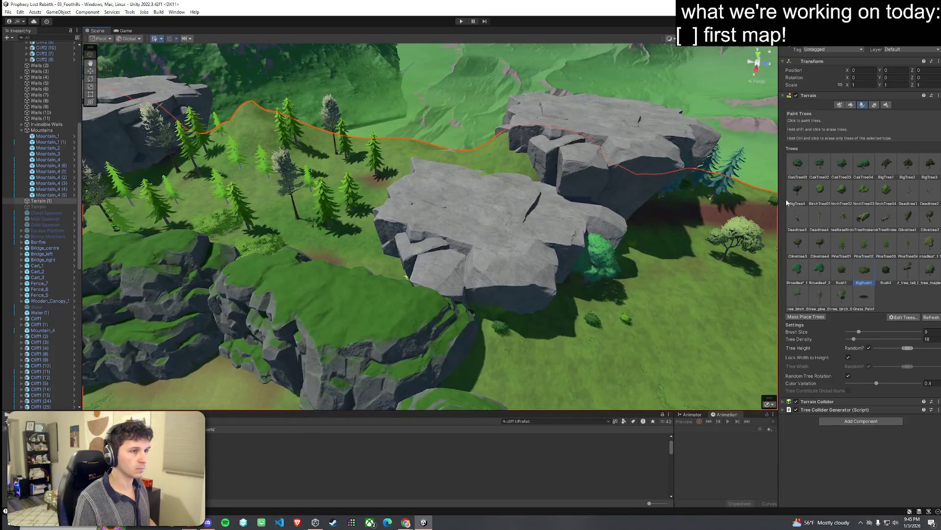
left_click(851, 105)
left_click(842, 114)
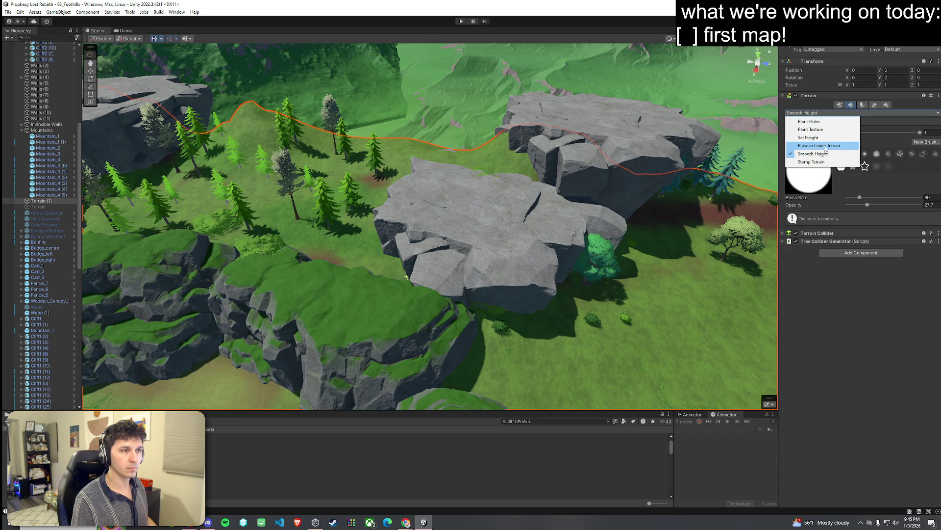
Choose Set Height with brush size 12 and sample the rock-top height of about 31.26
left_click(809, 137)
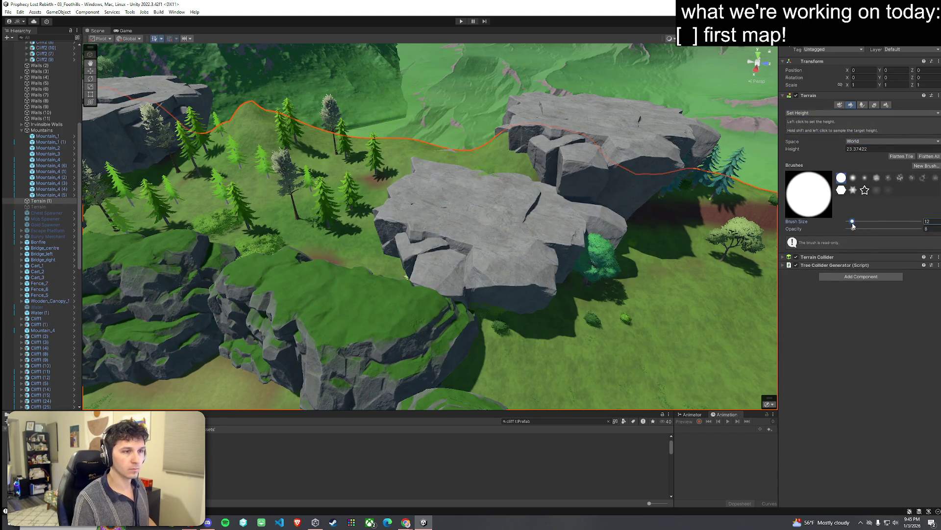
left_click(402, 177, "shift")
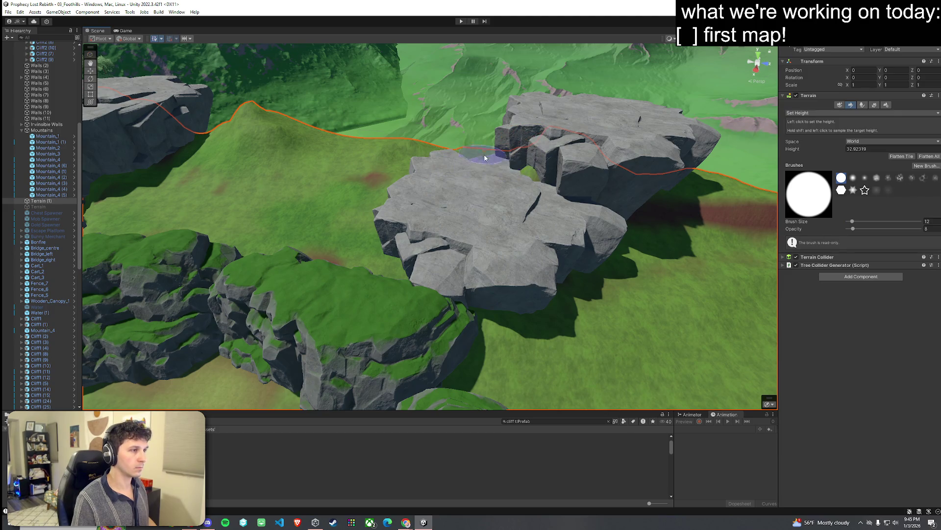
left_click(419, 153, "shift")
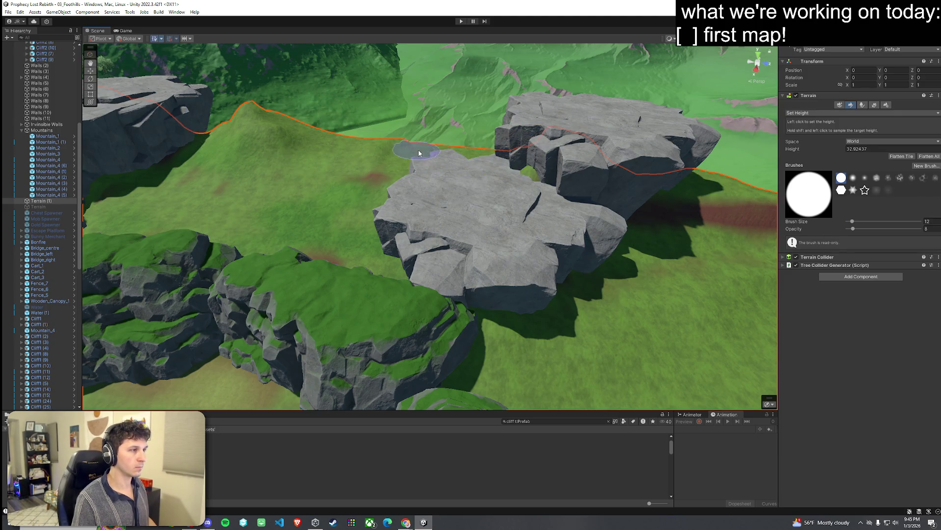
left_click(502, 173, "shift")
mouse_move(502, 174)
left_mouse_down()
mouse_move(495, 217)
mouse_move(489, 171)
left_mouse_up()
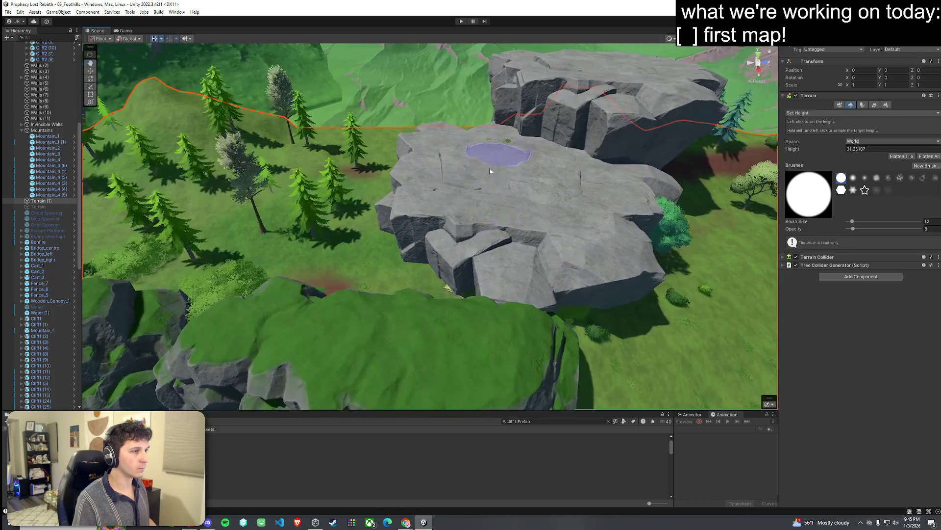
Return to Paint Trees and orbit the view around the rock to the green cliffs
left_click(863, 104)
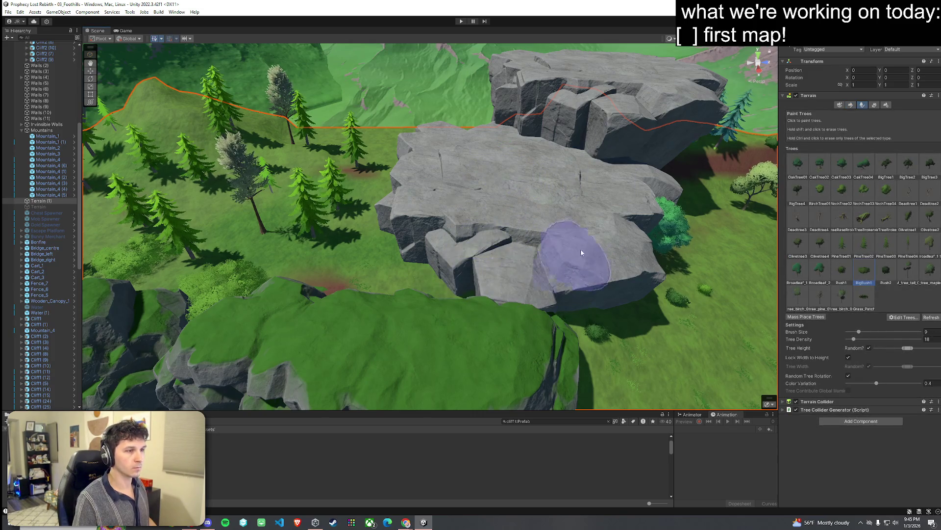
left_click_drag(610, 258, 565, 197)
mouse_move(389, 269)
left_mouse_down()
mouse_move(201, 304)
mouse_move(464, 293)
mouse_move(481, 340)
mouse_move(673, 360)
mouse_move(630, 345)
left_mouse_up()
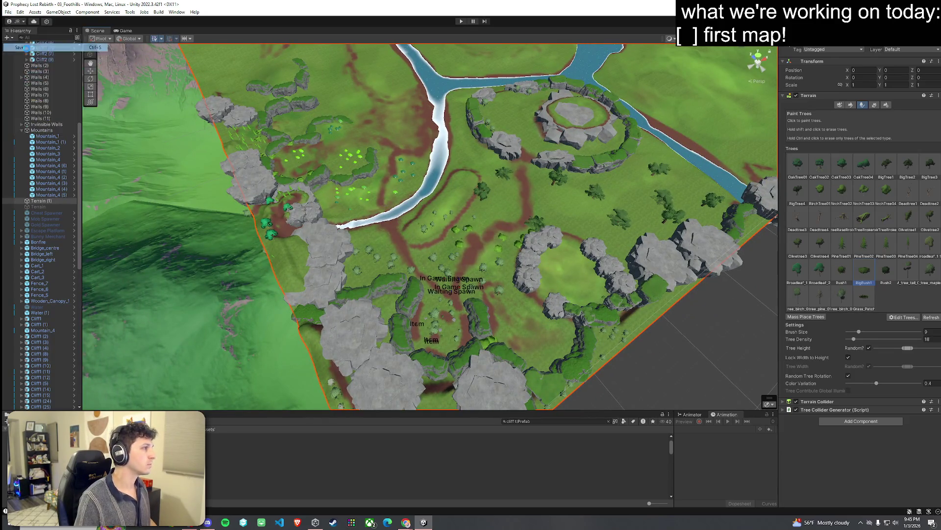
left_click_drag(432, 130, 496, 128)
left_click(844, 42)
left_click(829, 46)
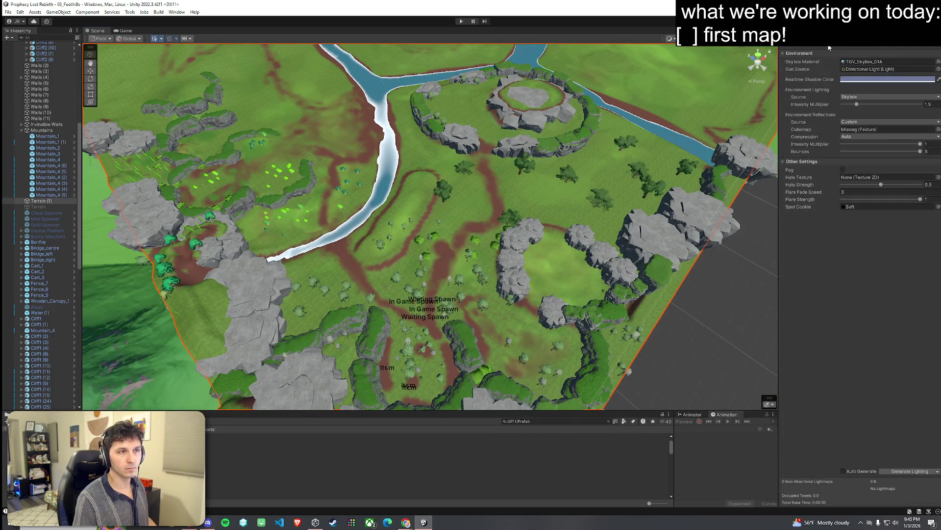
left_click(797, 42)
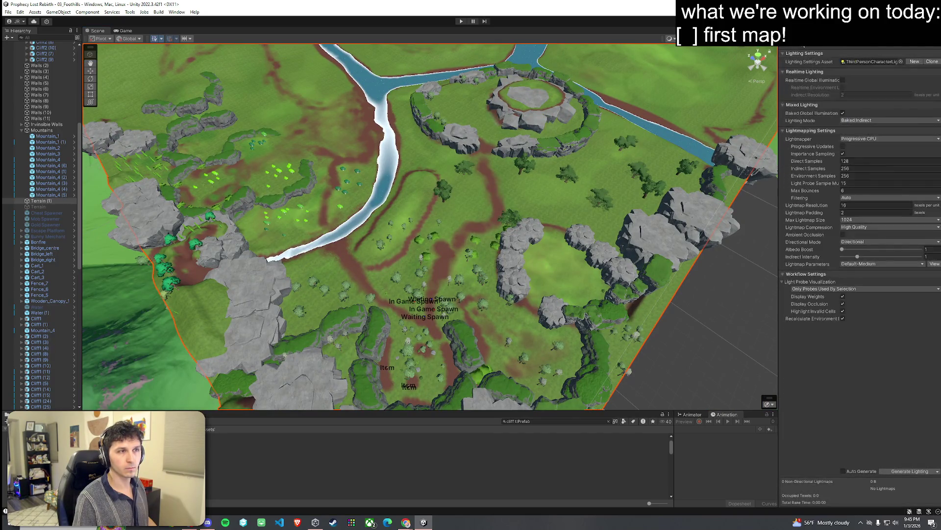
mouse_move(540, 157)
left_mouse_down()
mouse_move(559, 156)
mouse_move(462, 133)
mouse_move(304, 123)
mouse_move(343, 102)
mouse_move(320, 86)
mouse_move(259, 96)
left_mouse_up()
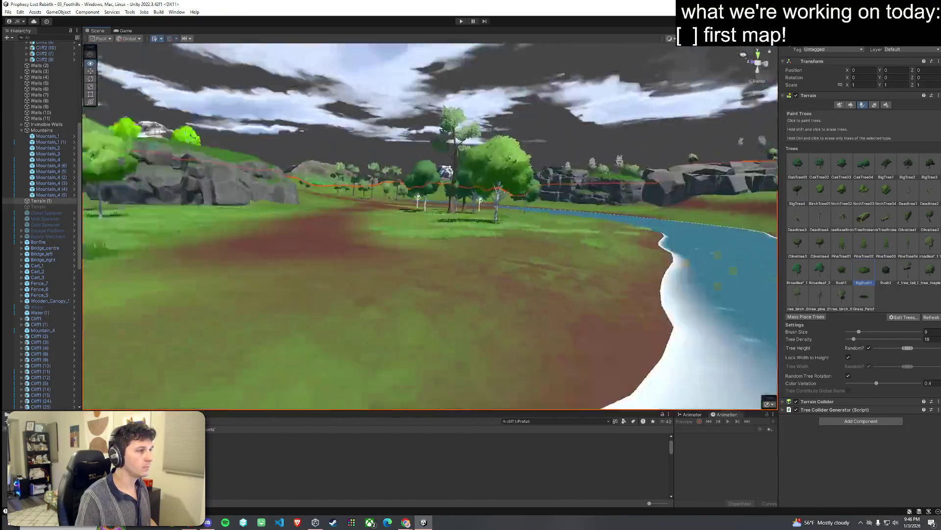
Save the scene from the File menu twice, then fly the view to another meadow spot
mouse_move(744, 54)
left_mouse_down()
mouse_move(490, 84)
mouse_move(539, 108)
left_mouse_up()
left_click(8, 12)
left_click(33, 49)
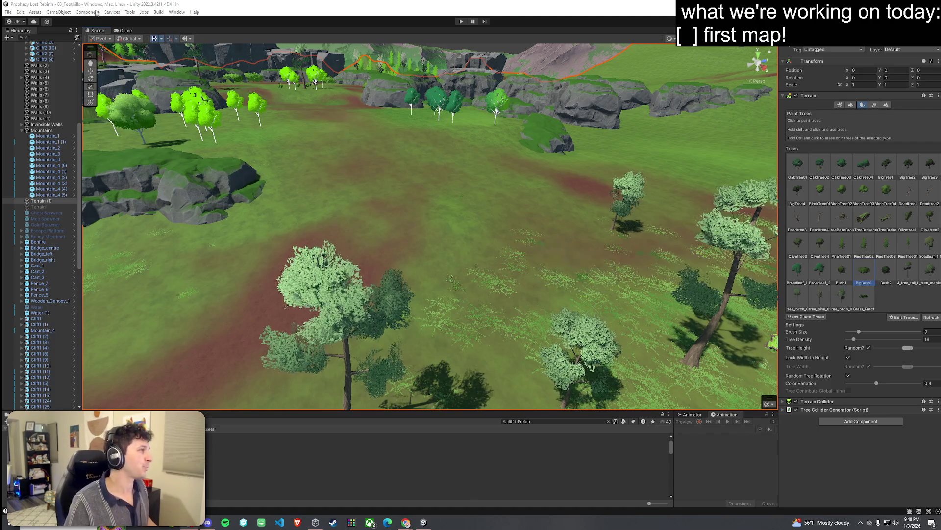
left_click(9, 12)
left_click(29, 48)
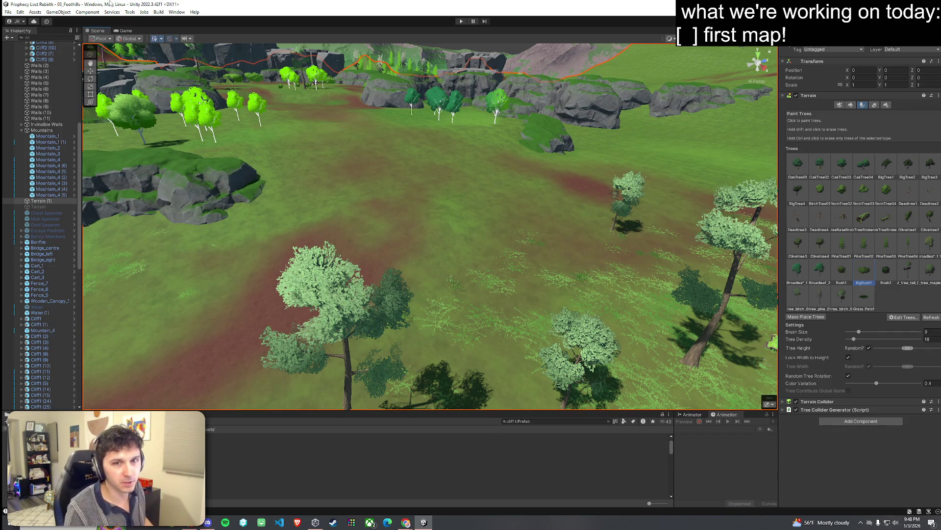
mouse_move(196, 162)
left_mouse_down()
mouse_move(212, 174)
mouse_move(315, 169)
mouse_move(520, 138)
mouse_move(533, 107)
mouse_move(479, 162)
mouse_move(441, 181)
left_mouse_up()
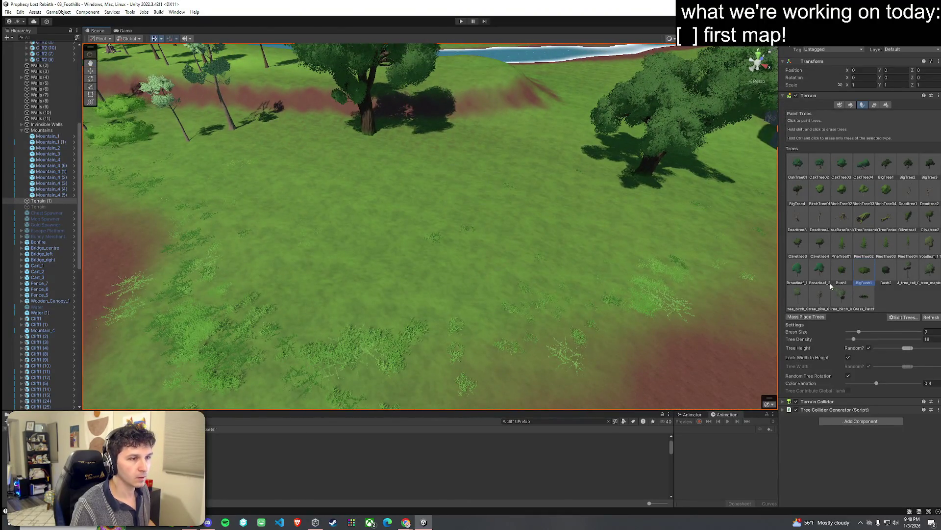
Scatter small Bush2 shrubs across the meadow, undoing the extra clusters
left_click(371, 190)
left_click(396, 274)
left_click(557, 186)
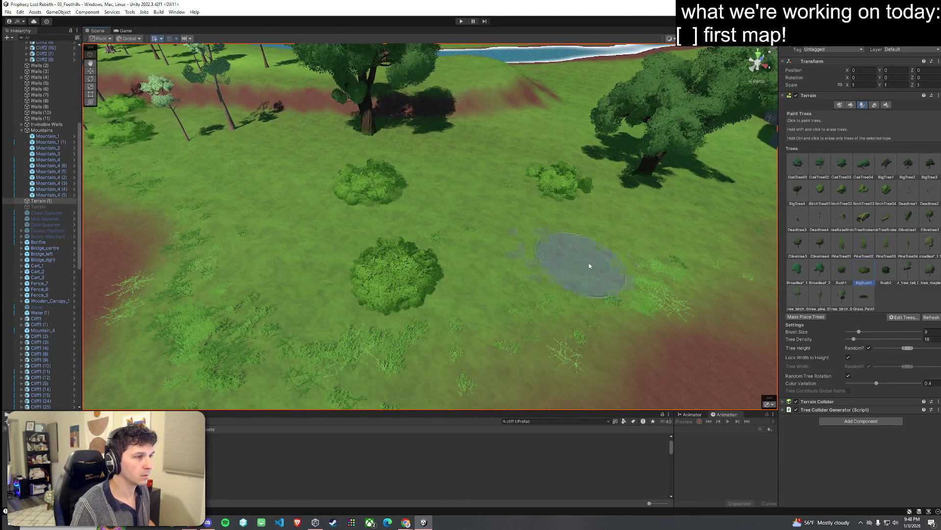
left_click(505, 213)
left_click(529, 256)
left_click(301, 204)
key("ctrl+z")
key("ctrl+z")
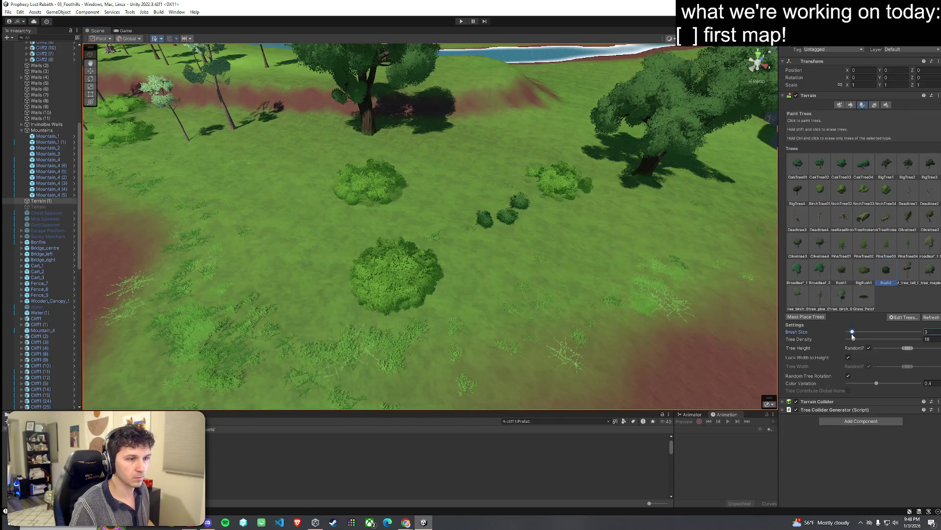
left_click(496, 274)
left_click(252, 226)
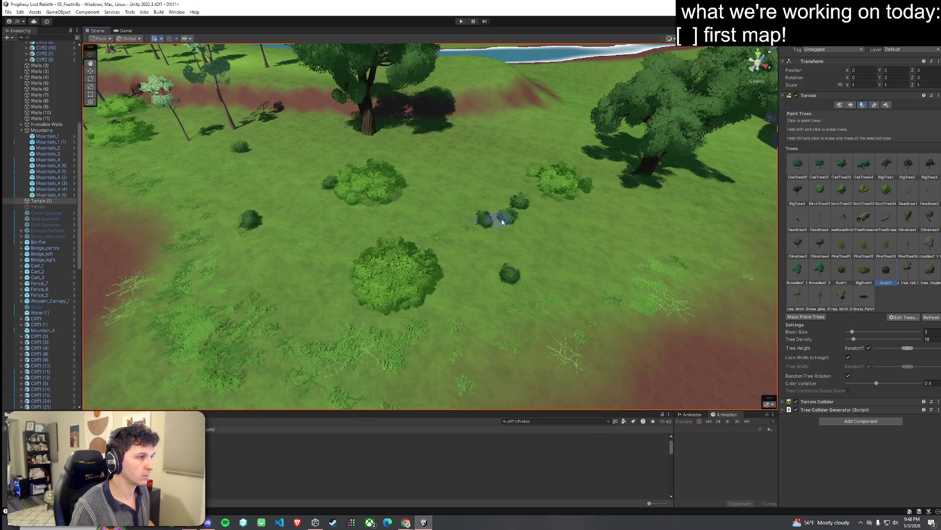
scroll(553, 144, "up", 5)
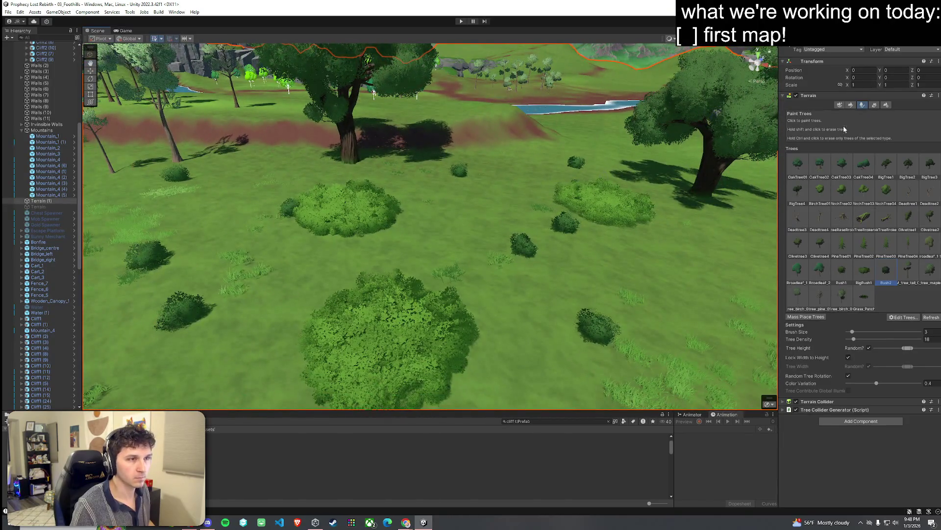
Switch to Paint Details, choose Grass1 and dab a few grass tufts on the meadow
left_click(874, 105)
left_click(798, 166)
left_click(487, 230)
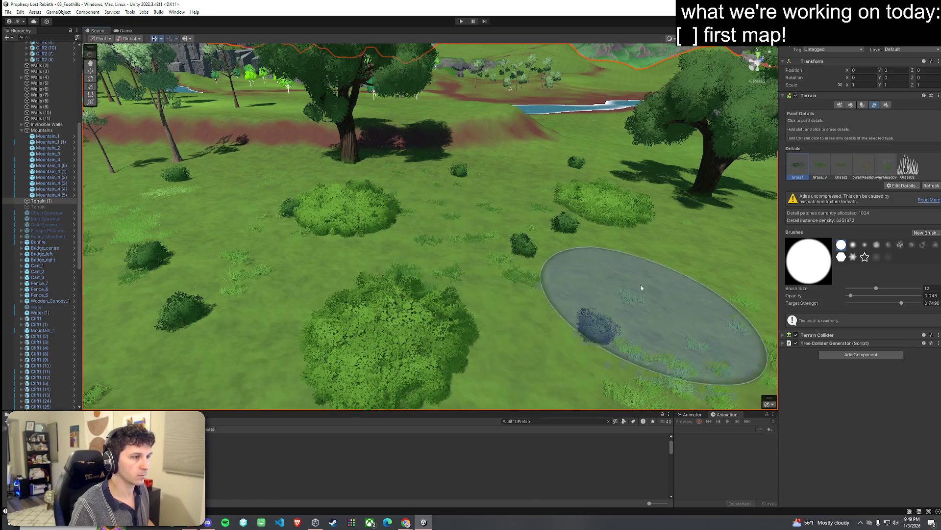
Dab small yellow flower details across the meadow at ground level, then fly up and open the File menu
scroll(466, 278, "down", 5)
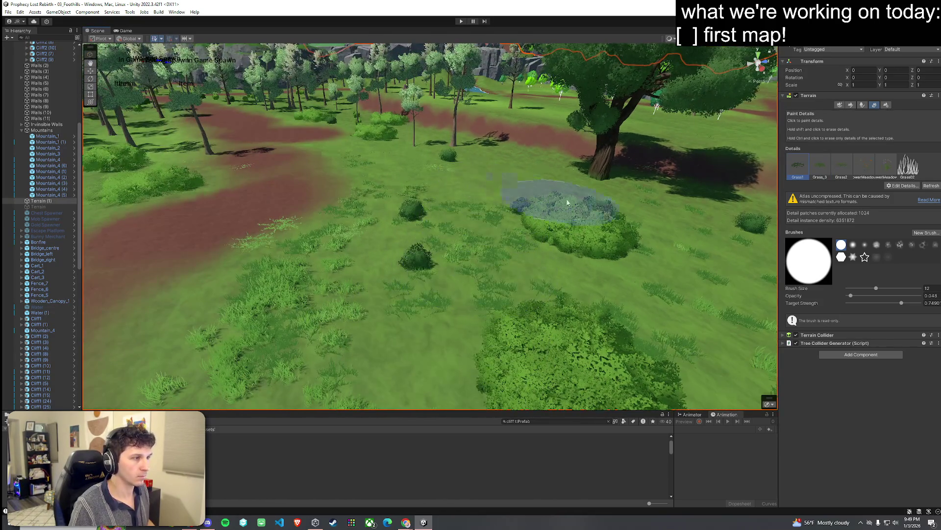
scroll(557, 199, "up", 5)
mouse_move(454, 266)
left_mouse_down()
mouse_move(391, 269)
mouse_move(466, 245)
mouse_move(844, 187)
left_mouse_up()
mouse_move(597, 220)
left_mouse_down()
mouse_move(494, 284)
mouse_move(273, 269)
mouse_move(310, 241)
left_mouse_up()
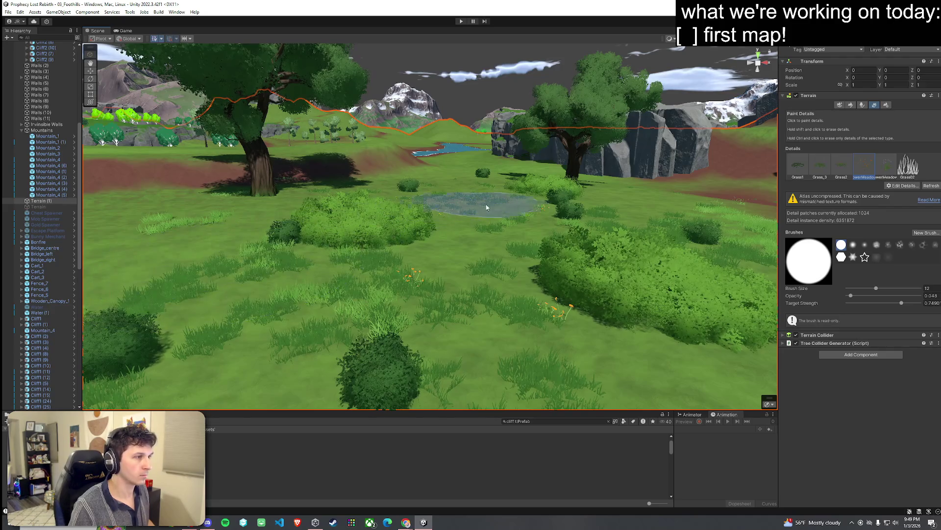
mouse_move(255, 299)
left_mouse_down()
mouse_move(374, 326)
mouse_move(374, 340)
mouse_move(457, 338)
mouse_move(392, 265)
mouse_move(273, 184)
left_mouse_up()
left_click(9, 12)
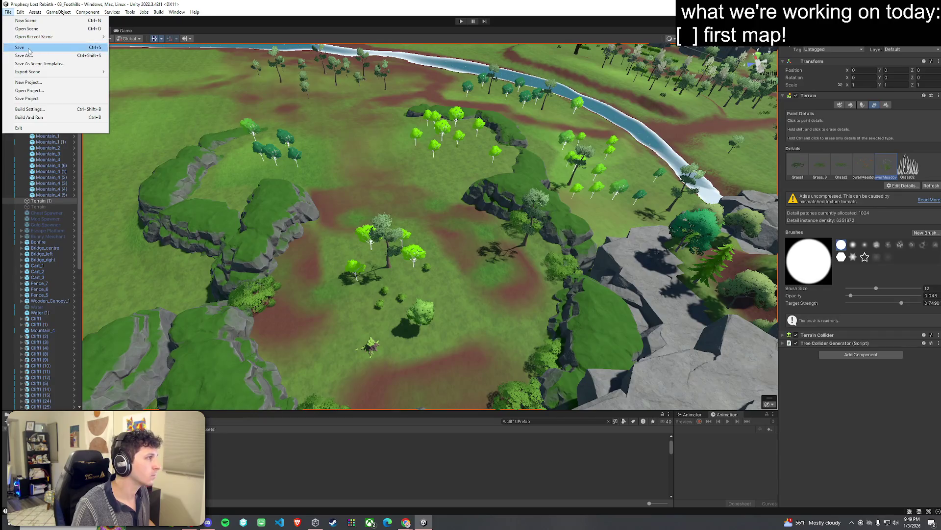
Save the scene, fly over to the river, and bring up the terrain sculpting tools
mouse_move(215, 94)
left_mouse_down()
mouse_move(349, 140)
mouse_move(526, 112)
mouse_move(707, 181)
mouse_move(877, 217)
mouse_move(45, 138)
mouse_move(596, 118)
mouse_move(608, 96)
mouse_move(893, 120)
mouse_move(735, 111)
mouse_move(670, 190)
left_mouse_up()
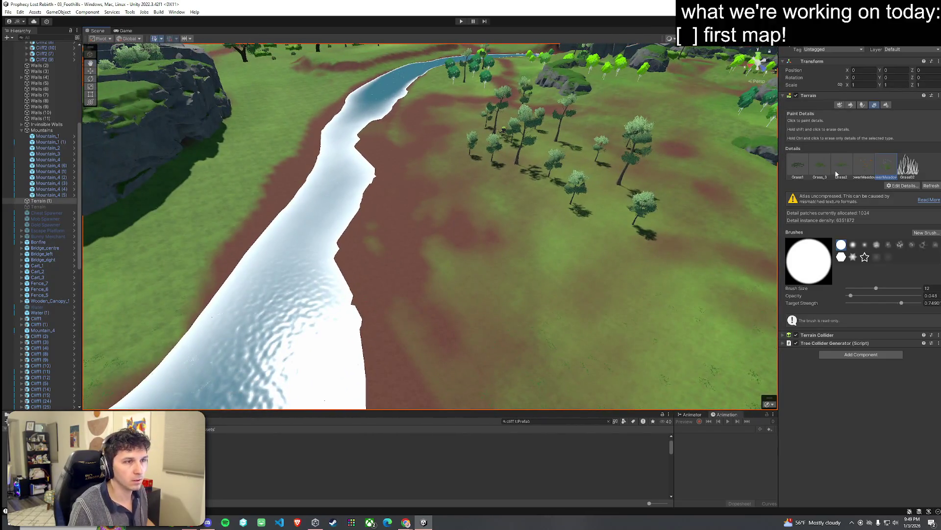
left_click(852, 105)
Switch to Paint Texture with lower opacity and paint bright Grass01b along the riverbank
left_click(844, 114)
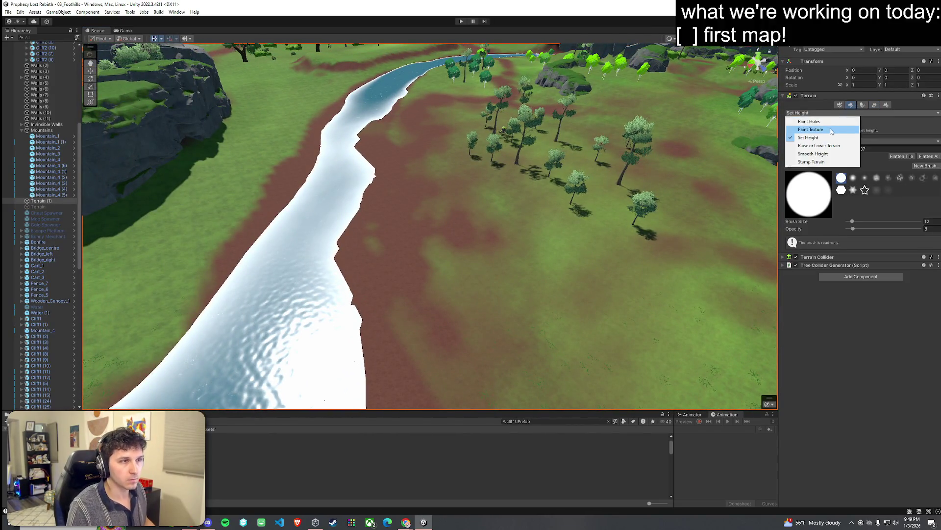
left_click(809, 139)
left_click_drag(847, 430, 849, 432)
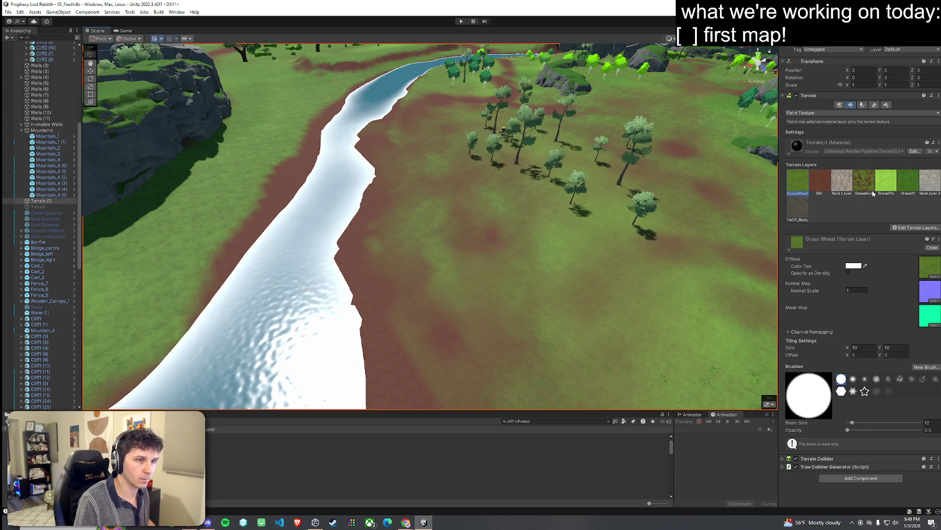
left_click(886, 182)
mouse_move(466, 210)
left_mouse_down()
mouse_move(487, 245)
mouse_move(473, 140)
mouse_move(475, 315)
mouse_move(475, 307)
left_mouse_up()
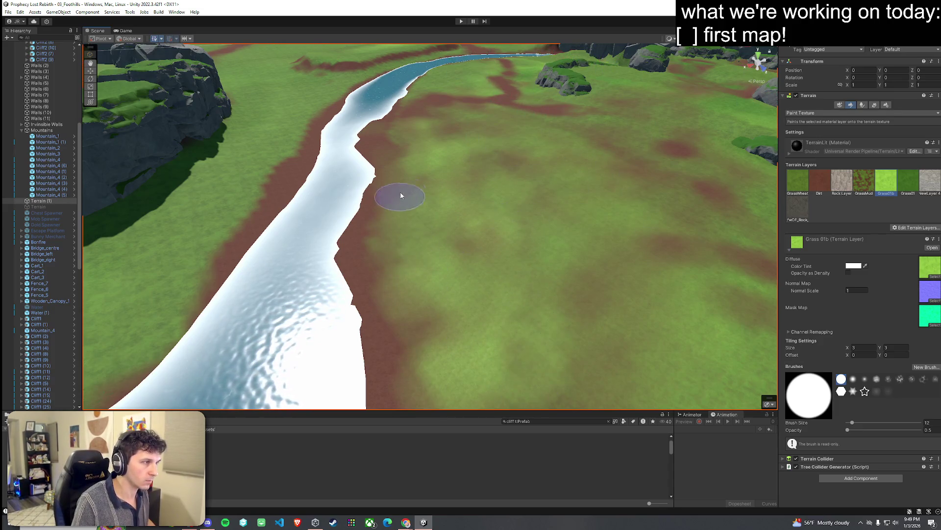
mouse_move(437, 131)
left_mouse_down()
mouse_move(430, 198)
mouse_move(427, 162)
mouse_move(442, 147)
mouse_move(314, 157)
mouse_move(169, 184)
mouse_move(125, 237)
mouse_move(635, 225)
left_mouse_up()
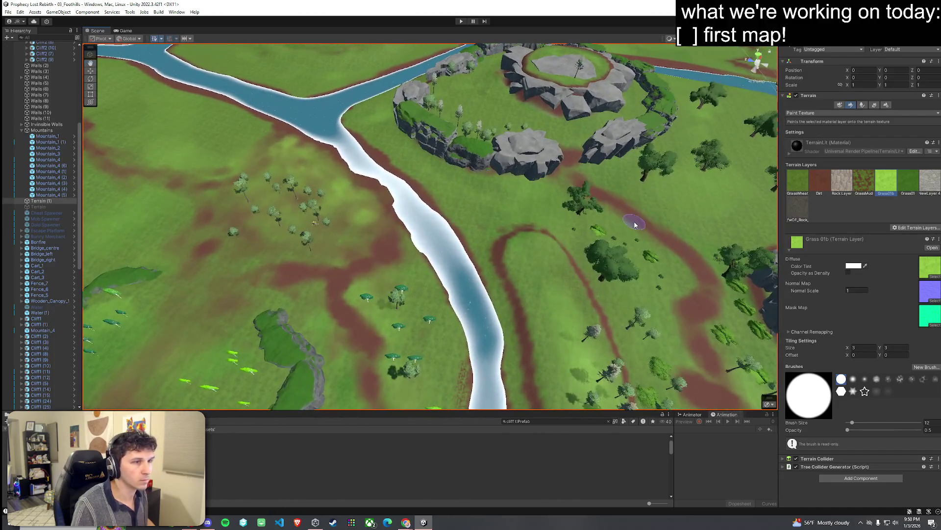
Paint Dirt paths among the trees near the cliffs after trying the GrassWheat layer
left_click(816, 185)
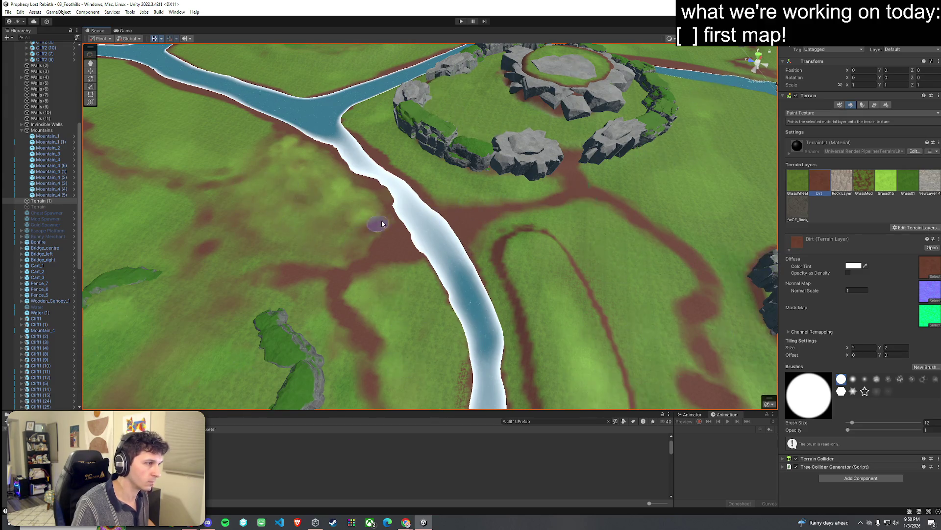
left_click(804, 187)
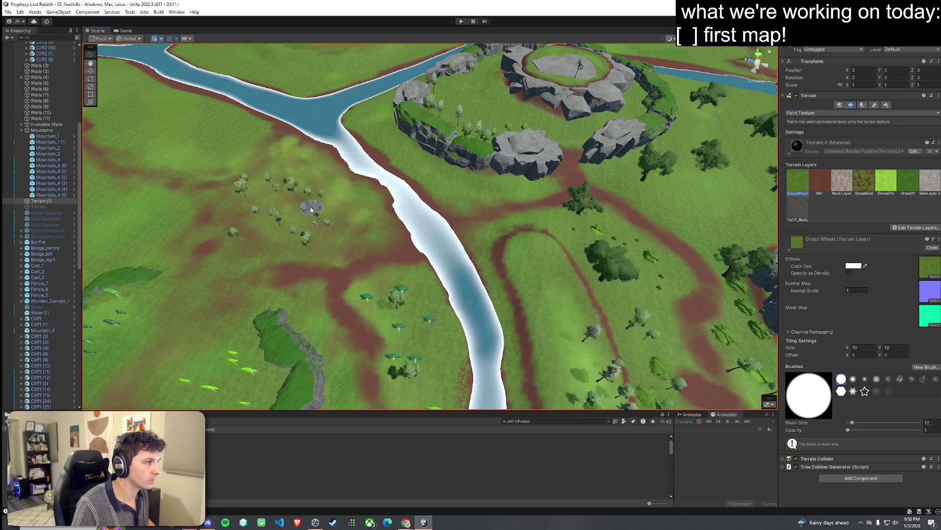
mouse_move(328, 264)
left_mouse_down()
mouse_move(465, 228)
mouse_move(446, 218)
left_mouse_up()
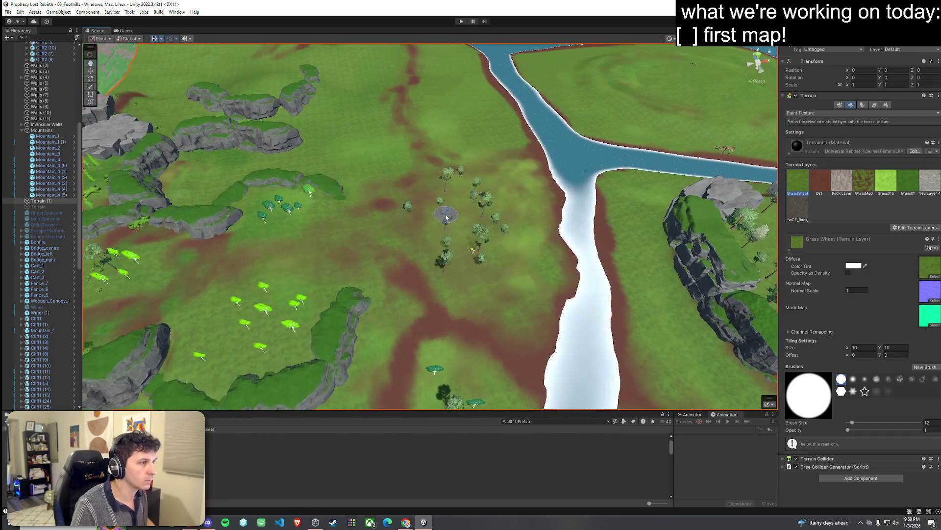
left_click(827, 186)
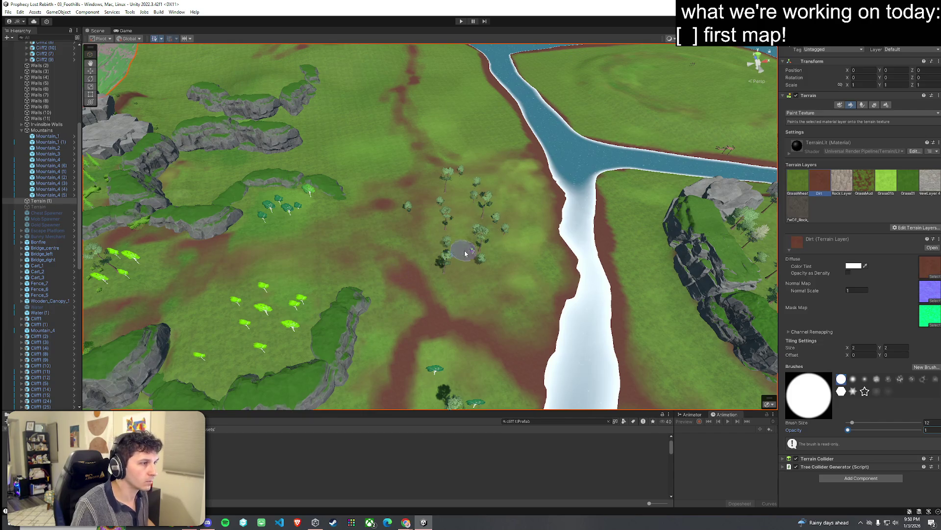
mouse_move(510, 231)
left_mouse_down()
mouse_move(437, 287)
mouse_move(426, 275)
mouse_move(427, 237)
mouse_move(411, 263)
mouse_move(422, 174)
mouse_move(417, 267)
left_mouse_up()
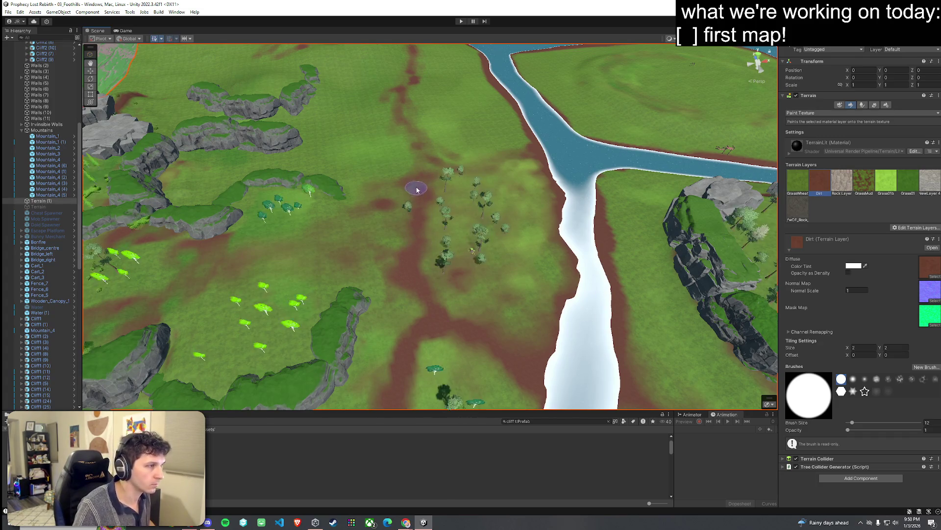
mouse_move(370, 262)
left_mouse_down()
mouse_move(380, 269)
mouse_move(330, 231)
mouse_move(317, 234)
left_mouse_up()
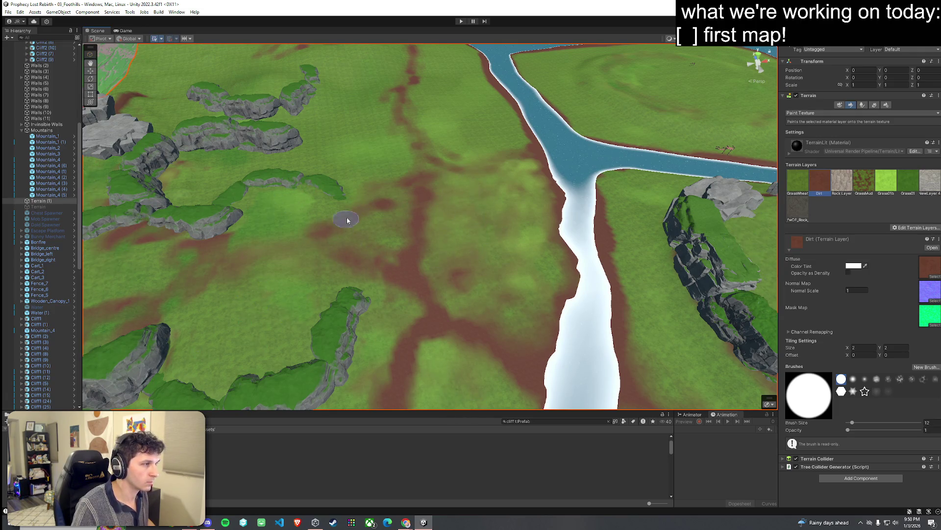
mouse_move(378, 201)
left_mouse_down()
mouse_move(317, 256)
mouse_move(359, 225)
mouse_move(291, 188)
mouse_move(479, 187)
mouse_move(559, 174)
mouse_move(562, 165)
mouse_move(466, 193)
left_mouse_up()
left_click(874, 105)
left_click(874, 105)
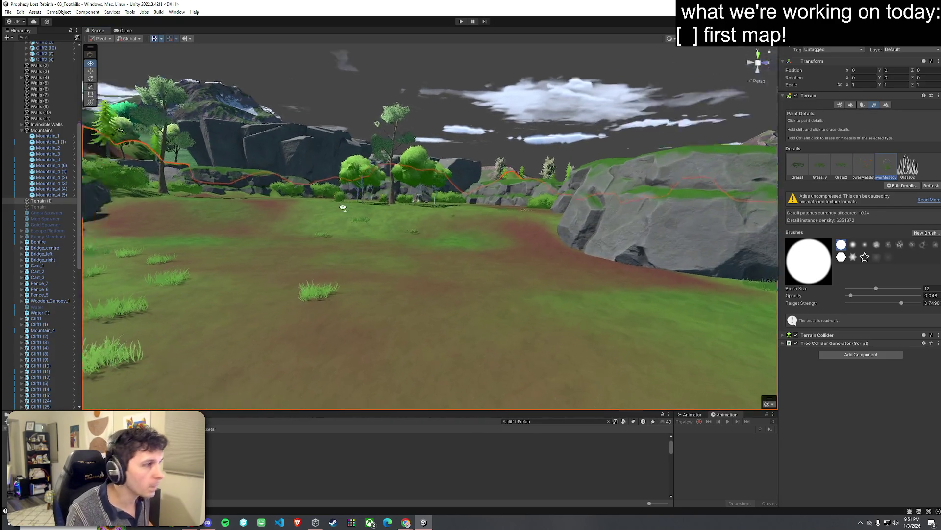
Fly up to an aerial view of the river and save the scene
mouse_move(231, 246)
left_mouse_down()
mouse_move(143, 263)
mouse_move(322, 262)
mouse_move(321, 271)
mouse_move(616, 292)
mouse_move(604, 286)
mouse_move(585, 306)
left_mouse_up()
scroll(413, 235, "down", 5)
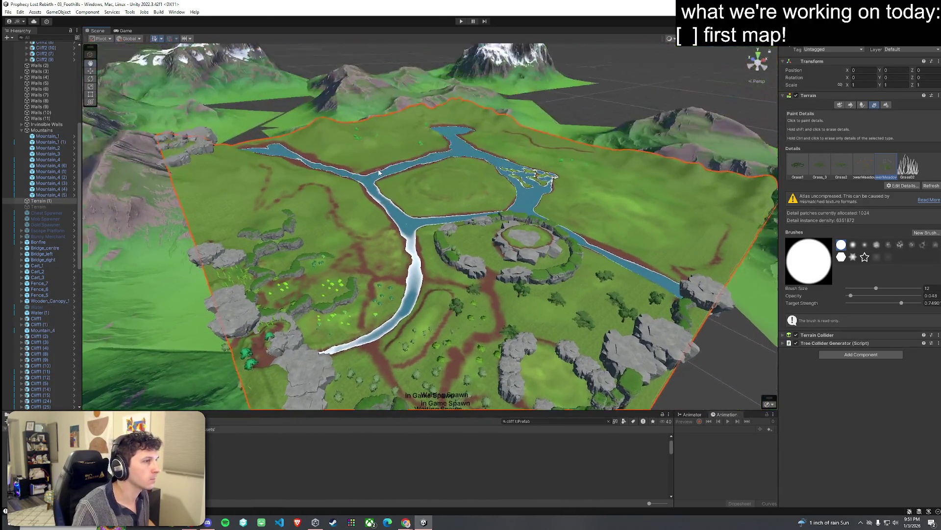
scroll(180, 87, "up", 3)
left_click(8, 12)
left_click(77, 5)
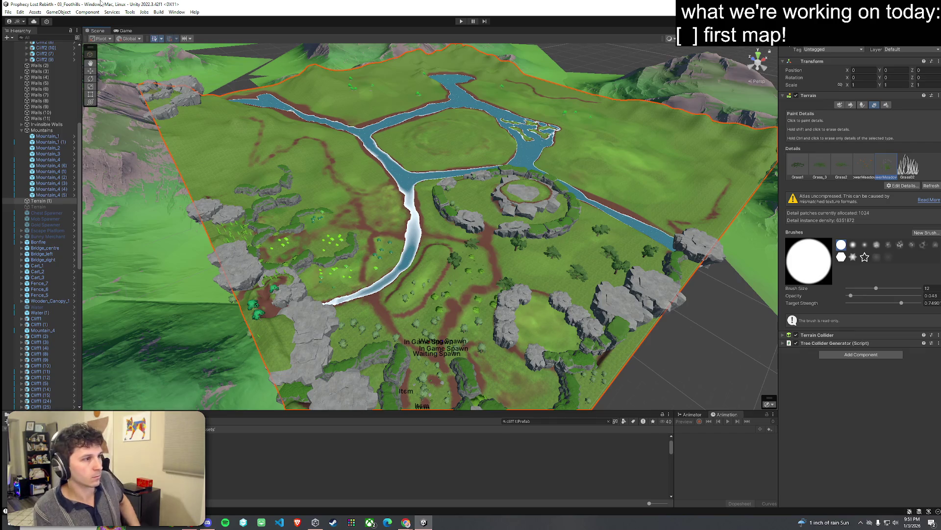
Orbit over the whole map and fly low across the terrain to inspect the paths
left_click_drag(490, 196, 473, 210)
scroll(466, 211, "up", 5)
scroll(454, 216, "up", 10)
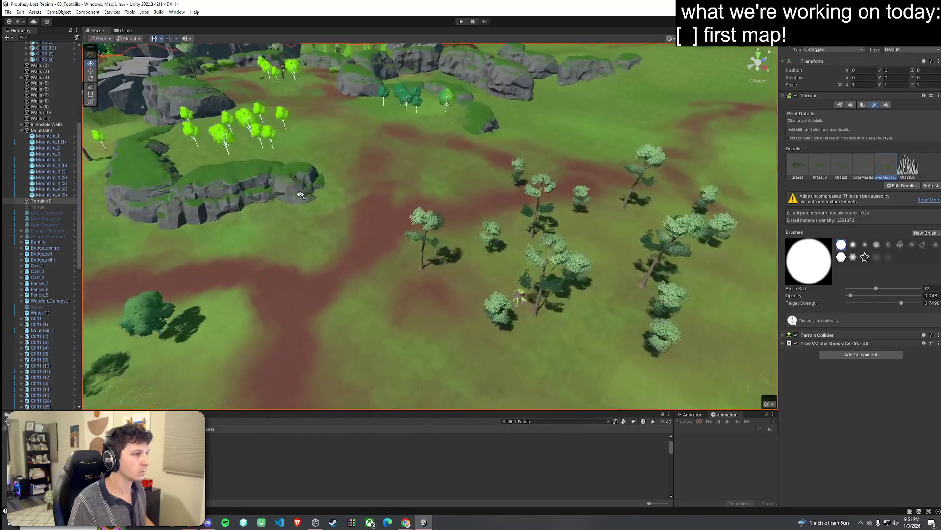
left_click_drag(300, 195, 289, 196)
scroll(288, 197, "down", 3)
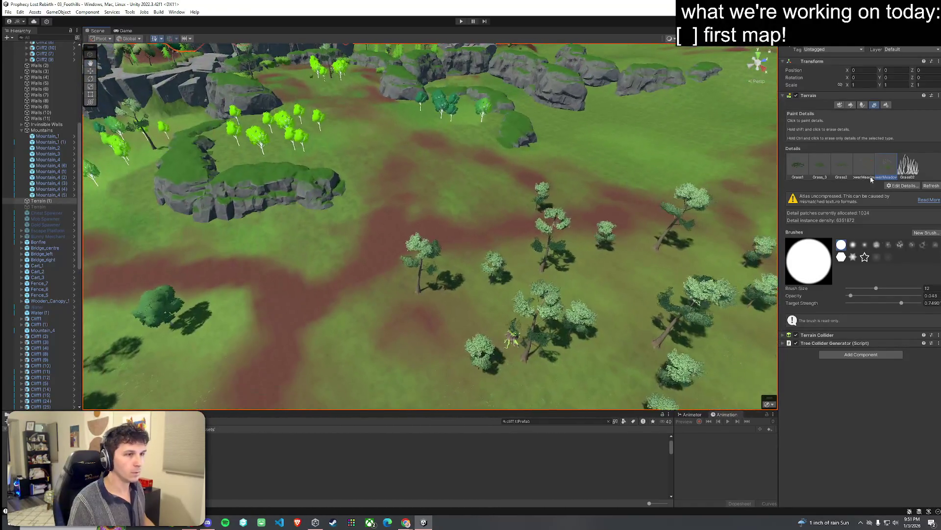
left_click(851, 105)
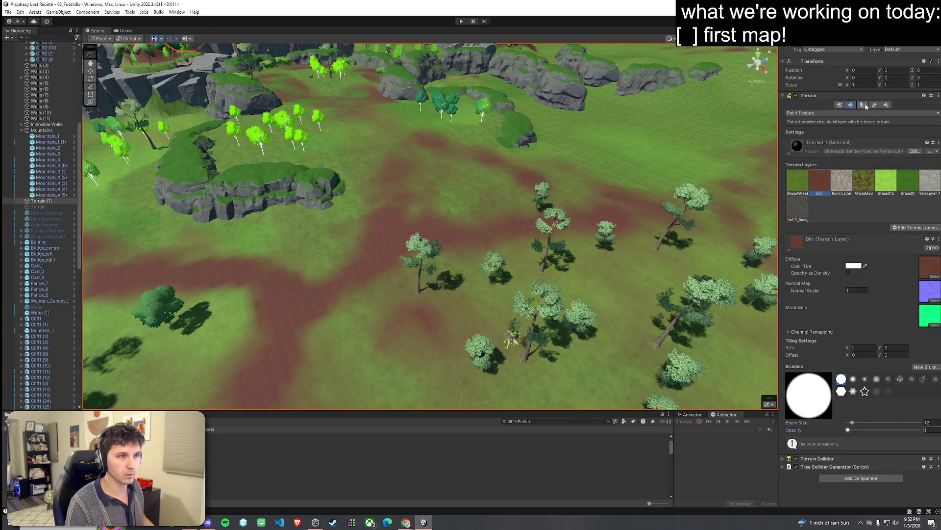
Pick the tall broadleaf tree and place five trees across the meadow and near the riverbank
left_click(863, 105)
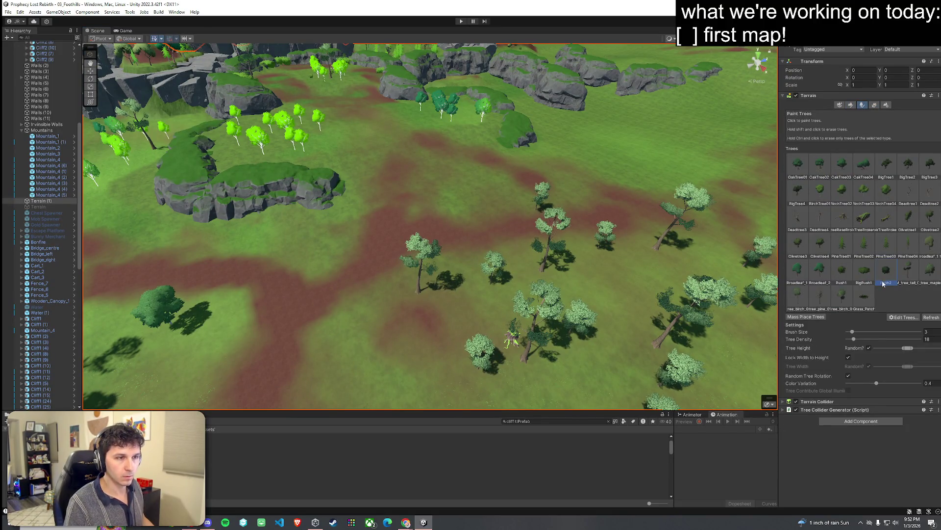
left_click(909, 270)
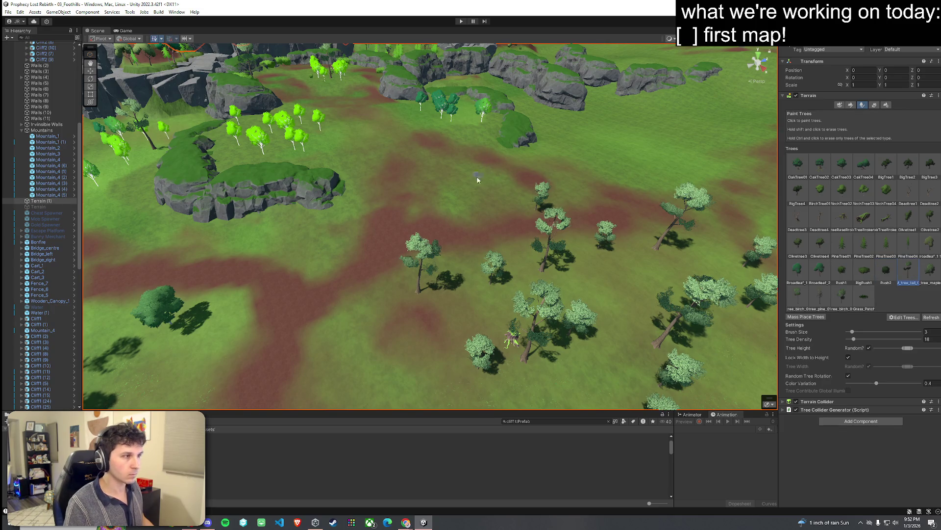
left_click(478, 180)
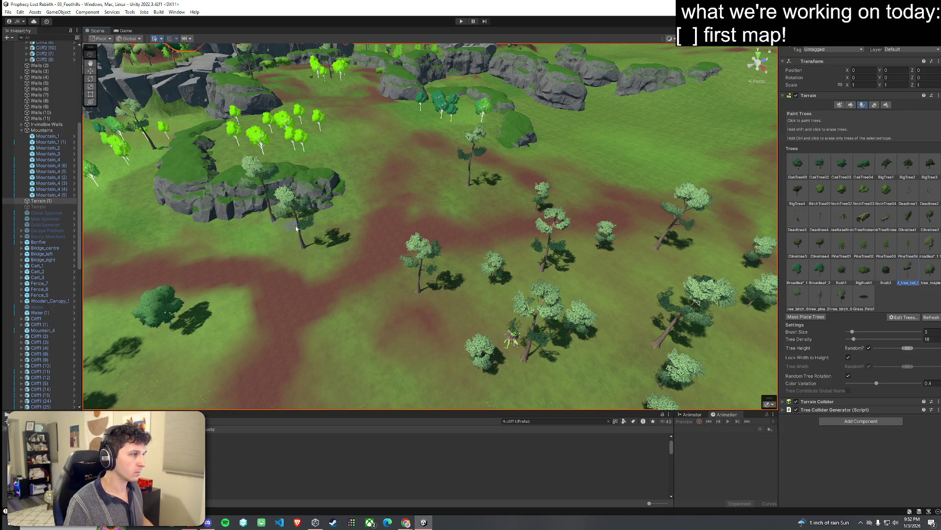
key("Left")
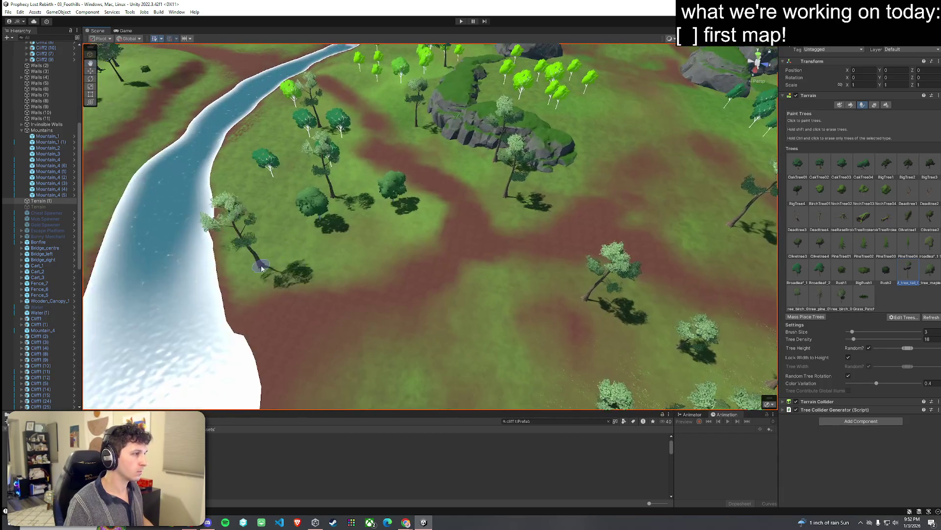
mouse_move(261, 267)
left_mouse_down()
mouse_move(507, 275)
mouse_move(534, 295)
mouse_move(372, 294)
left_mouse_up()
left_click(373, 294)
left_click(515, 299)
left_click(596, 228)
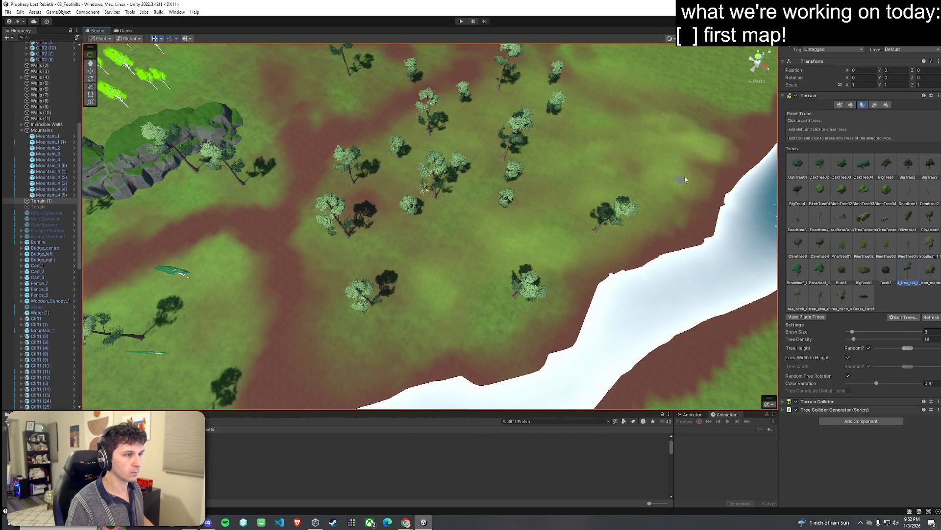
left_click(706, 149)
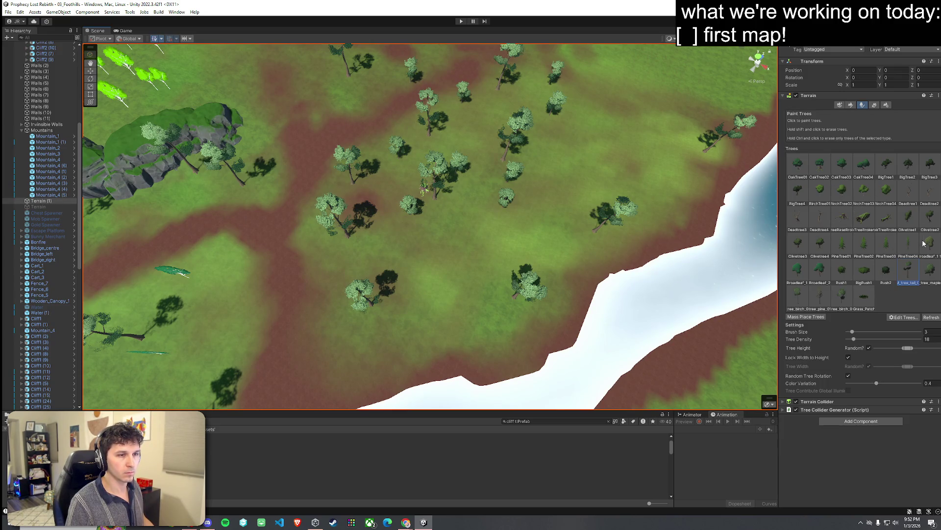
Fly around to the cliffs and place trees beside the bush, undoing an unwanted one
mouse_move(625, 222)
left_mouse_down()
mouse_move(616, 242)
mouse_move(634, 236)
mouse_move(537, 164)
mouse_move(478, 195)
left_mouse_up()
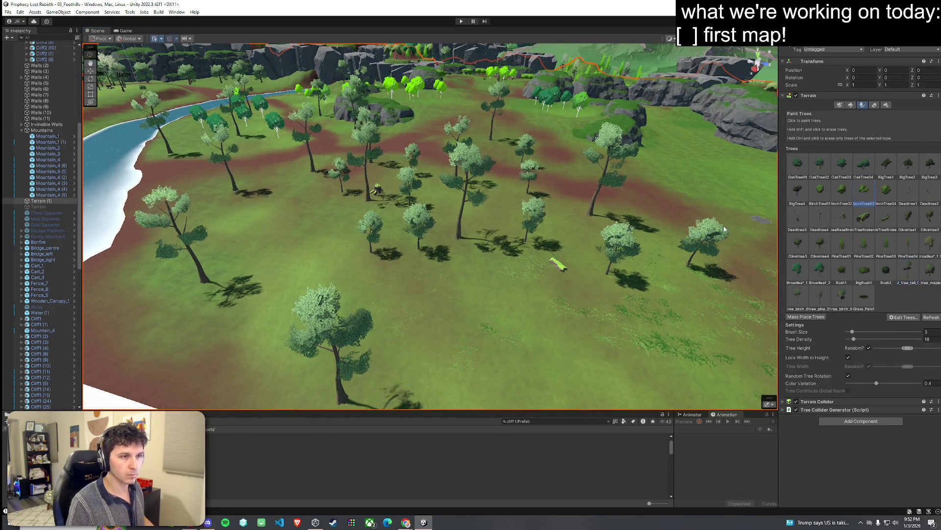
mouse_move(277, 229)
left_mouse_down()
mouse_move(519, 325)
mouse_move(454, 263)
mouse_move(498, 276)
mouse_move(499, 248)
mouse_move(432, 251)
mouse_move(376, 291)
left_mouse_up()
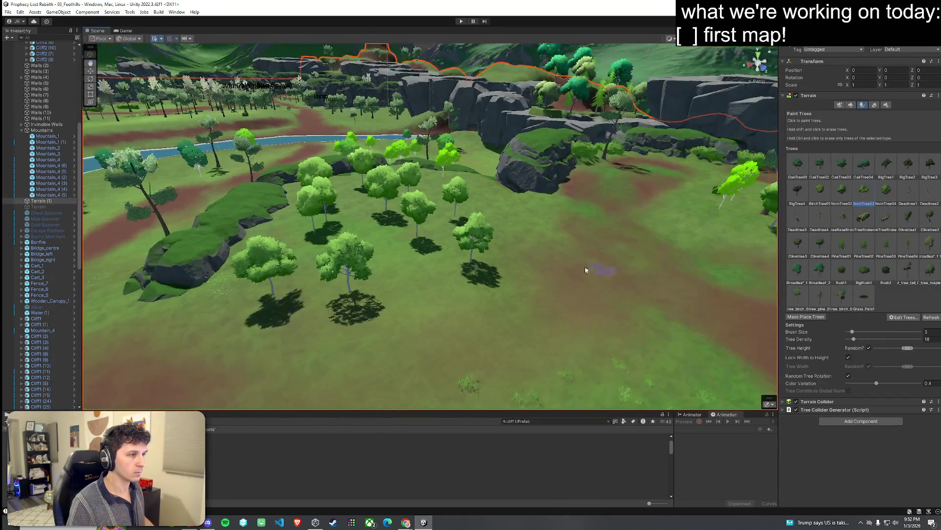
left_click_drag(585, 269, 623, 281)
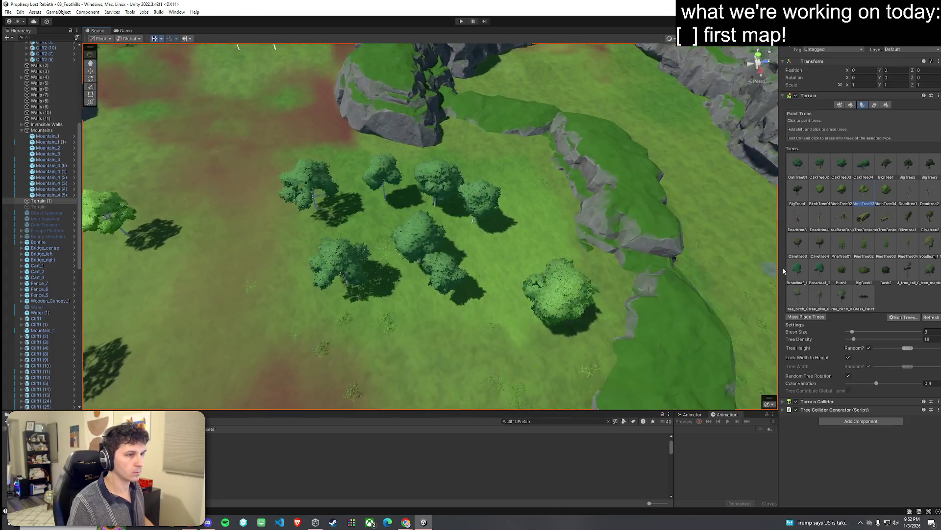
mouse_move(447, 354)
left_mouse_down()
mouse_move(322, 265)
mouse_move(662, 260)
mouse_move(425, 247)
left_mouse_up()
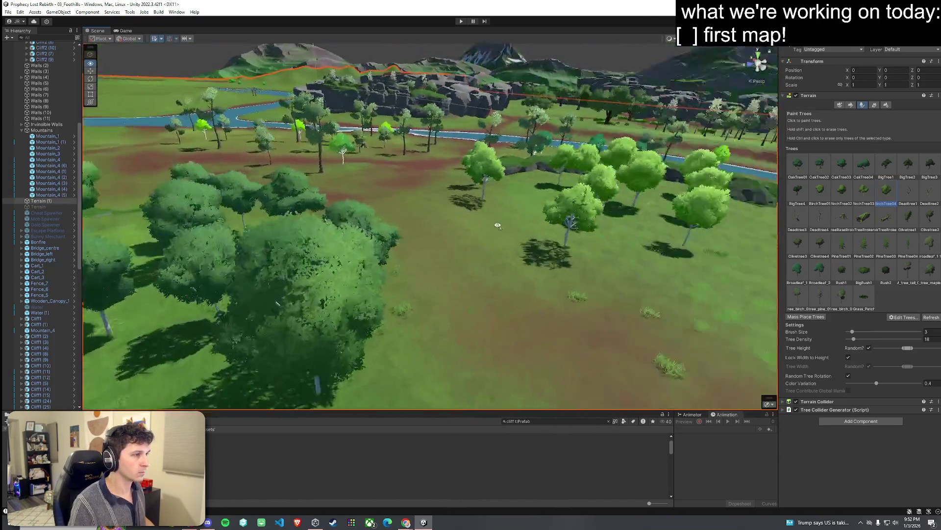
left_click_drag(497, 225, 755, 200)
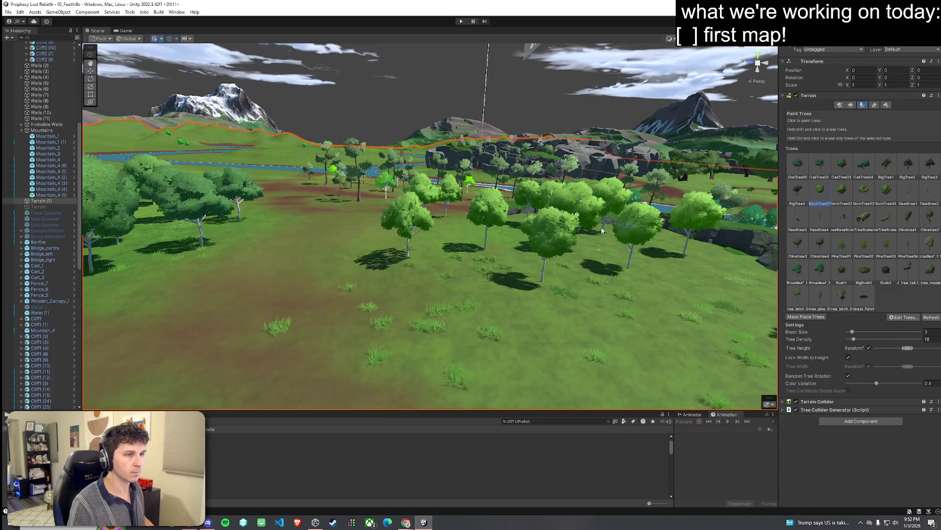
mouse_move(167, 242)
left_mouse_down()
mouse_move(173, 282)
mouse_move(199, 273)
mouse_move(337, 290)
left_mouse_up()
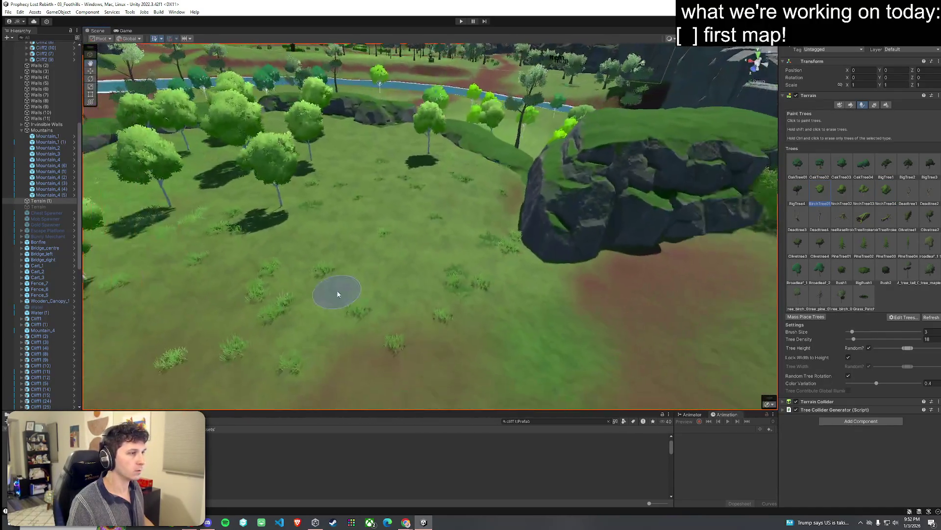
mouse_move(448, 254)
left_mouse_down()
mouse_move(496, 231)
mouse_move(542, 240)
mouse_move(266, 207)
mouse_move(140, 173)
mouse_move(210, 242)
left_mouse_up()
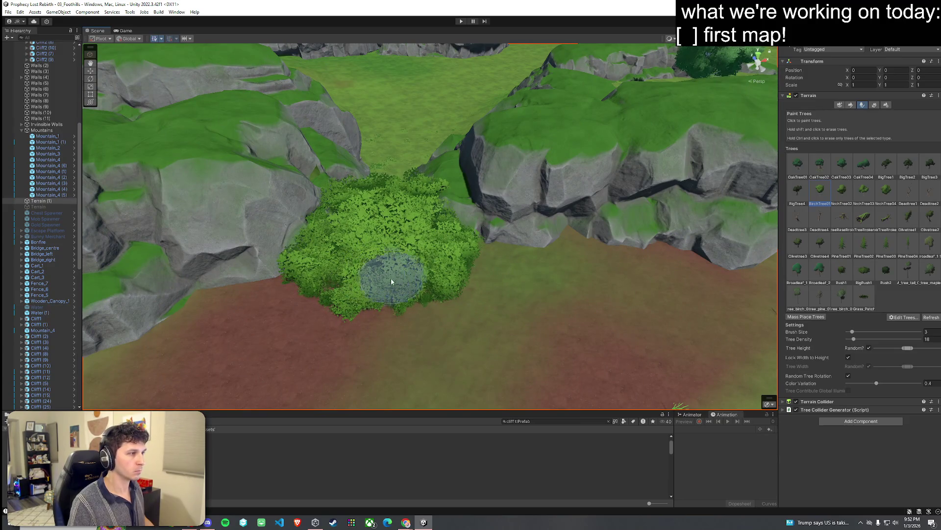
left_click(410, 284)
left_click(268, 304)
mouse_move(267, 304)
left_mouse_down()
mouse_move(227, 326)
mouse_move(408, 236)
mouse_move(336, 249)
mouse_move(356, 282)
mouse_move(810, 233)
left_mouse_up()
key("ctrl+z")
Add two more trees, one further left and one along the cliff stretch
left_click(304, 272)
mouse_move(396, 256)
left_mouse_down()
mouse_move(458, 277)
mouse_move(702, 272)
mouse_move(466, 260)
left_mouse_up()
left_click(396, 260)
mouse_move(395, 260)
left_mouse_down()
mouse_move(322, 241)
mouse_move(754, 230)
left_mouse_up()
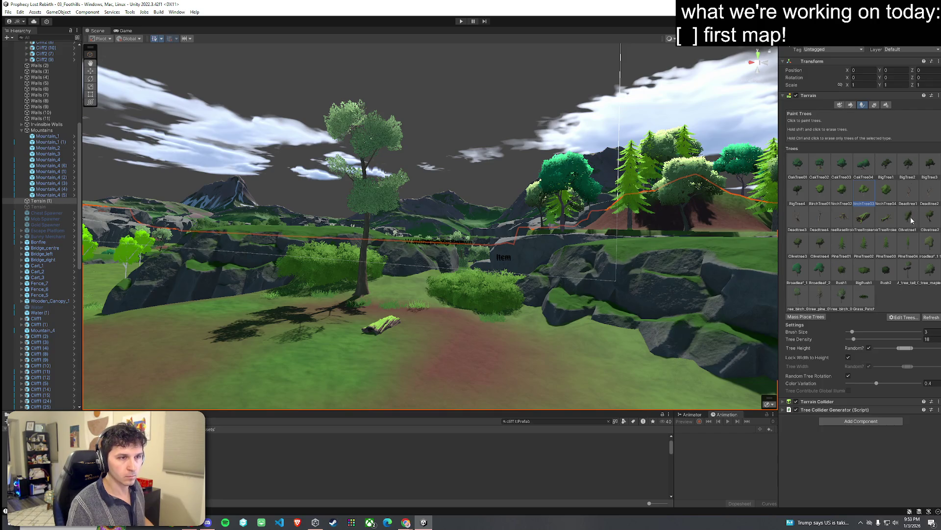
mouse_move(588, 319)
left_mouse_down()
mouse_move(565, 339)
mouse_move(381, 363)
mouse_move(564, 294)
left_mouse_up()
left_click(874, 105)
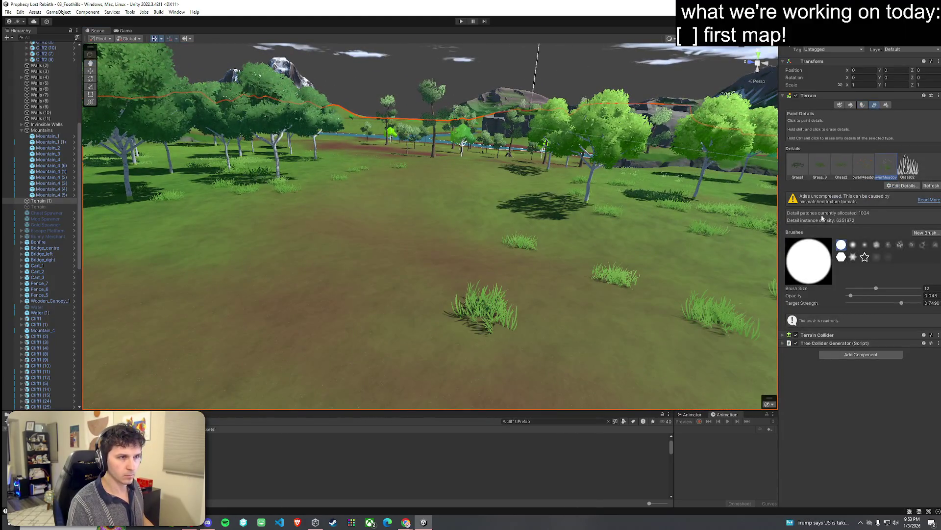
Pick a different meadow detail and paint white flowers across the right field
mouse_move(431, 263)
left_mouse_down()
mouse_move(430, 274)
mouse_move(441, 270)
left_mouse_up()
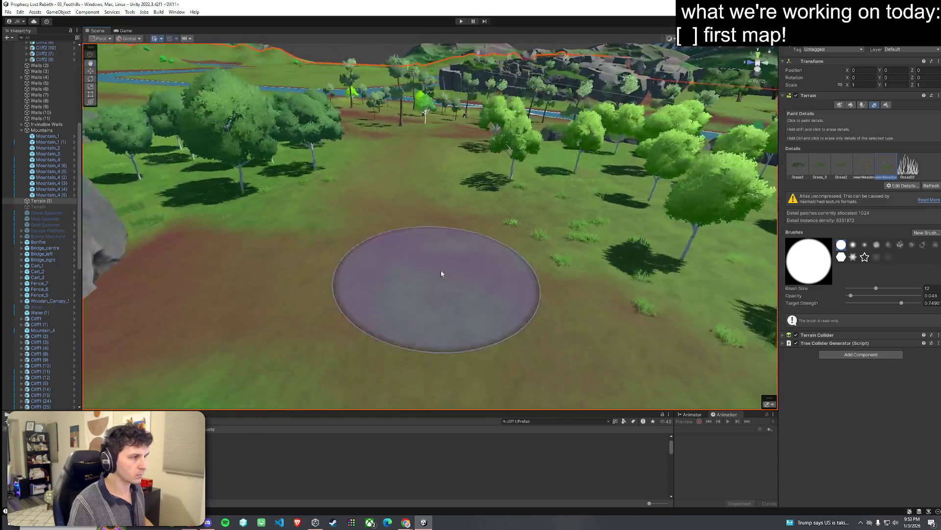
left_click(864, 166)
mouse_move(281, 283)
left_mouse_down()
mouse_move(330, 311)
mouse_move(378, 309)
mouse_move(361, 274)
mouse_move(450, 199)
mouse_move(358, 157)
mouse_move(555, 152)
mouse_move(515, 162)
mouse_move(630, 185)
mouse_move(769, 184)
left_mouse_up()
left_click(876, 169)
Start adding a detail mesh and search prefabs for 'flowers', trying P_fwOF_Flowers_04_C
left_click(903, 185)
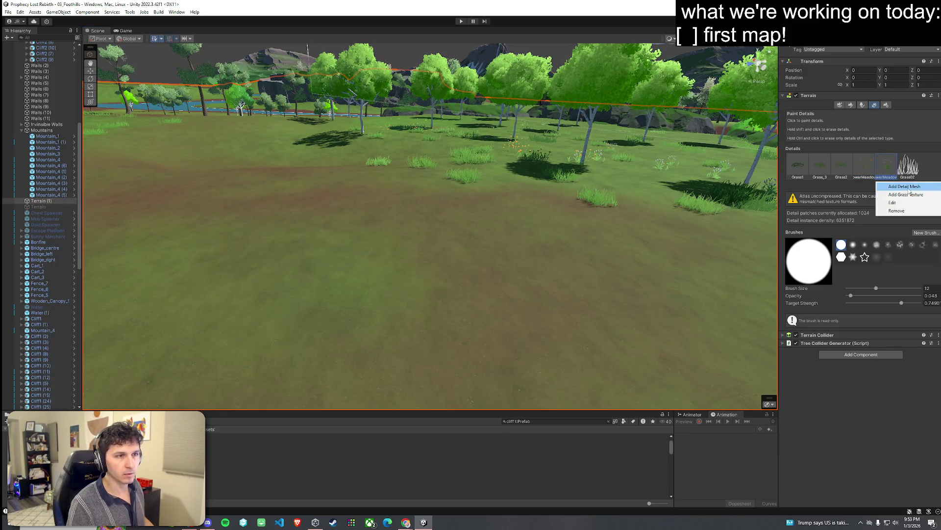
left_click(900, 193)
left_click(644, 177)
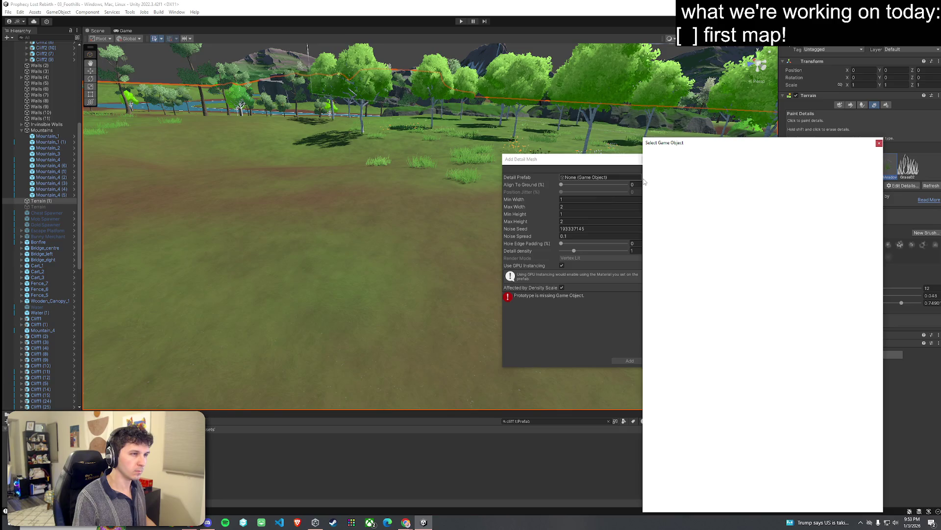
type("flowers")
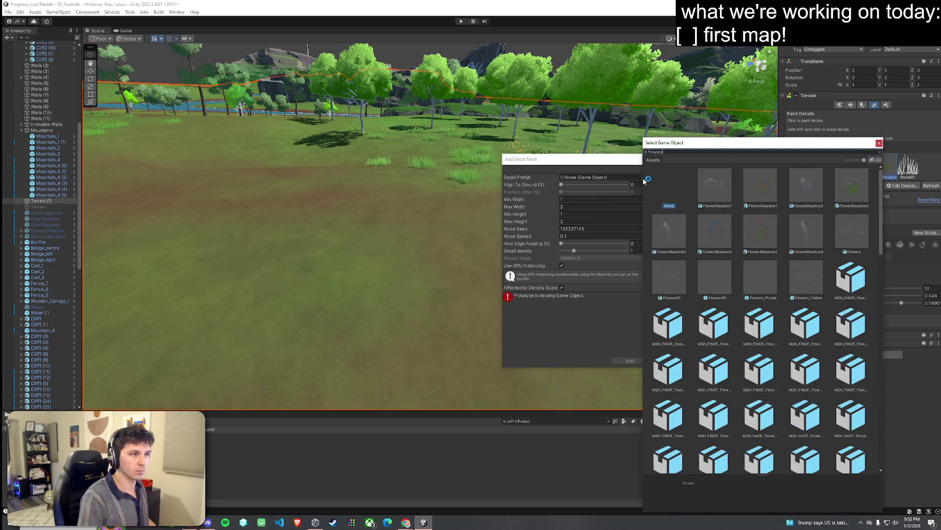
scroll(772, 338, "down", 3)
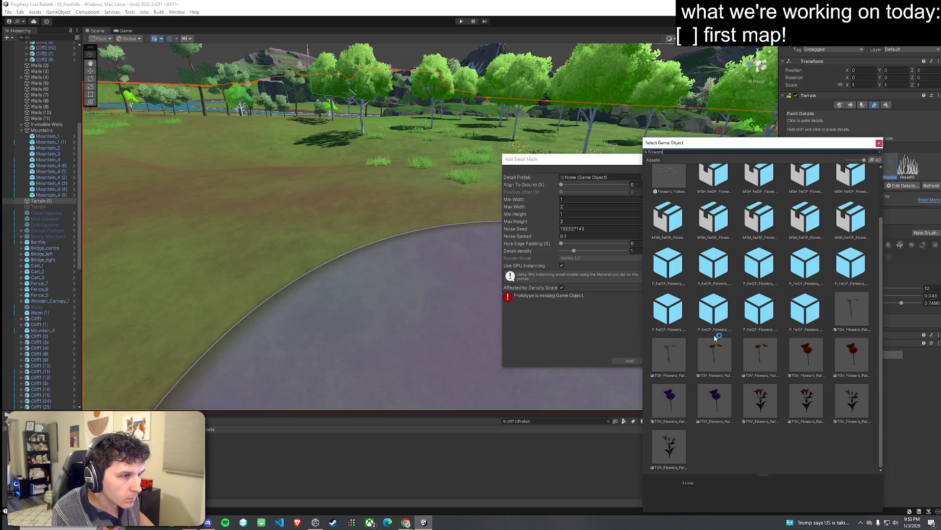
left_click(806, 319)
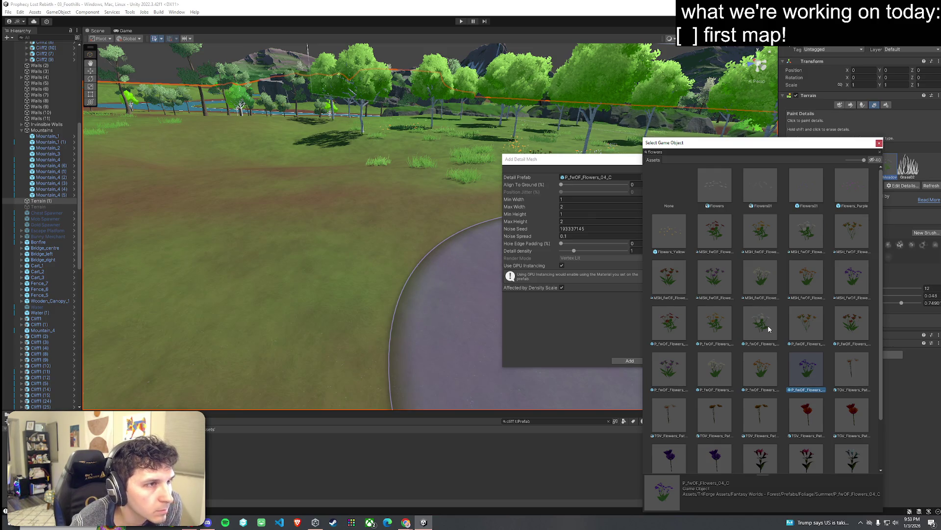
mouse_move(762, 146)
left_mouse_down()
mouse_move(669, 130)
mouse_move(640, 113)
left_mouse_up()
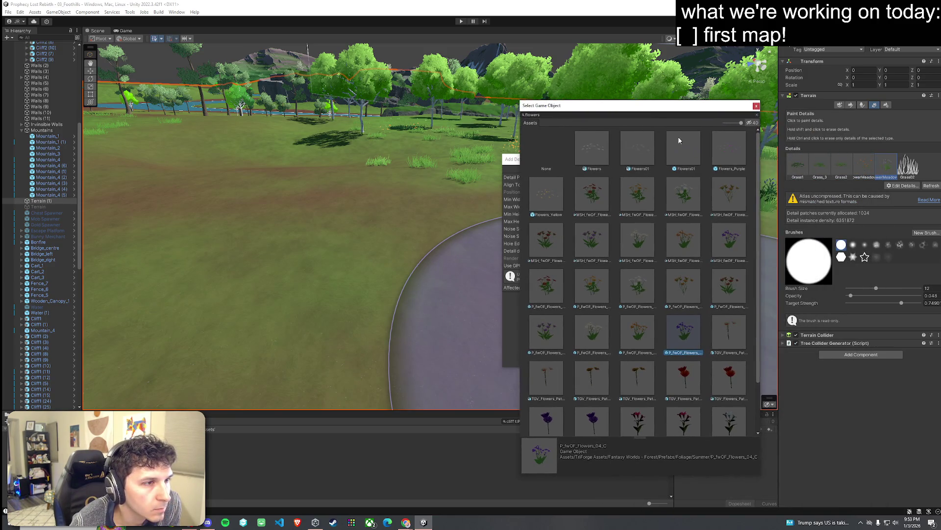
Try P_ENV_flower_city_01 as the prefab, cancel the unsupported detail, and open FlowerMeadow2's settings
key("BackSpace")
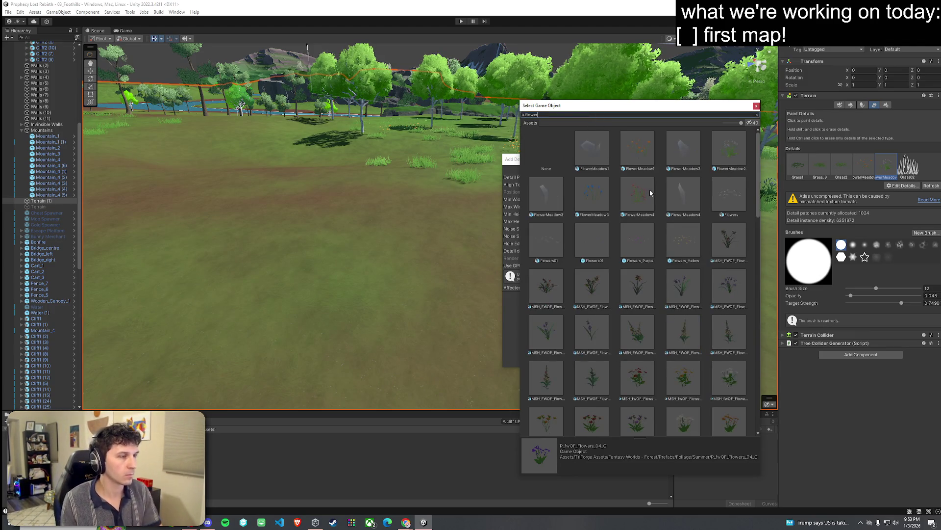
scroll(649, 189, "down", 10)
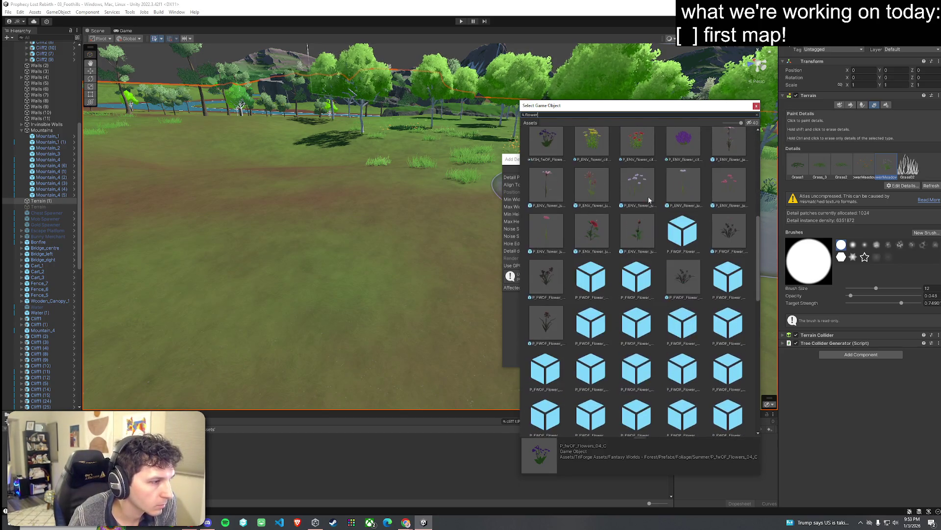
scroll(646, 206, "down", 10)
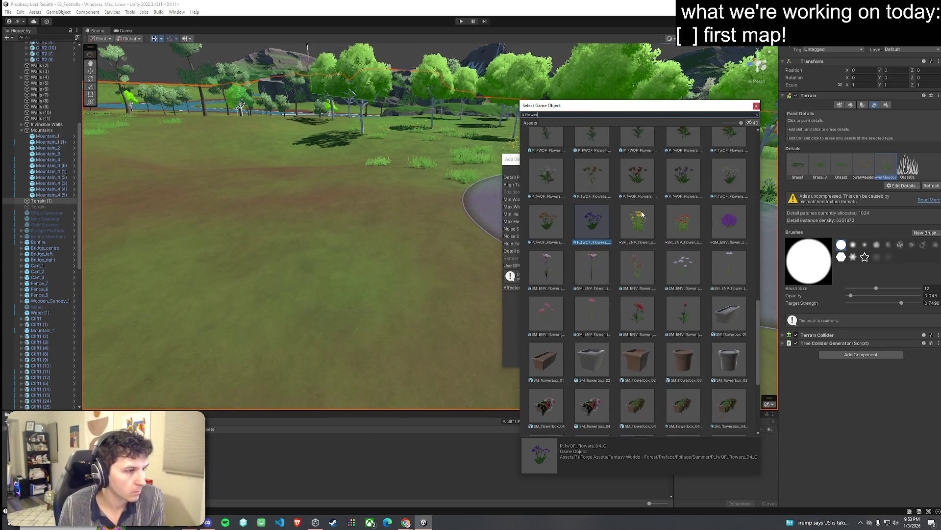
scroll(637, 226, "down", 5)
scroll(634, 234, "up", 4)
scroll(634, 234, "up", 5)
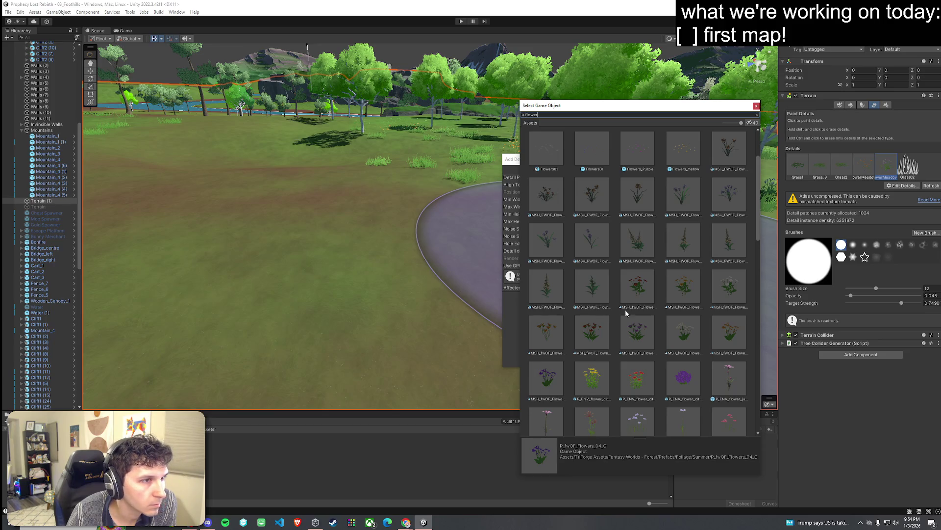
left_click(607, 371)
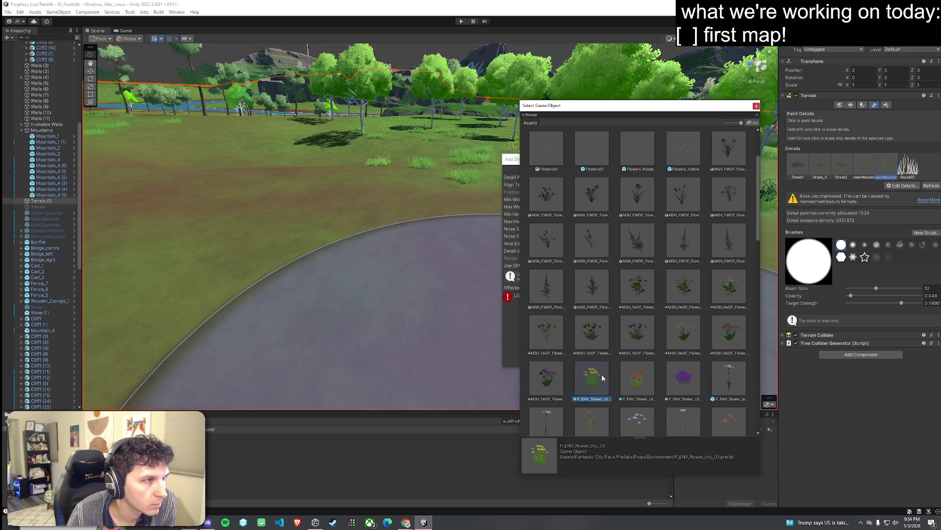
double_click(599, 380)
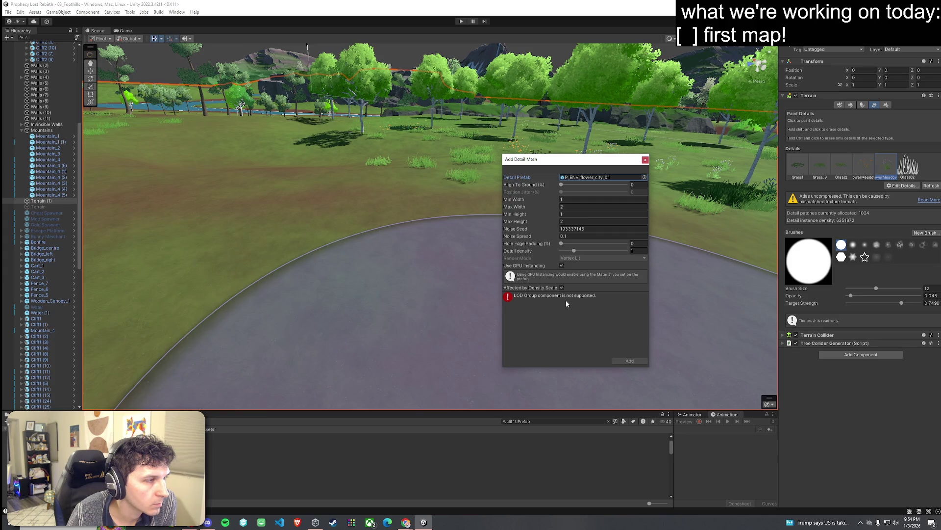
left_click(646, 160)
double_click(890, 164)
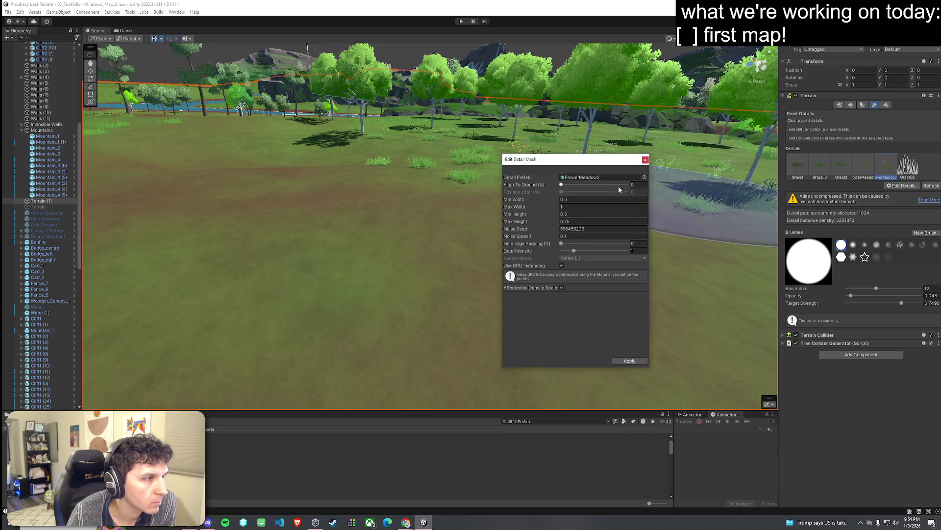
Add a new terrain detail mesh with GrassMeadows1 as its prefab, found by searching 'meadow'
left_click(646, 159)
left_click(894, 186)
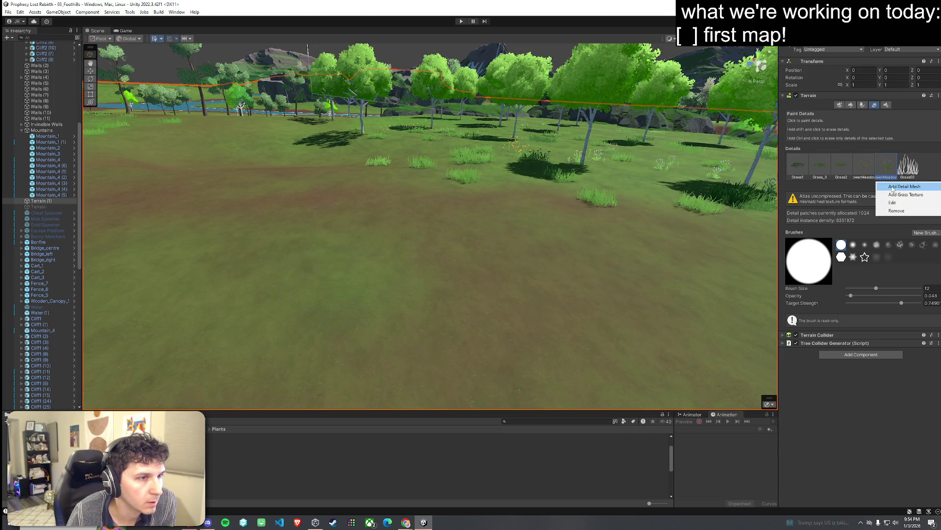
left_click(893, 188)
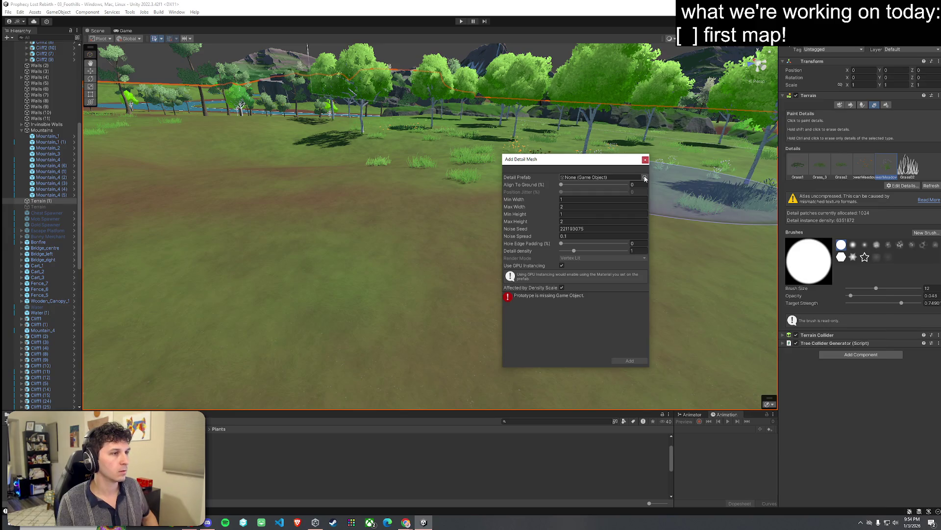
left_click(646, 177)
type("meadow")
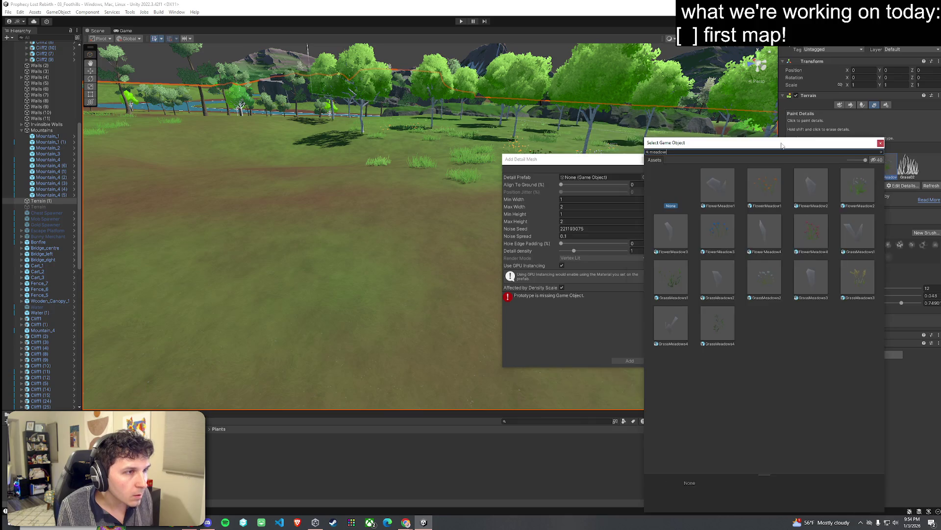
left_click_drag(784, 145, 674, 130)
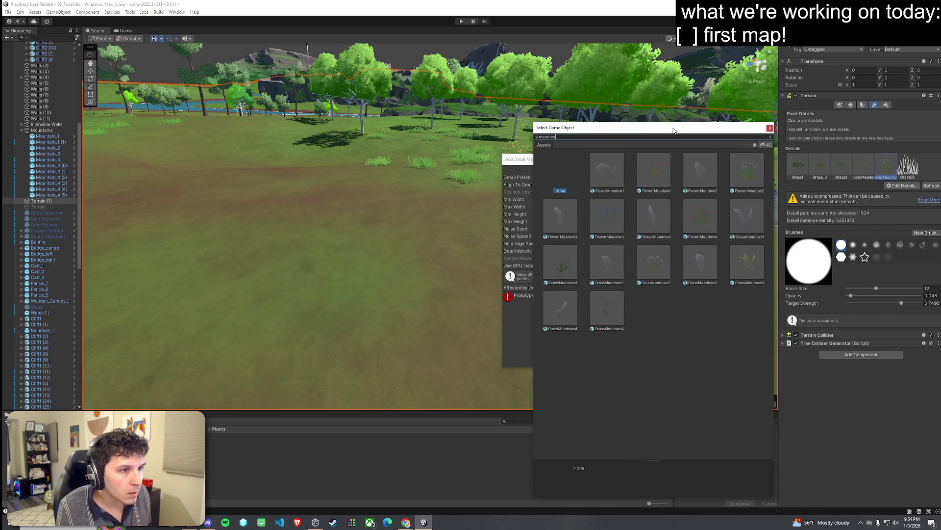
left_click(611, 221)
left_click(567, 269)
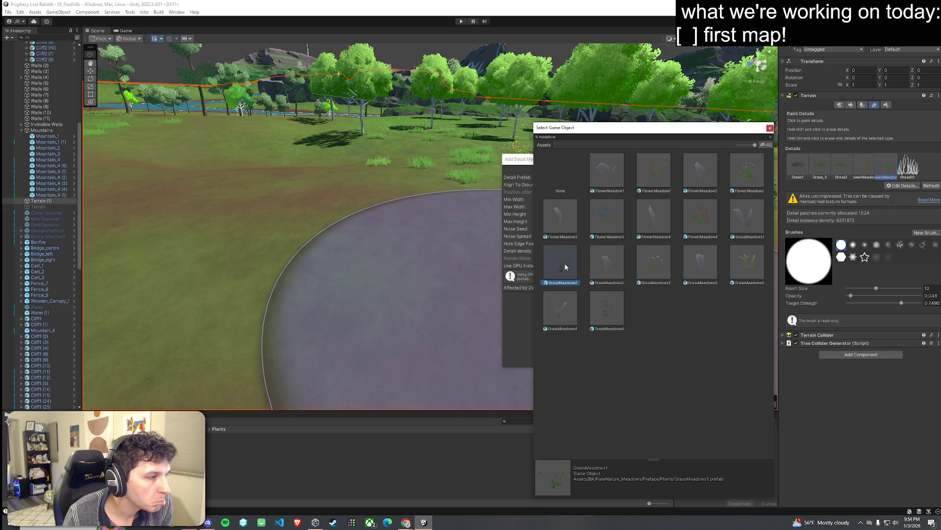
double_click(566, 266)
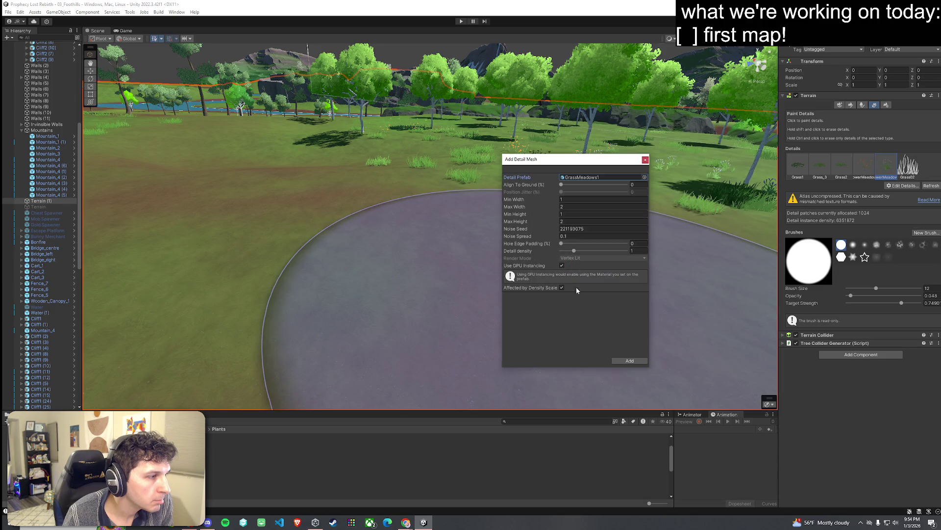
left_click(624, 360)
Select the new GrassMeadows1 detail and fly down through the meadow toward the bushes and trees
left_click(928, 167)
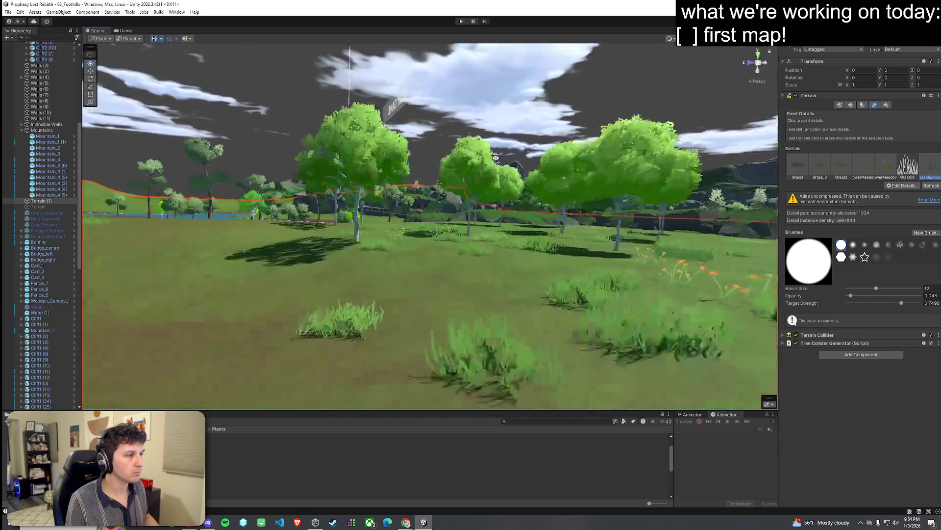
mouse_move(496, 158)
left_mouse_down()
mouse_move(489, 228)
mouse_move(535, 226)
mouse_move(344, 145)
mouse_move(342, 132)
mouse_move(336, 237)
left_mouse_up()
scroll(500, 212, "up", 2)
mouse_move(499, 213)
left_mouse_down()
mouse_move(458, 225)
mouse_move(433, 280)
mouse_move(274, 242)
mouse_move(596, 226)
left_mouse_up()
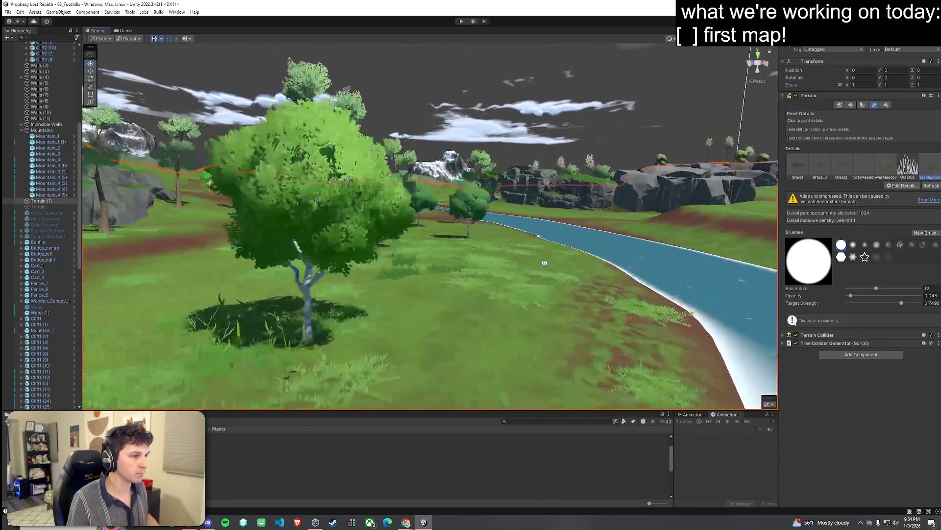
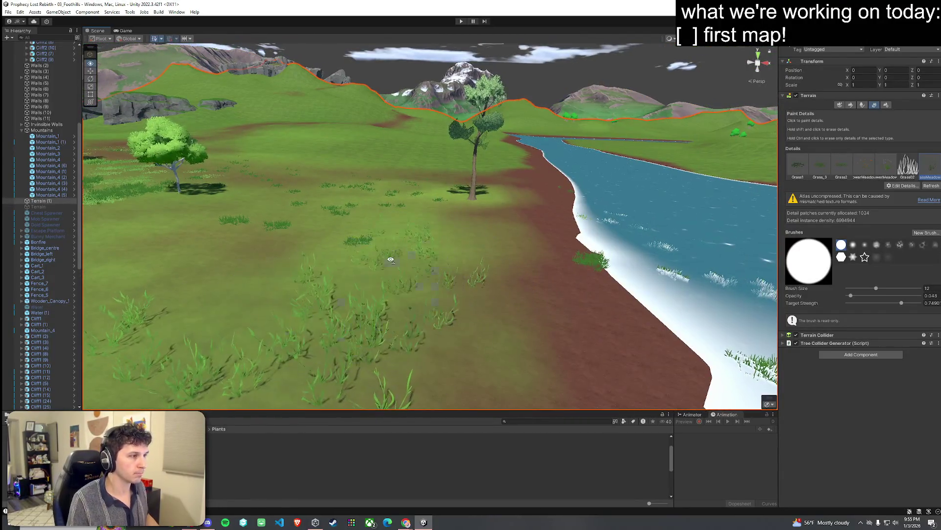
Add a new terrain detail mesh using the FlowerMeadow3 prefab
left_click_drag(391, 259, 218, 247)
mouse_move(496, 310)
left_mouse_down()
mouse_move(346, 311)
mouse_move(348, 292)
mouse_move(557, 279)
mouse_move(683, 309)
mouse_move(761, 346)
mouse_move(559, 343)
mouse_move(605, 347)
mouse_move(503, 367)
mouse_move(505, 275)
left_mouse_up()
left_click_drag(504, 311, 559, 343)
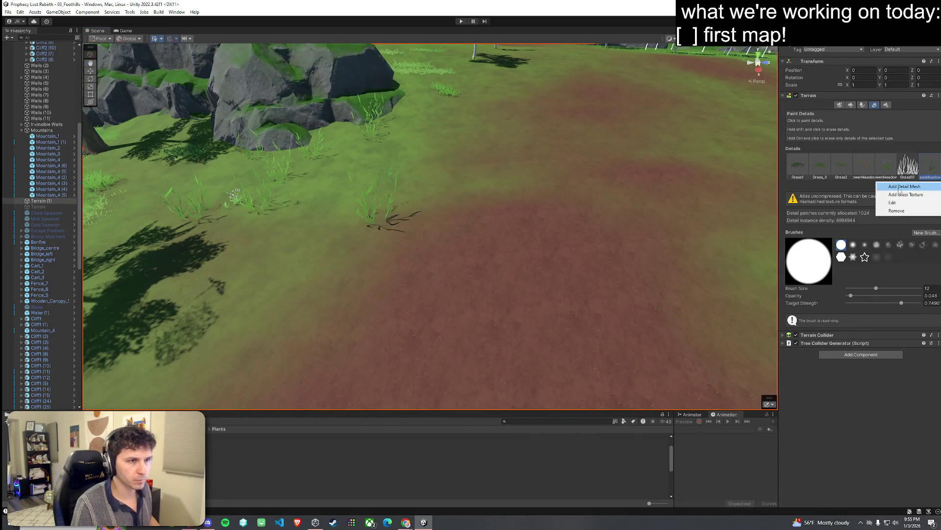
left_click(900, 187)
left_click(645, 178)
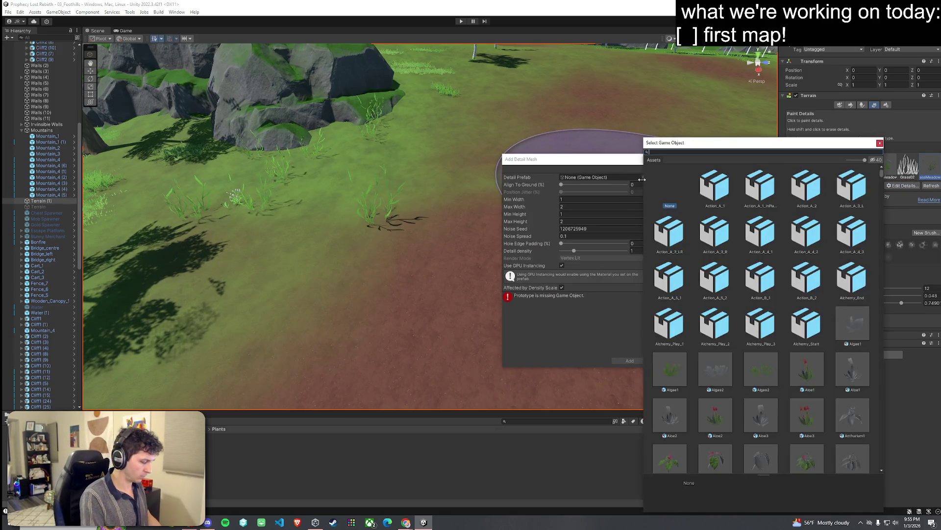
type("meadow")
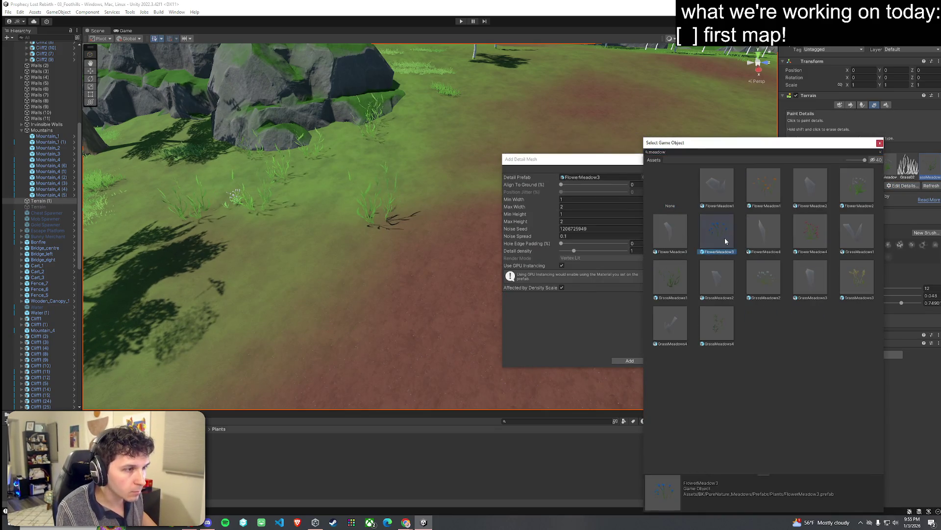
double_click(725, 241)
left_click(629, 360)
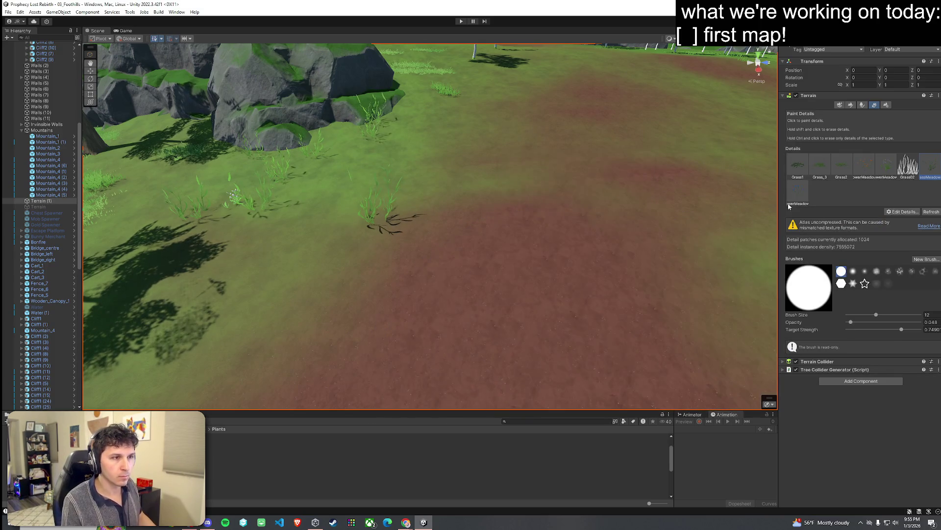
Select the flower detail and paint blue flowers onto the ground under the tree
double_click(790, 202)
left_click(645, 159)
scroll(620, 222, "down", 10)
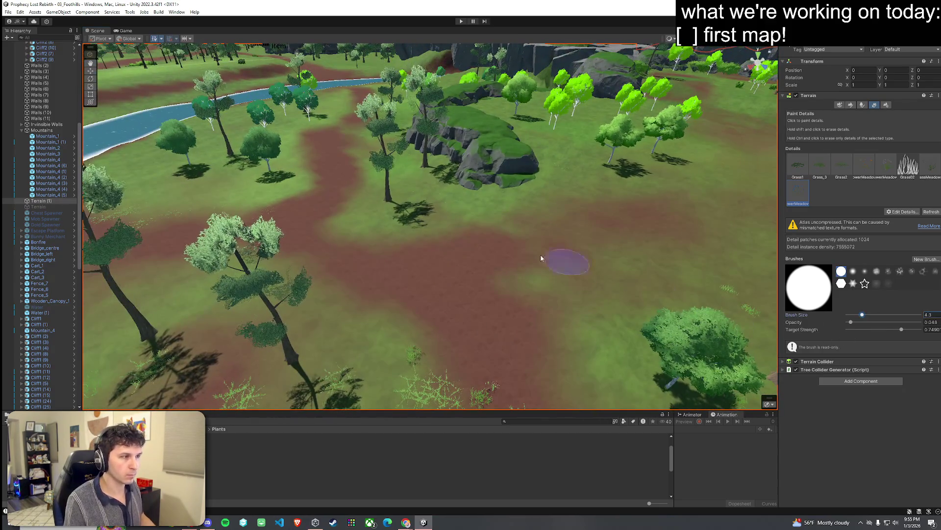
scroll(411, 233, "up", 10)
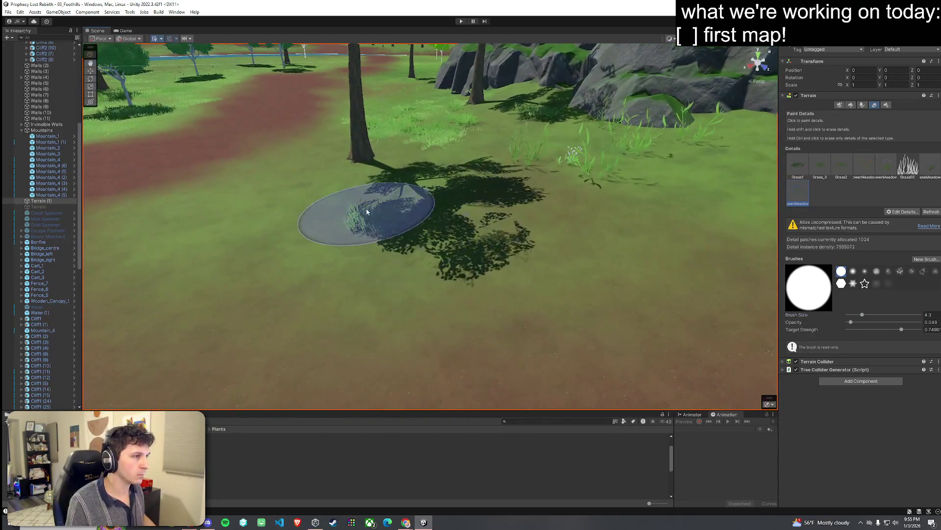
left_click_drag(300, 228, 287, 217)
mouse_move(256, 269)
left_mouse_down()
mouse_move(288, 231)
mouse_move(339, 240)
mouse_move(300, 235)
mouse_move(306, 253)
mouse_move(375, 275)
mouse_move(388, 314)
left_mouse_up()
Set FlowerMeadow3 to Min/Max Width 0.5/1 and Min/Max Height 0.5/0.7, and apply
double_click(797, 194)
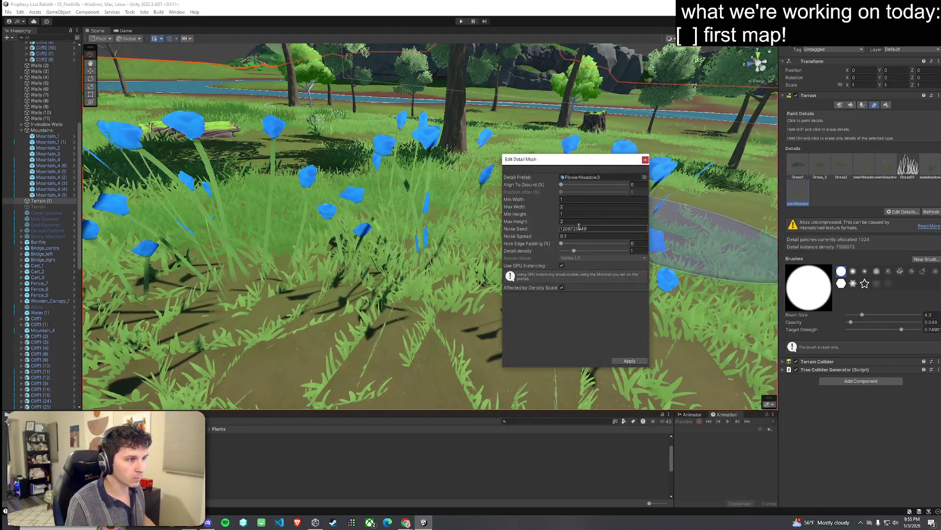
type("0.5")
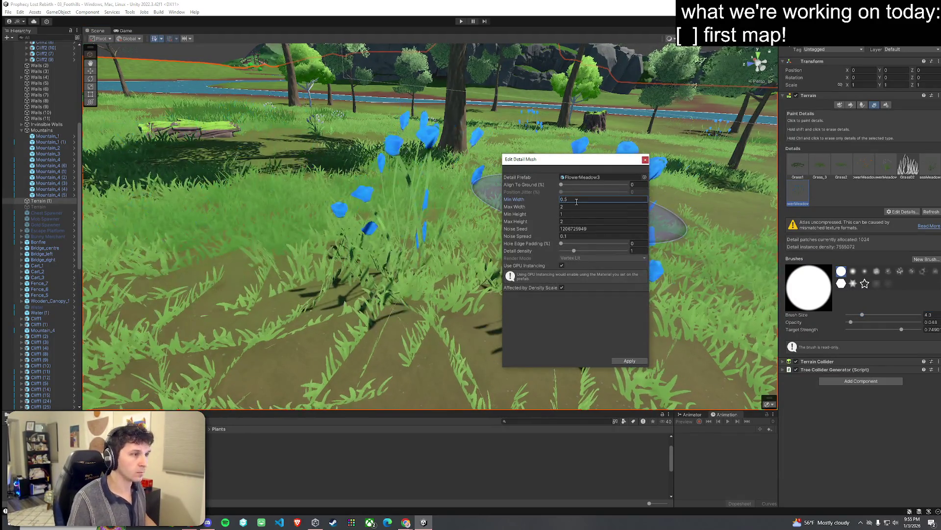
type("1")
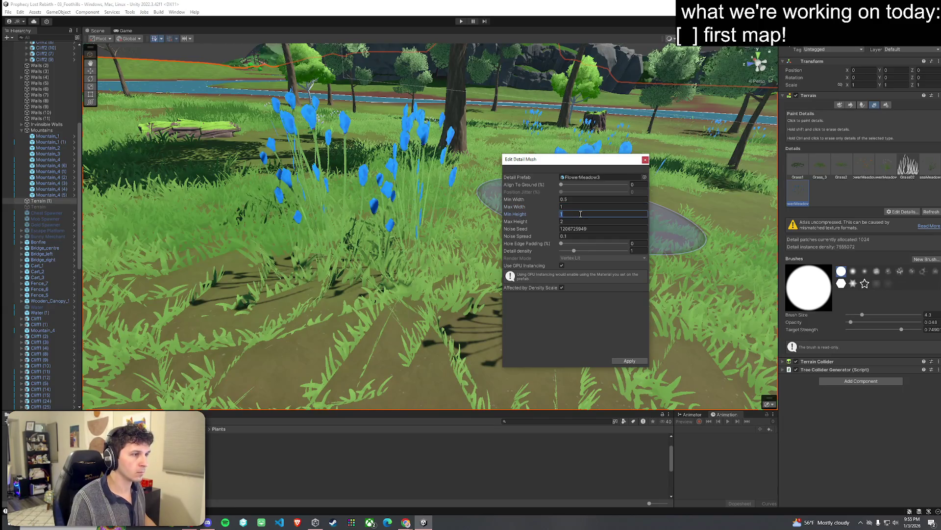
type("0.5")
type("0.")
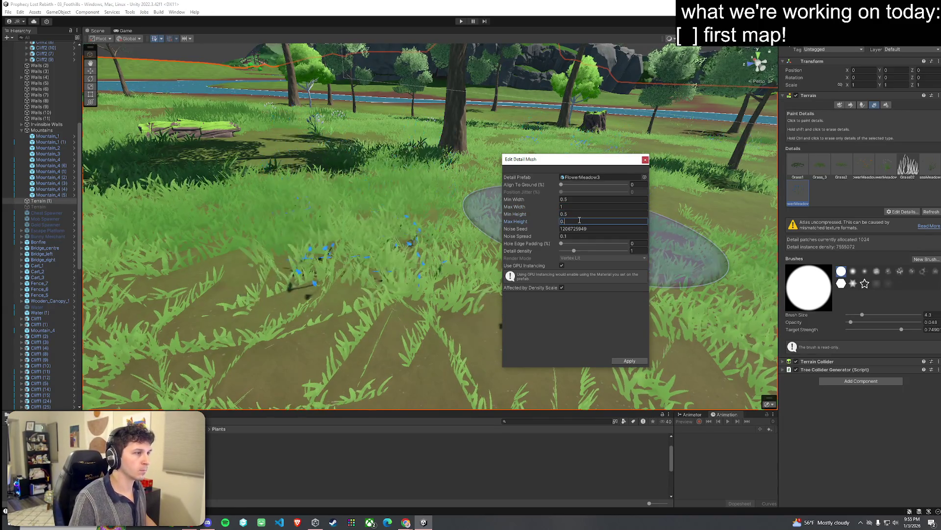
type("7")
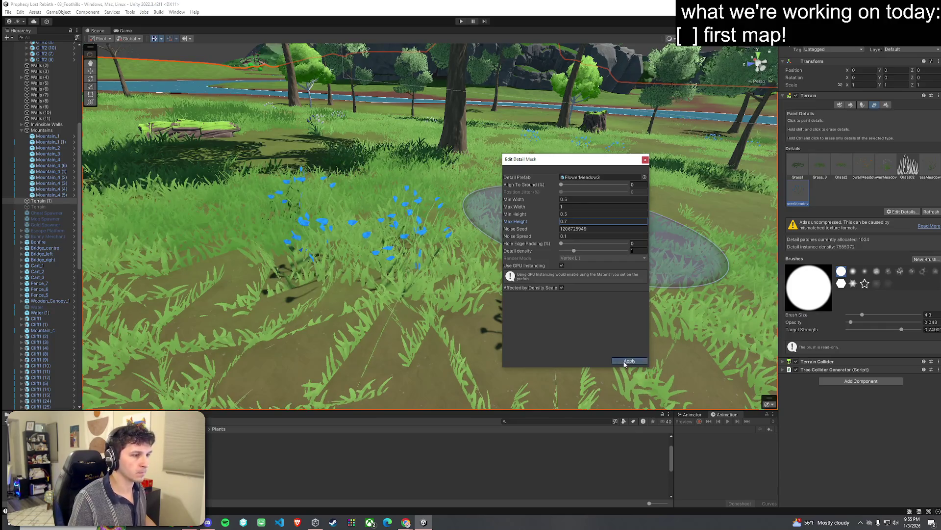
left_click(629, 361)
Enter a first set of smaller width and height values for GrassMeadows1 and apply them
key("w")
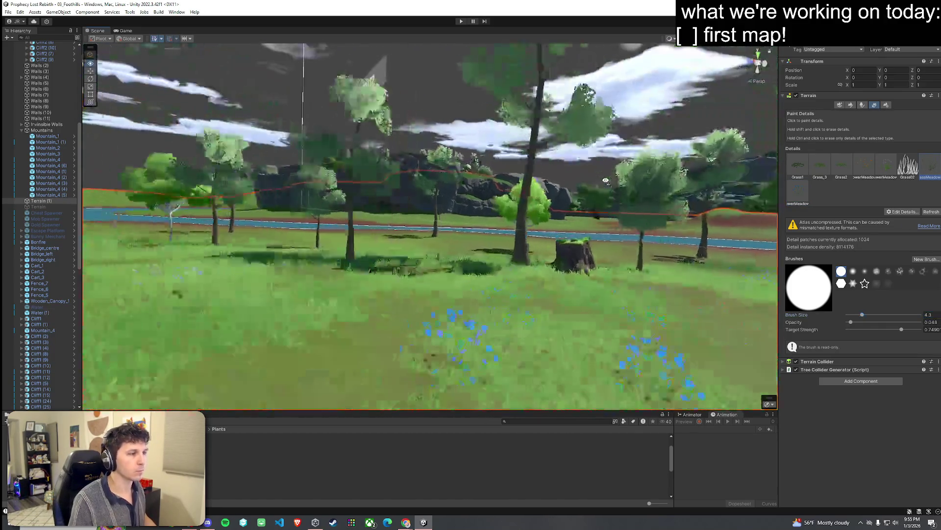
key("w")
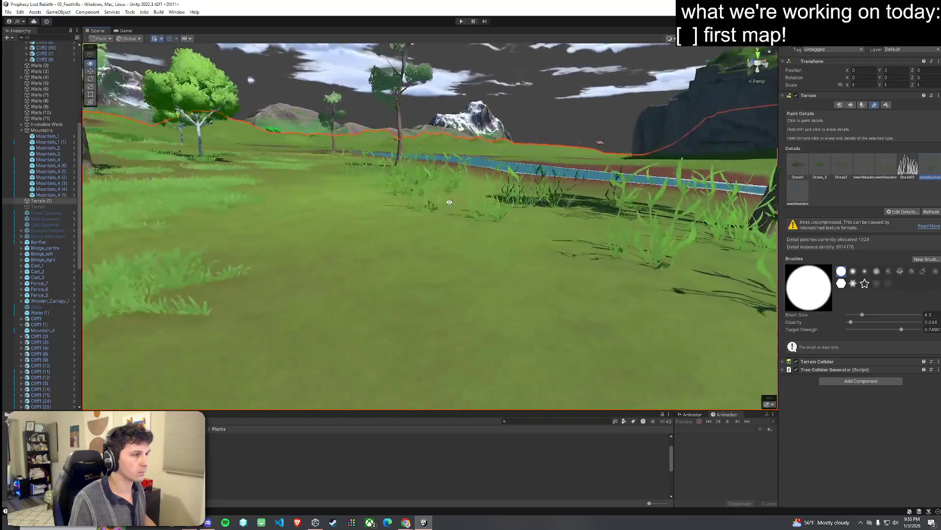
key("w")
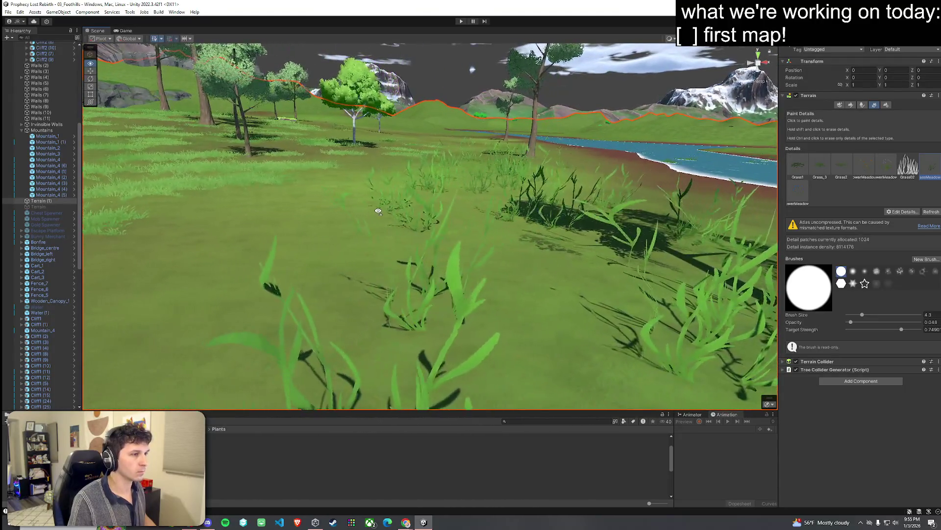
double_click(921, 174)
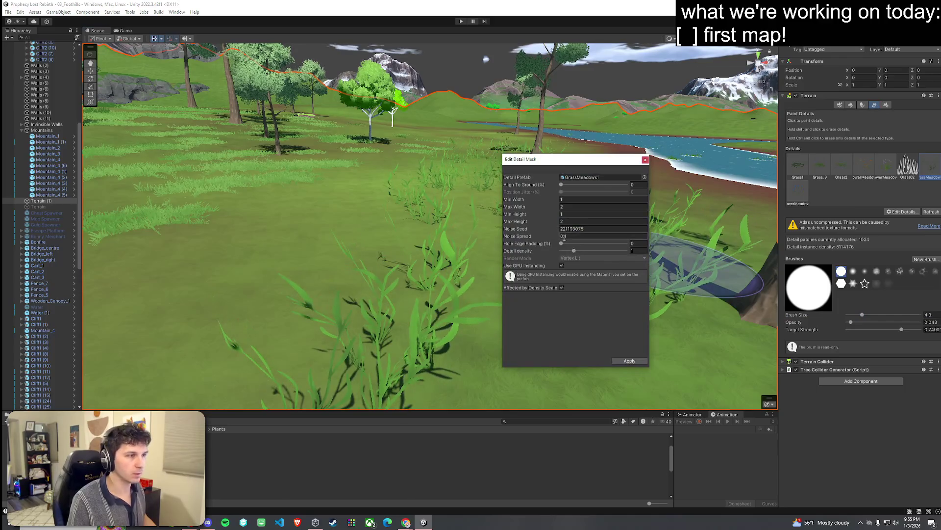
type("0.5")
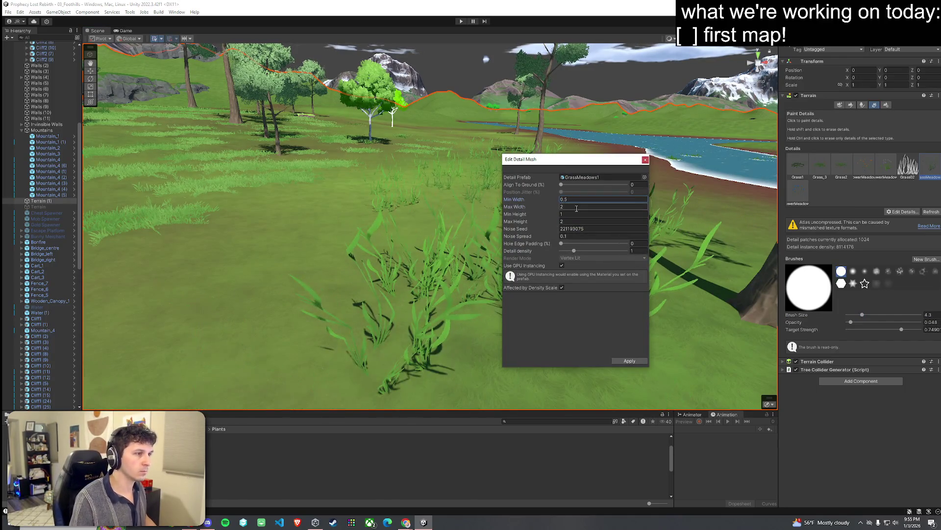
type("1")
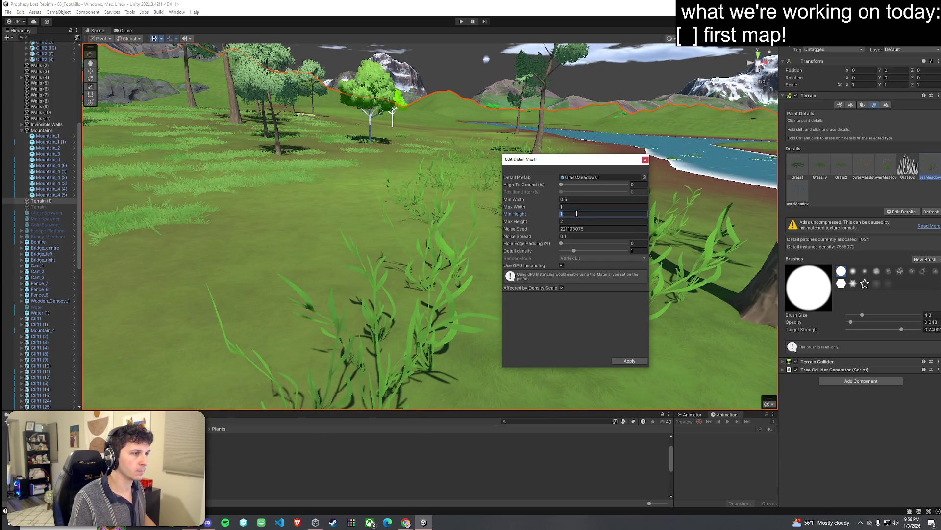
type("0.5")
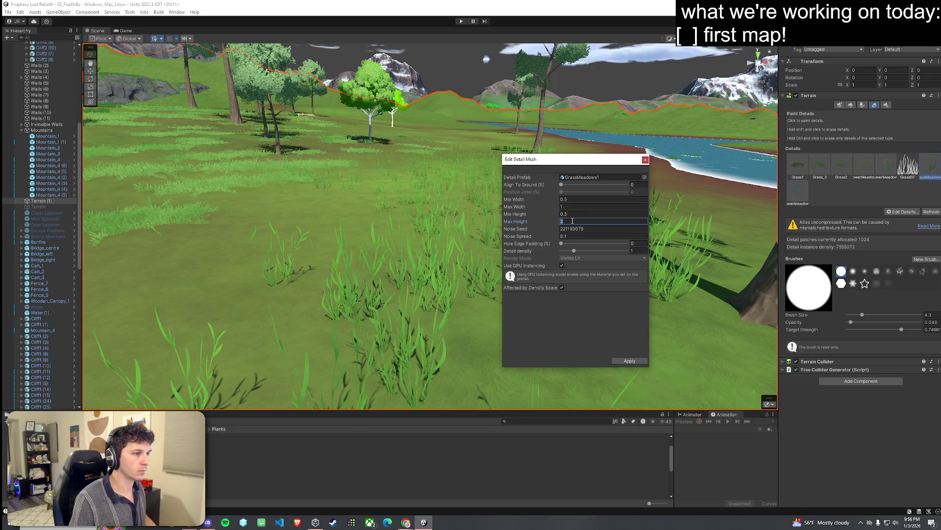
type("1")
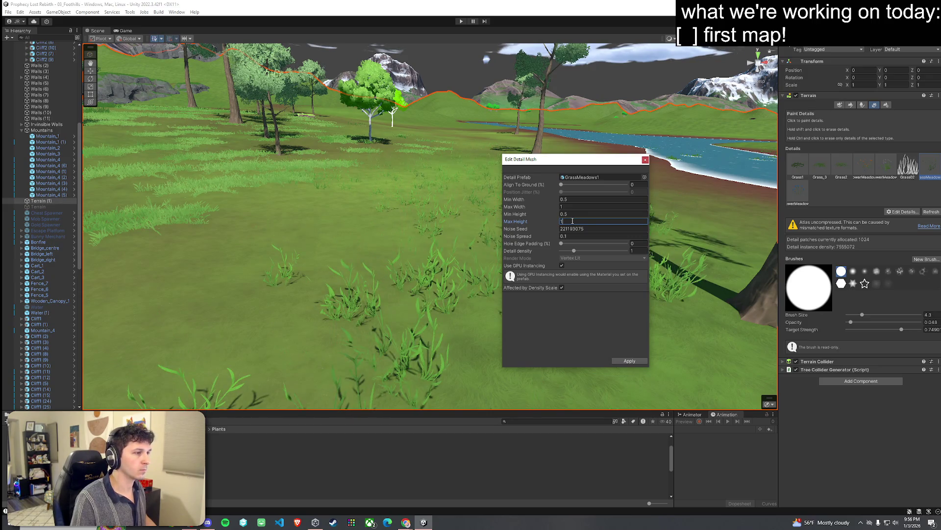
type("1")
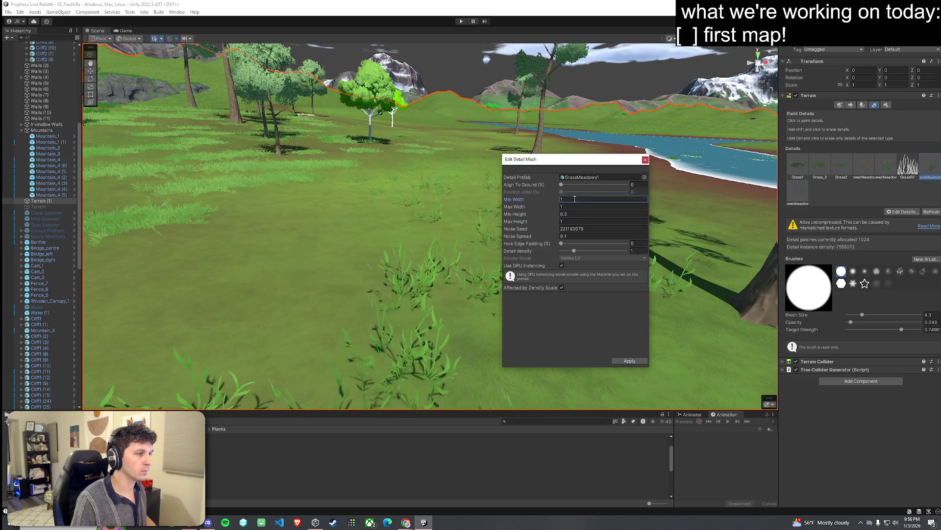
type("2")
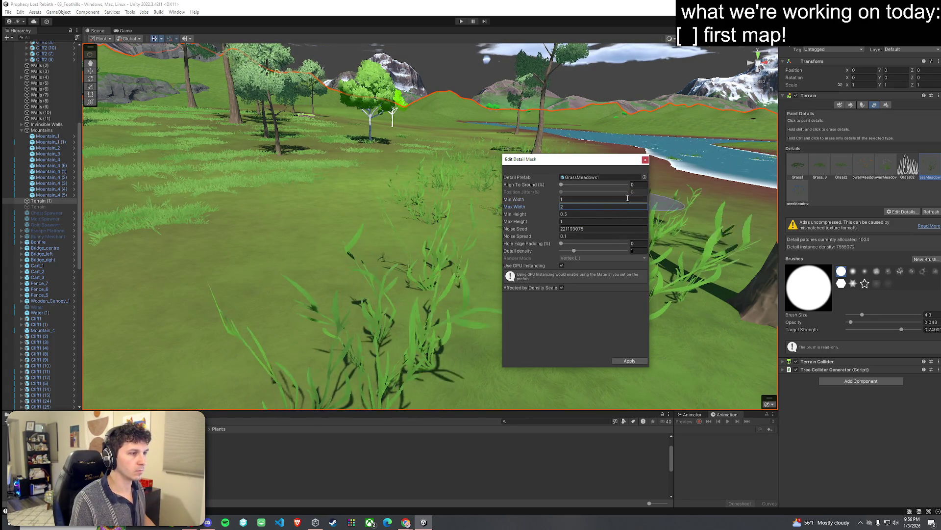
left_click(583, 199)
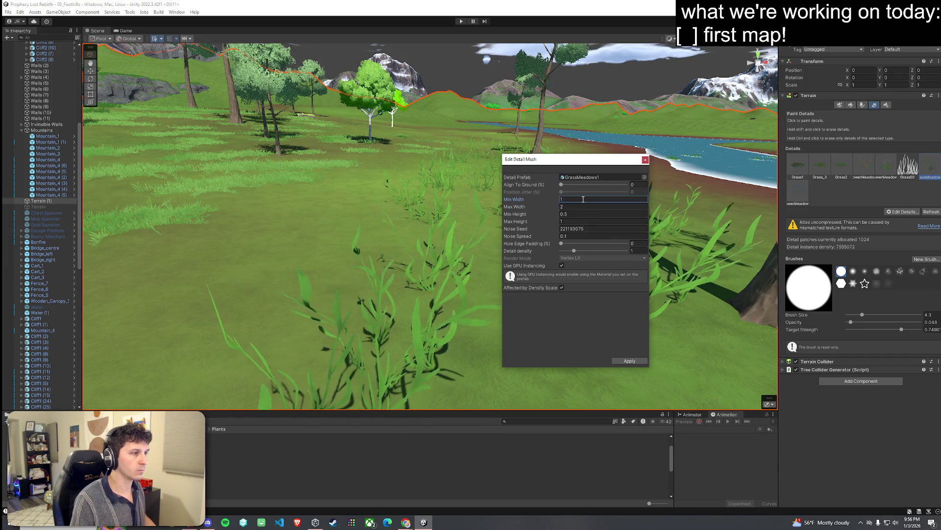
left_click(629, 360)
Change GrassMeadows1 to Min/Max Width 0.8/1.5 and Min/Max Height 0.8/1.5, and apply
mouse_move(452, 313)
left_mouse_down()
mouse_move(689, 306)
mouse_move(588, 285)
left_mouse_up()
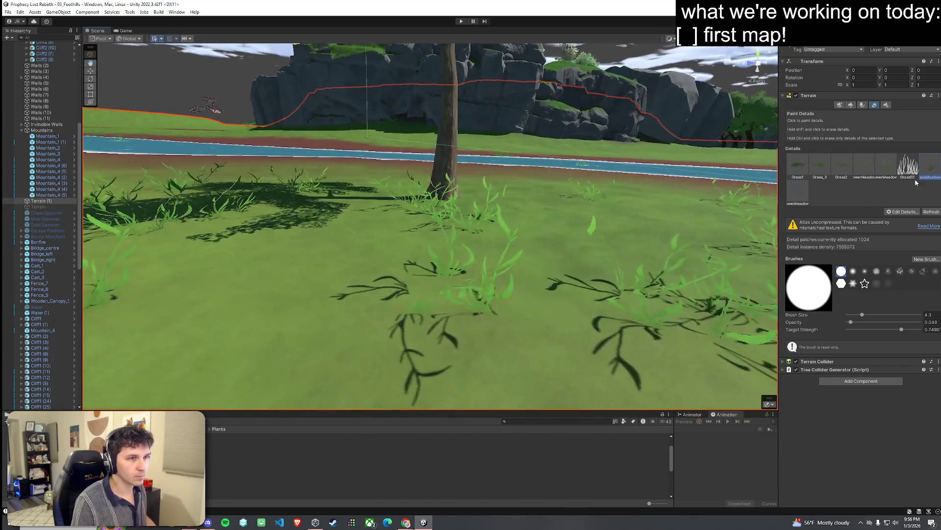
double_click(930, 166)
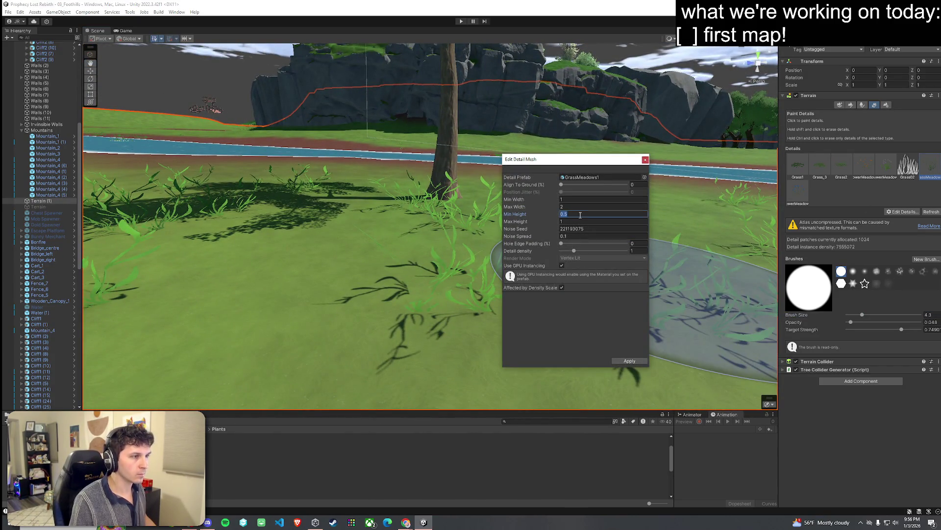
type("0.8")
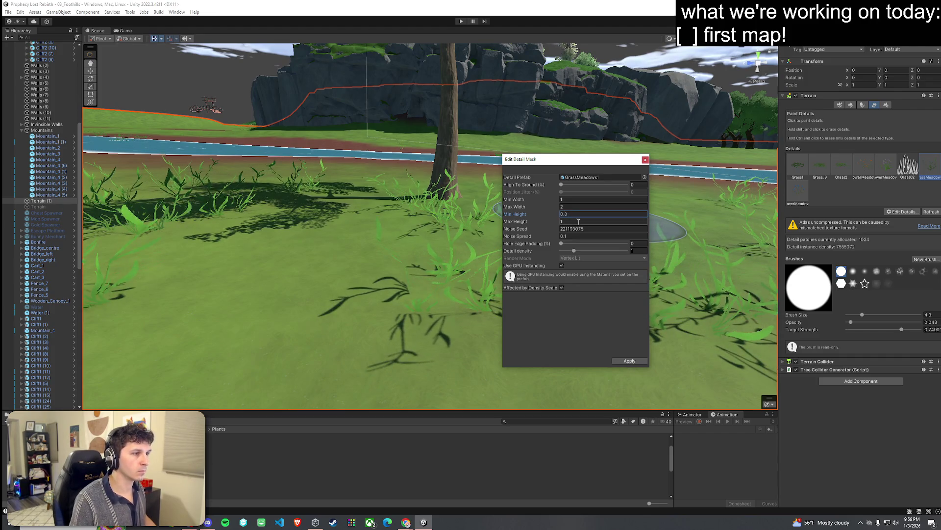
type("1.5")
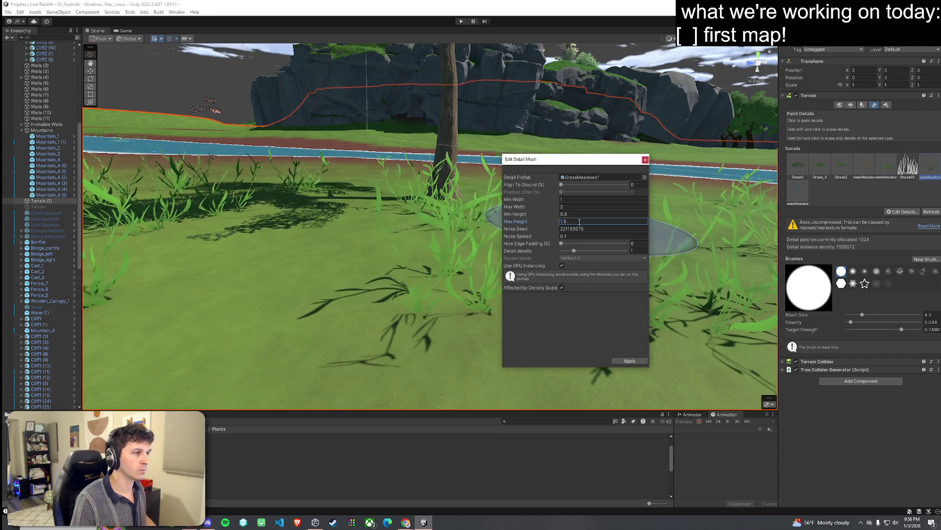
type("0.8")
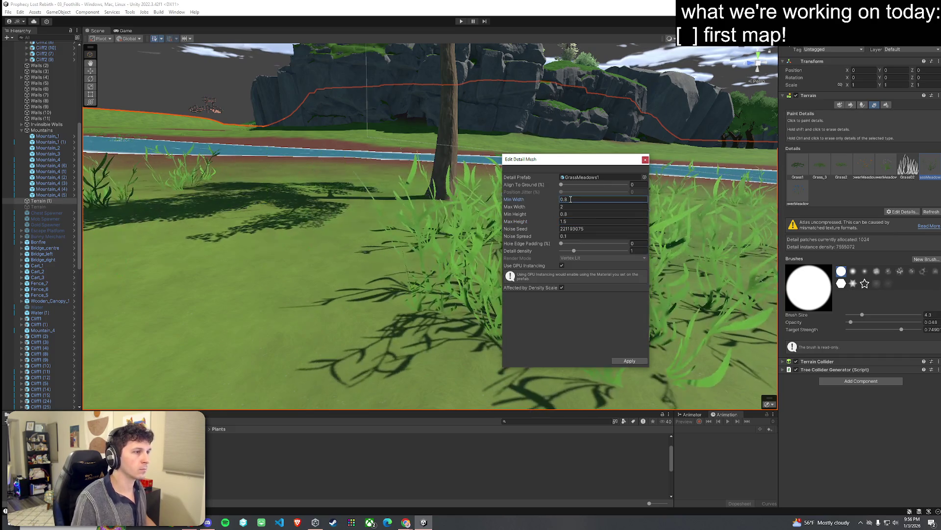
type("1.5")
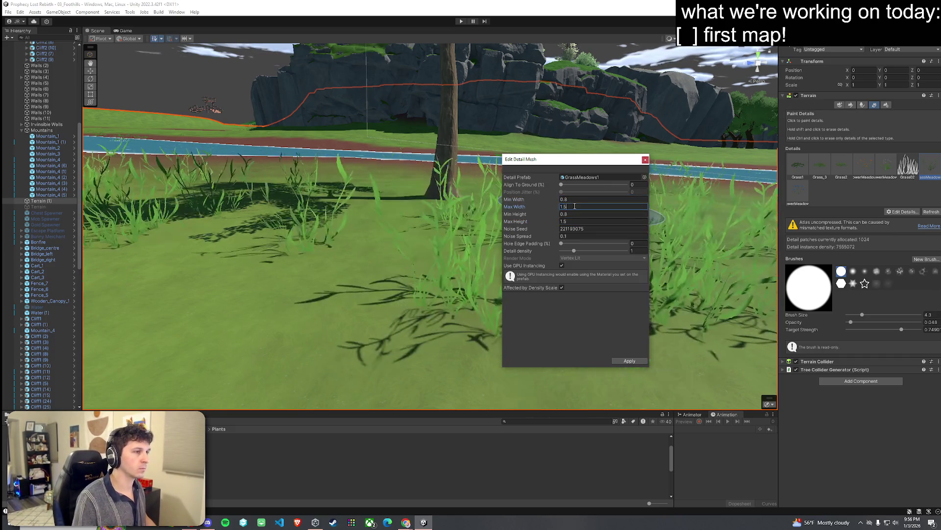
left_click(620, 361)
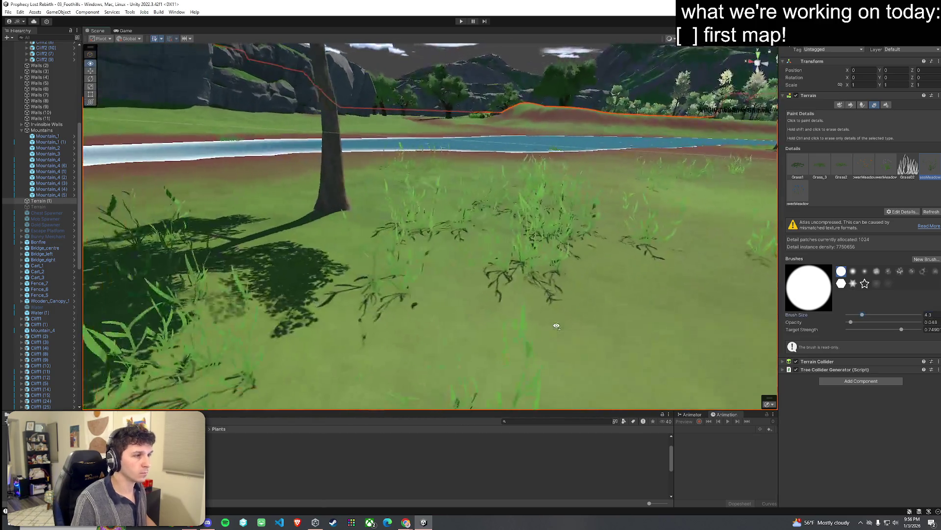
key("w")
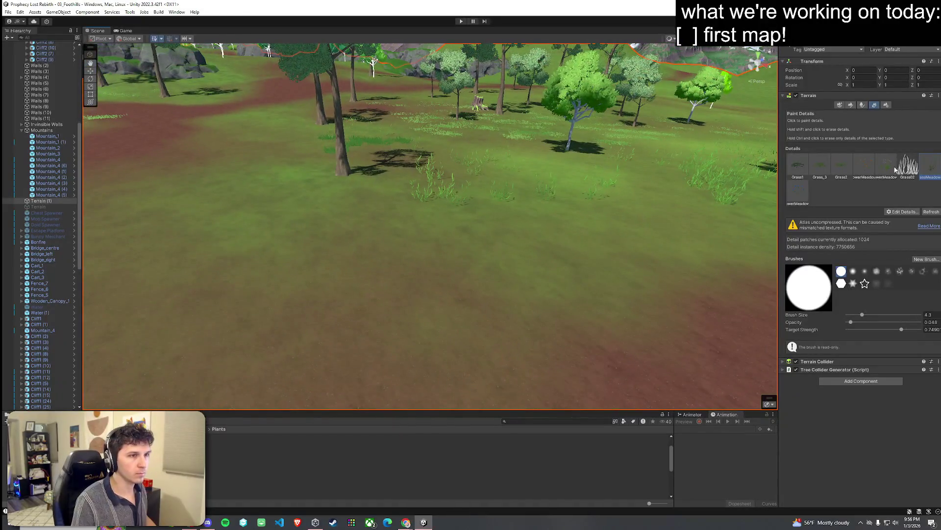
key("w")
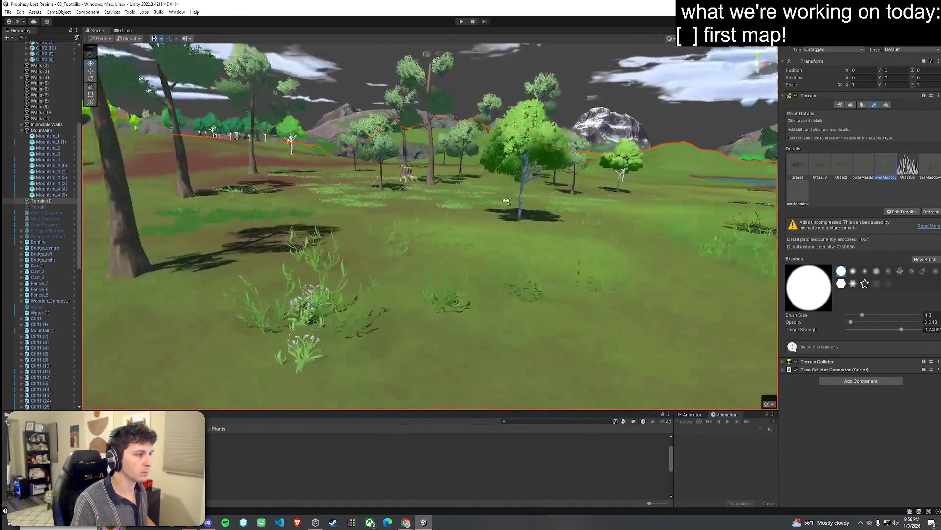
key("w")
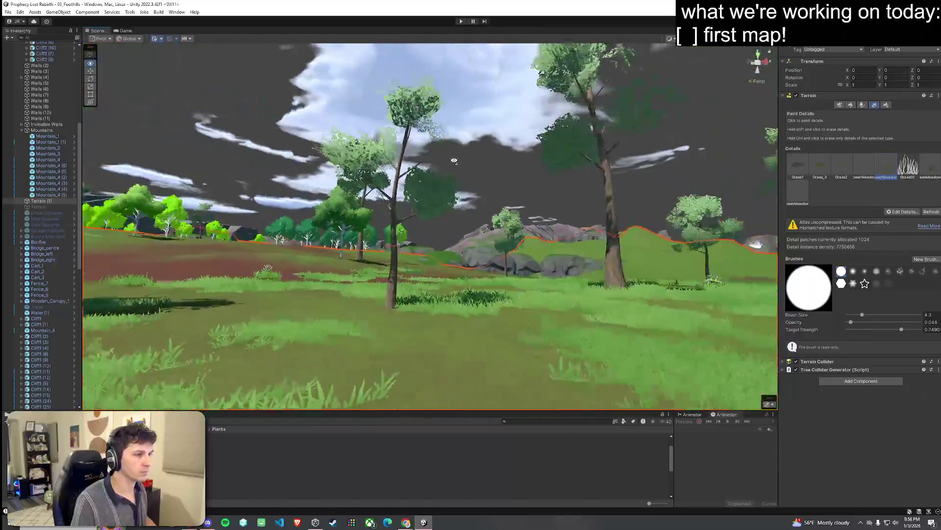
key("w")
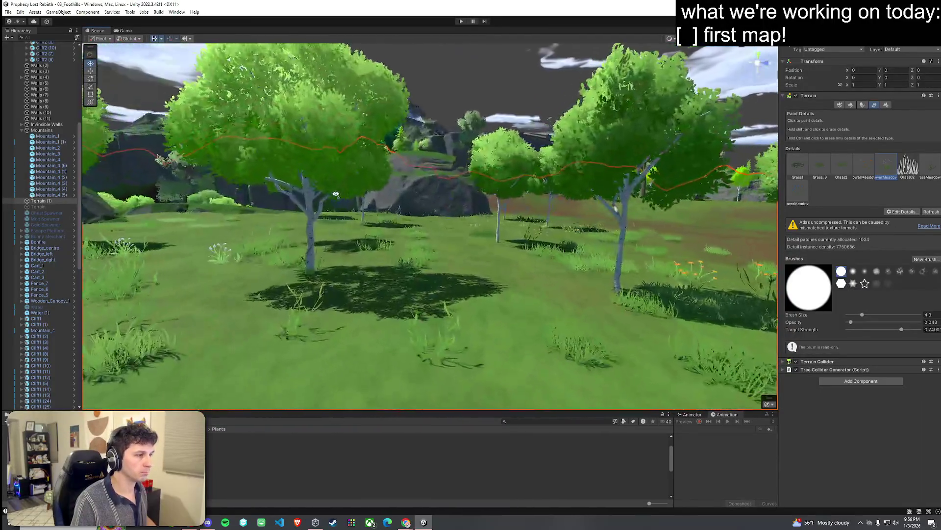
key("w")
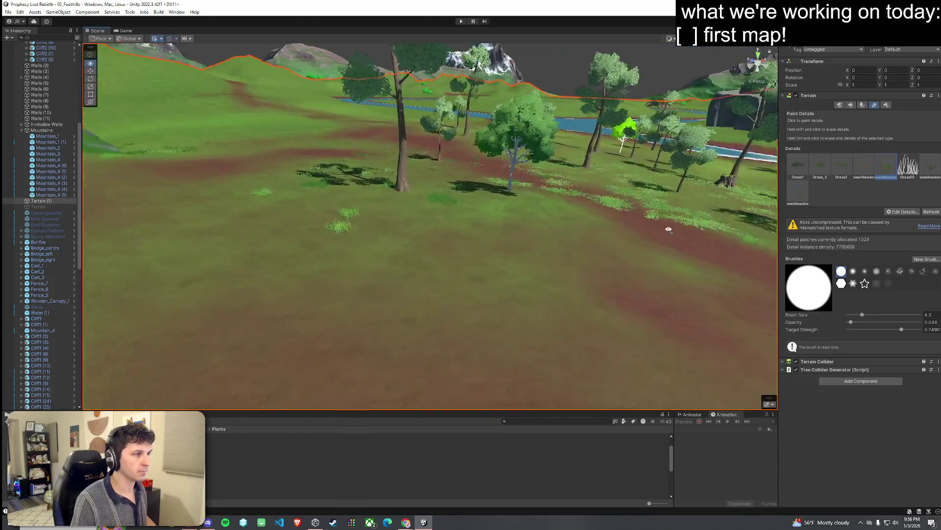
key("w")
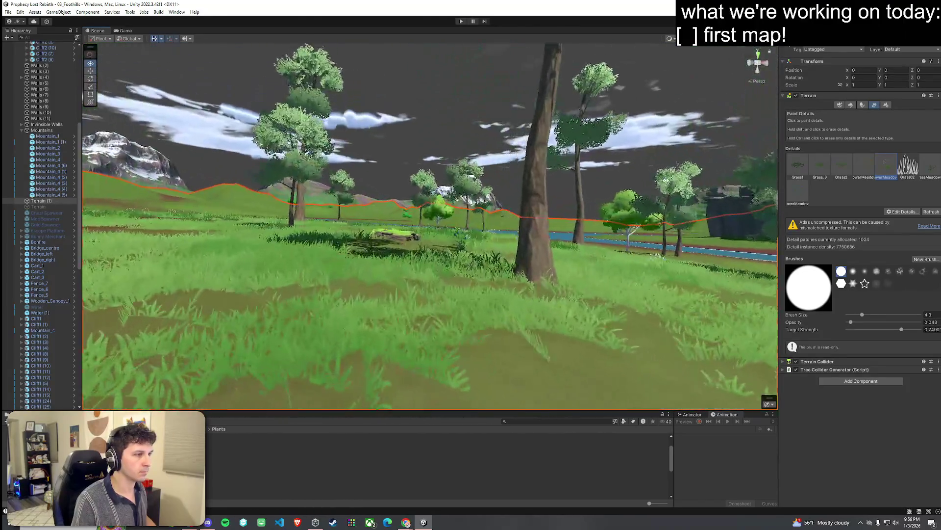
key("w")
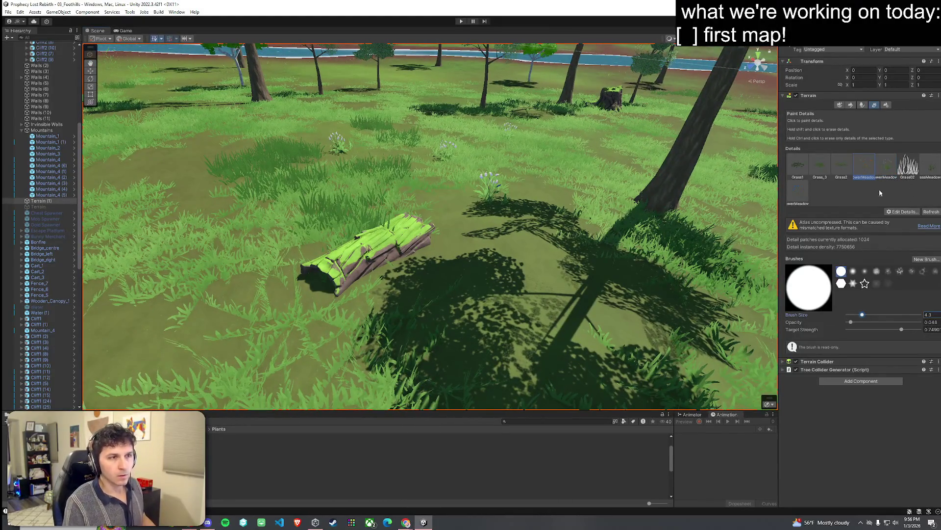
right_click(97, 158)
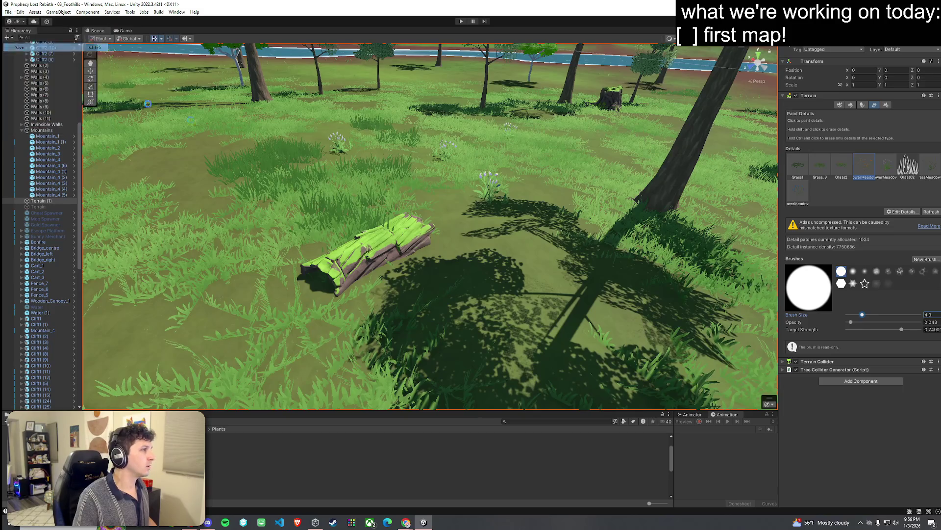
key("w")
key("w")
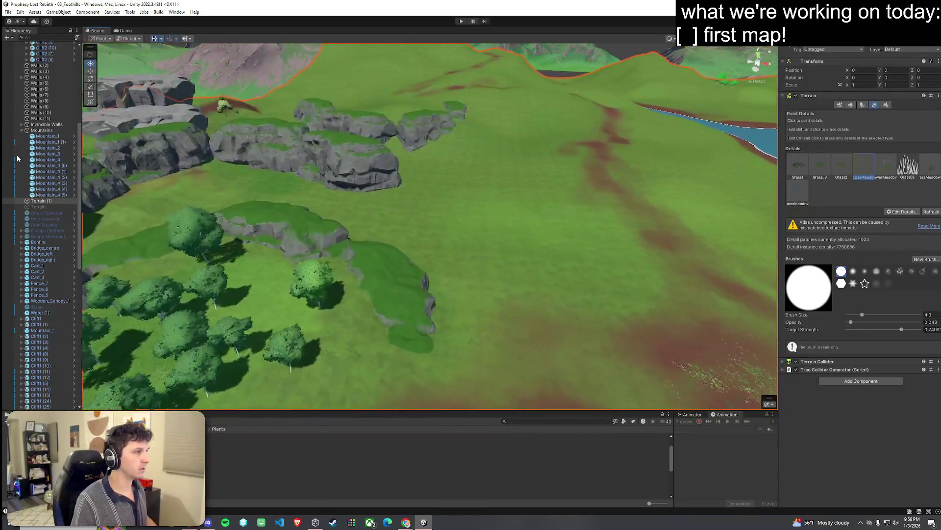
key("w")
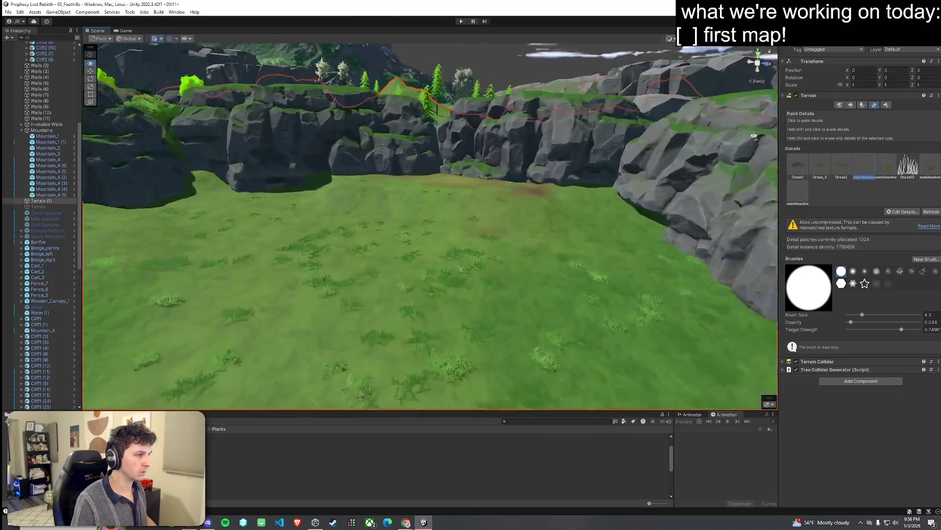
key("s")
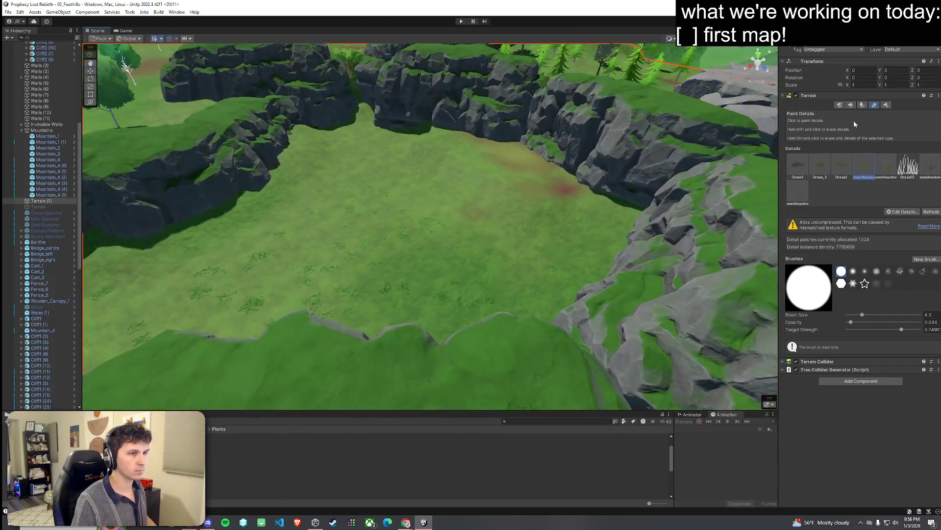
Set the terrain sculpt brush to Smooth Height with opacity 27.2
left_click(851, 105)
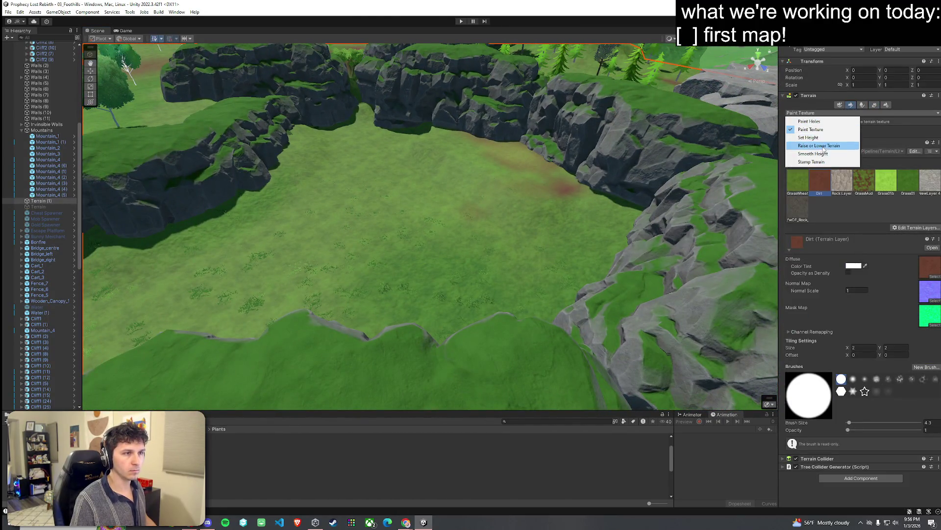
left_click(823, 154)
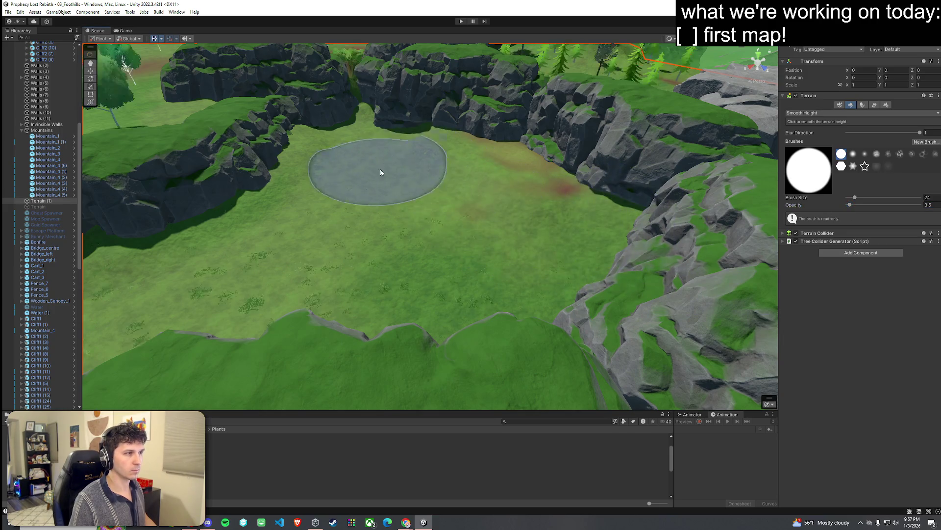
key("w")
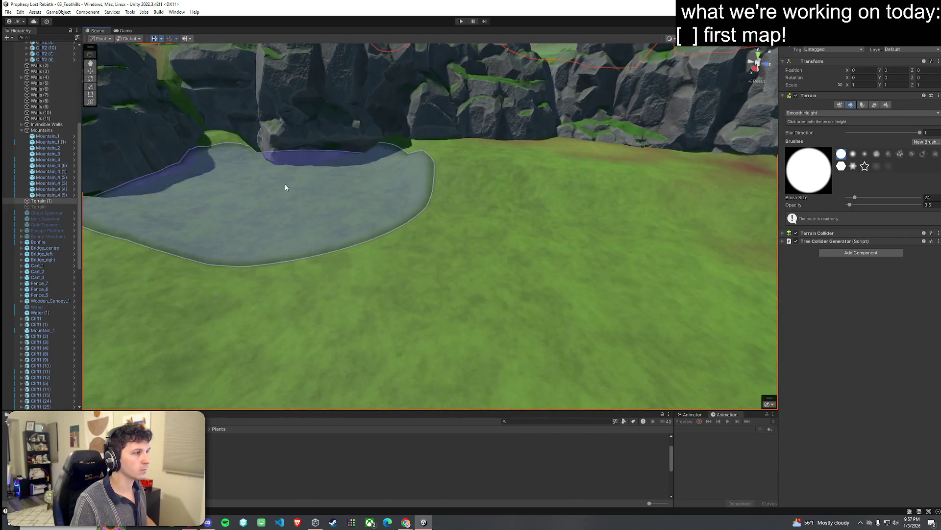
left_click_drag(484, 178, 564, 192)
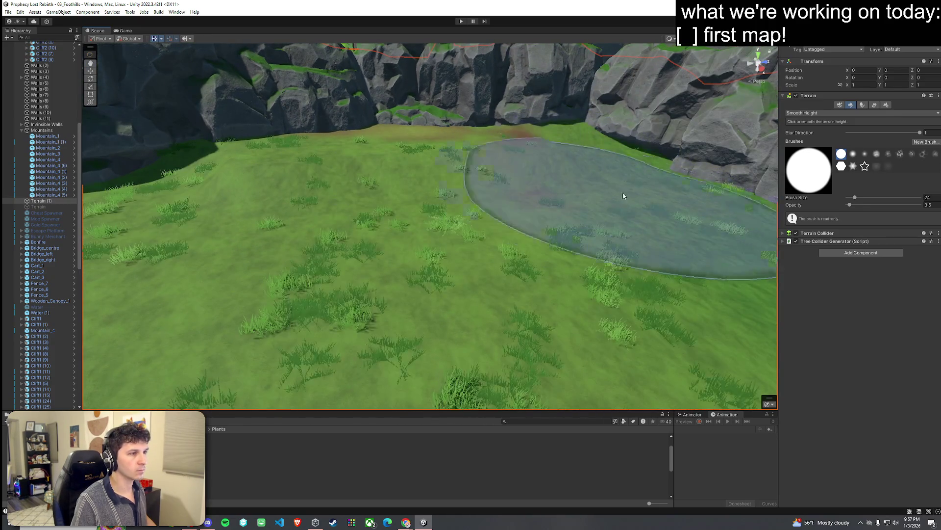
scroll(395, 183, "down", 5)
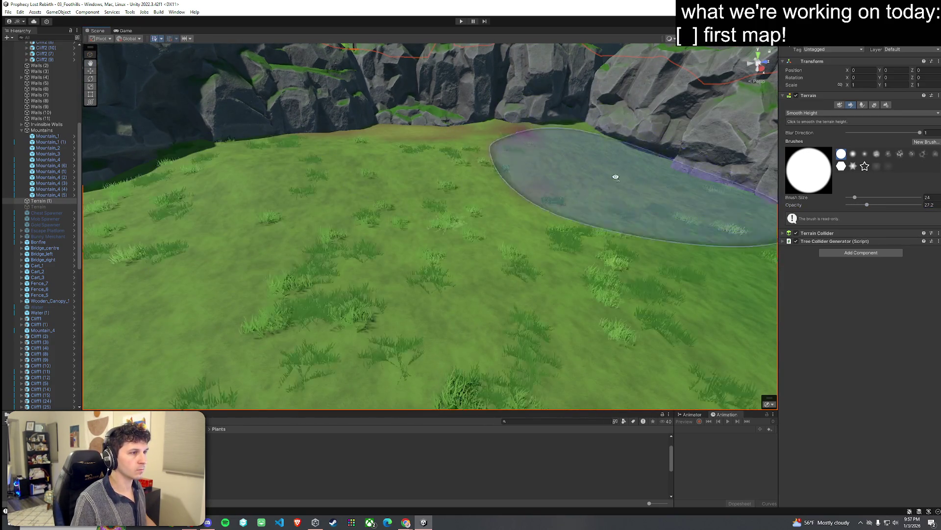
Smooth the grassy ground along the cliff base, then pick Set Height
scroll(481, 173, "up", 5)
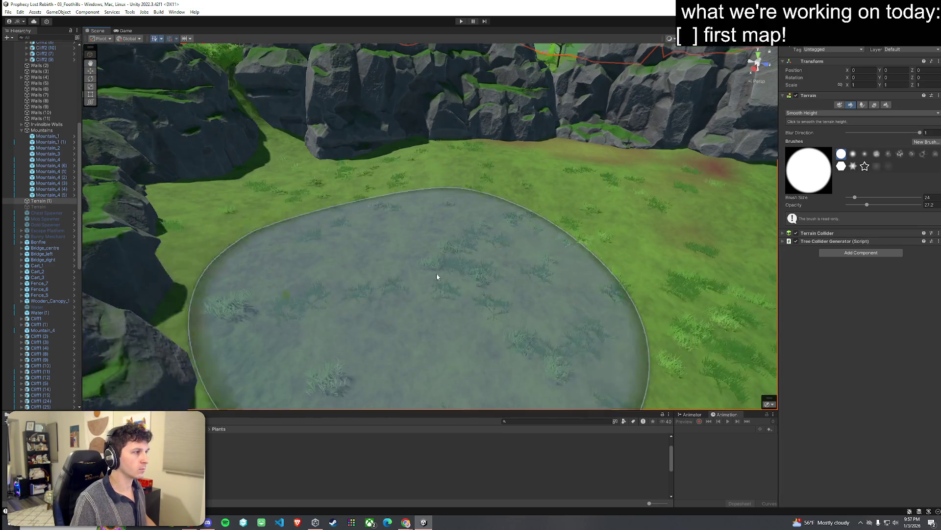
scroll(437, 277, "down", 3)
mouse_move(502, 240)
left_mouse_down()
mouse_move(491, 251)
mouse_move(452, 144)
left_mouse_up()
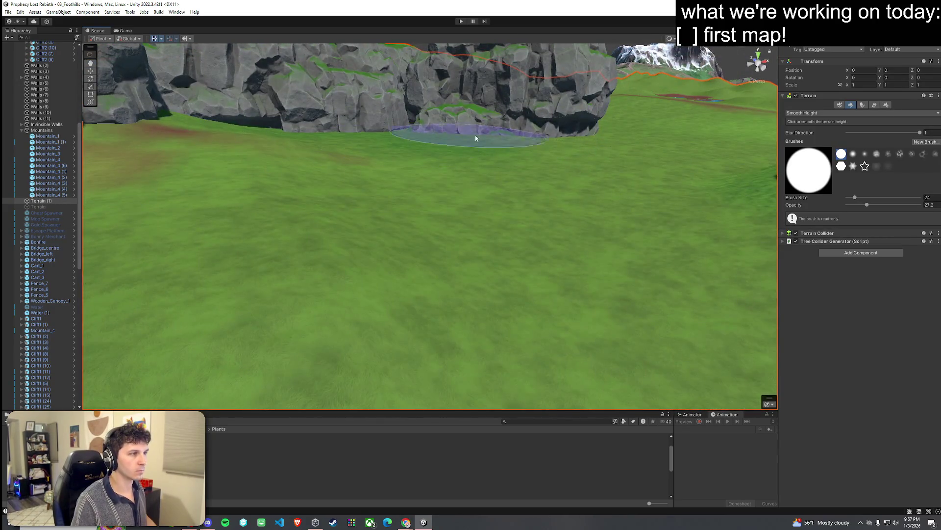
scroll(542, 160, "up", 3)
mouse_move(498, 189)
left_mouse_down()
mouse_move(546, 221)
mouse_move(661, 220)
mouse_move(382, 202)
left_mouse_up()
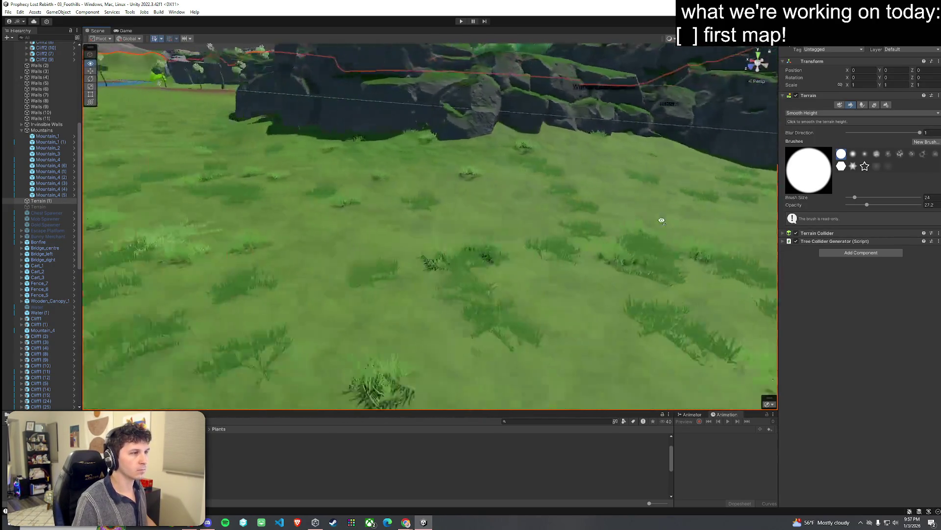
scroll(473, 255, "up", 4)
mouse_move(473, 258)
left_mouse_down()
mouse_move(508, 225)
mouse_move(804, 110)
left_mouse_up()
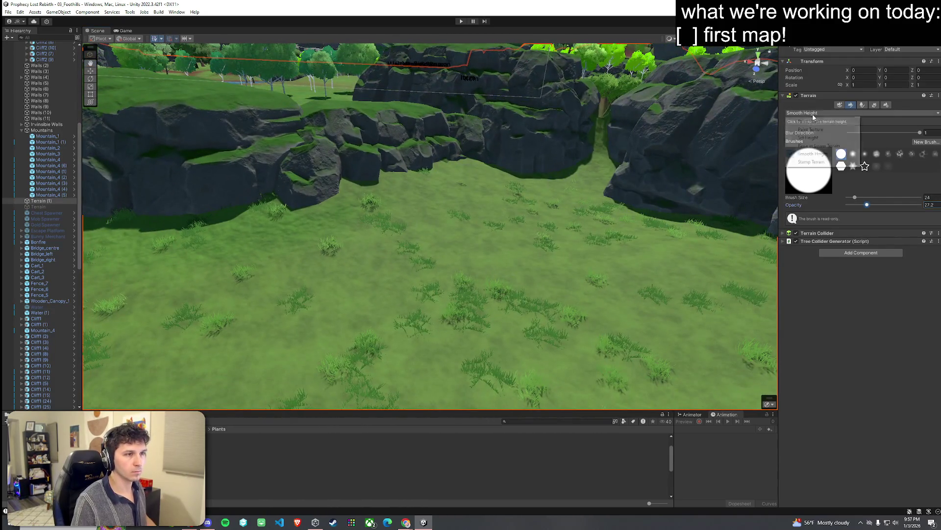
left_click(815, 138)
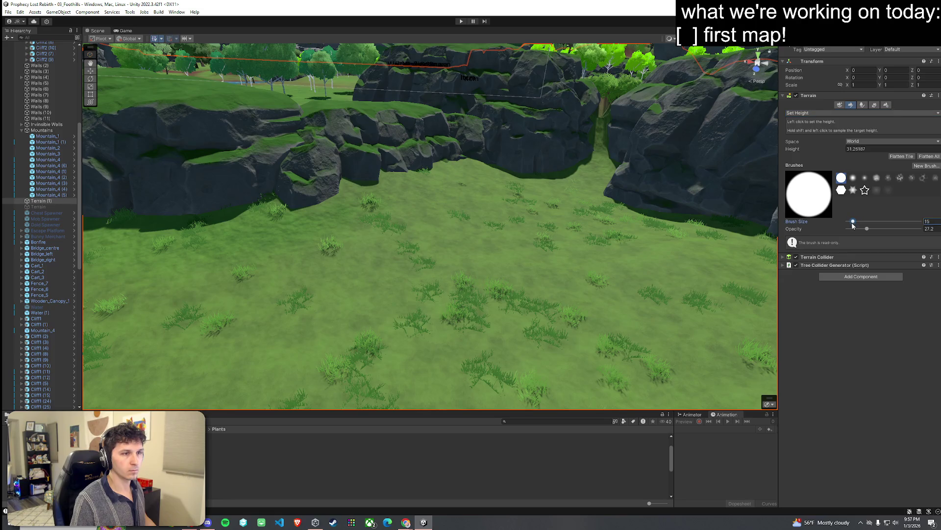
Sample height 23.54944 from the ground below the cliffs to flatten it
left_click(392, 192, "shift")
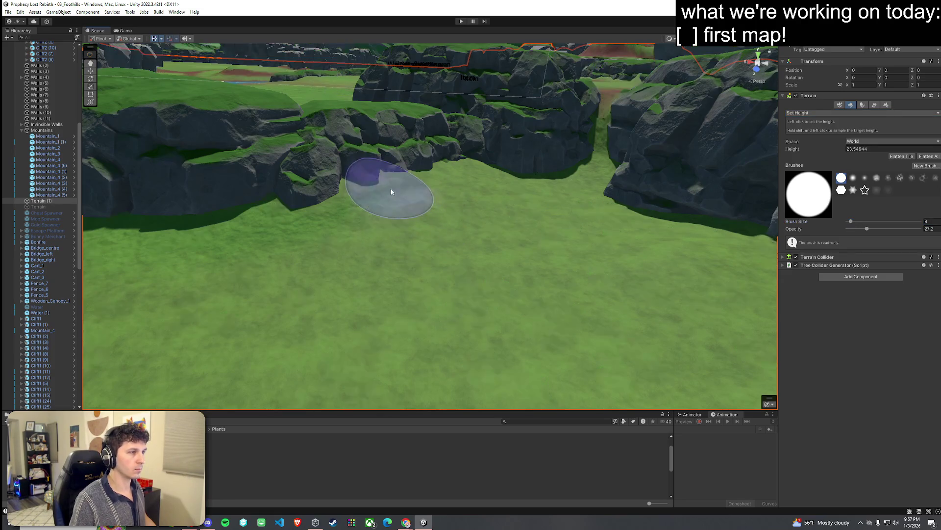
left_click_drag(349, 196, 417, 200)
mouse_move(319, 162)
left_mouse_down()
mouse_move(427, 168)
mouse_move(464, 146)
mouse_move(526, 177)
mouse_move(514, 180)
mouse_move(647, 180)
left_mouse_up()
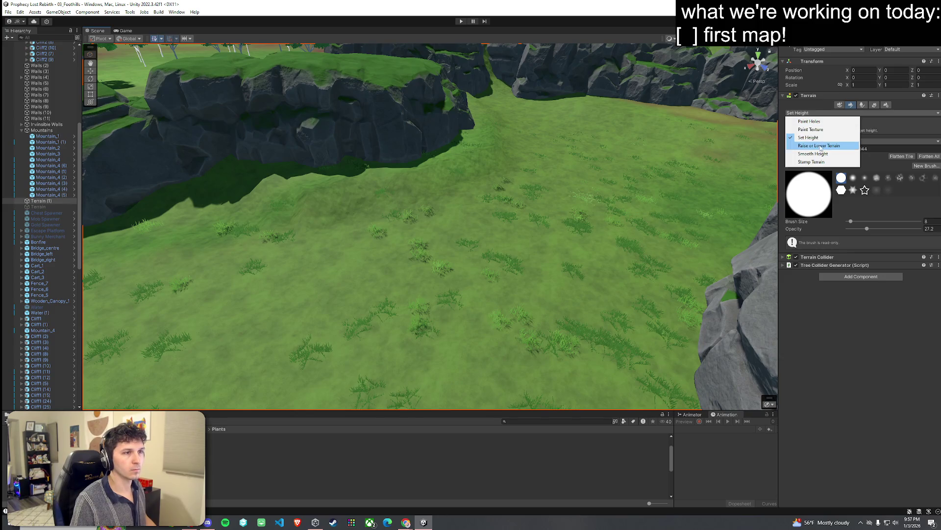
Go back to Smooth Height with brush size 48 and opacity 36.3
left_click(813, 154)
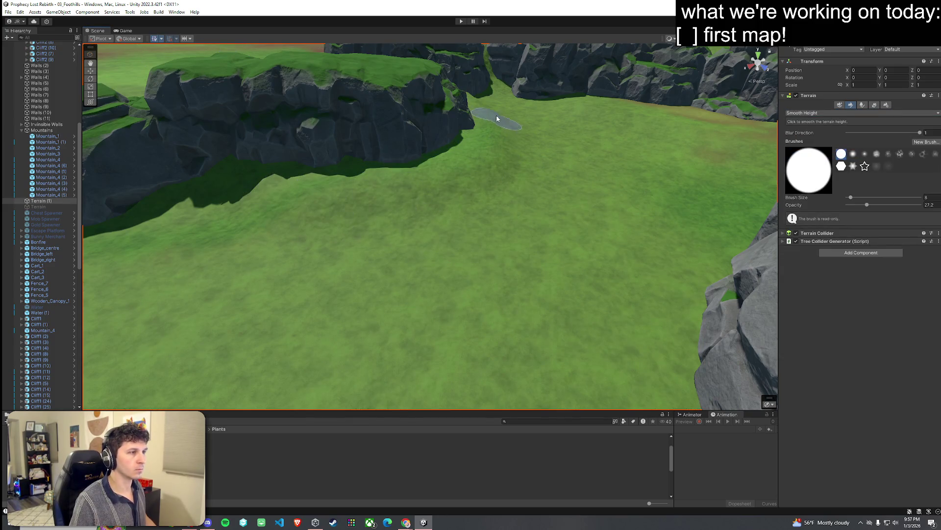
mouse_move(436, 183)
left_mouse_down()
mouse_move(349, 210)
mouse_move(405, 206)
mouse_move(542, 170)
left_mouse_up()
left_click_drag(633, 104, 496, 198)
left_click_drag(683, 98, 711, 127)
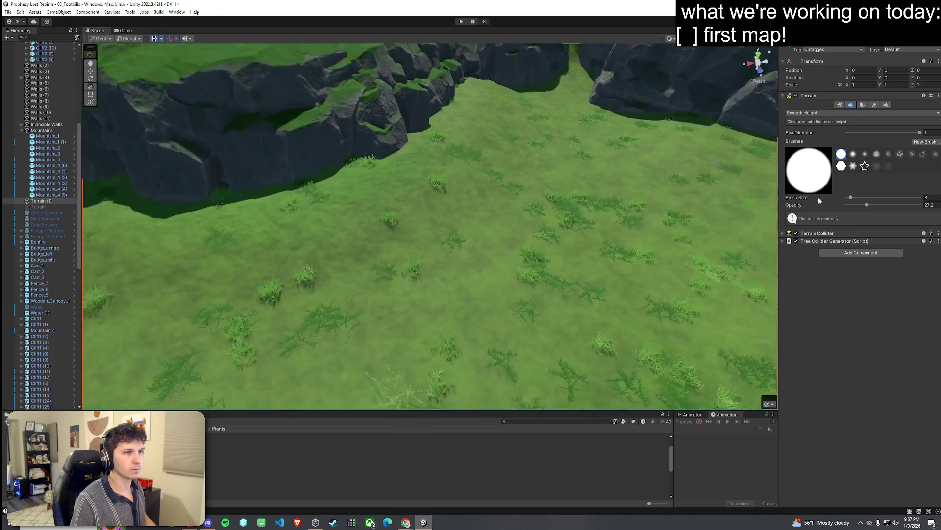
left_click(858, 197)
left_click(877, 207)
mouse_move(528, 147)
left_mouse_down()
mouse_move(553, 172)
mouse_move(507, 212)
mouse_move(583, 191)
mouse_move(553, 210)
mouse_move(624, 201)
mouse_move(664, 178)
mouse_move(576, 142)
mouse_move(605, 172)
mouse_move(721, 196)
left_mouse_up()
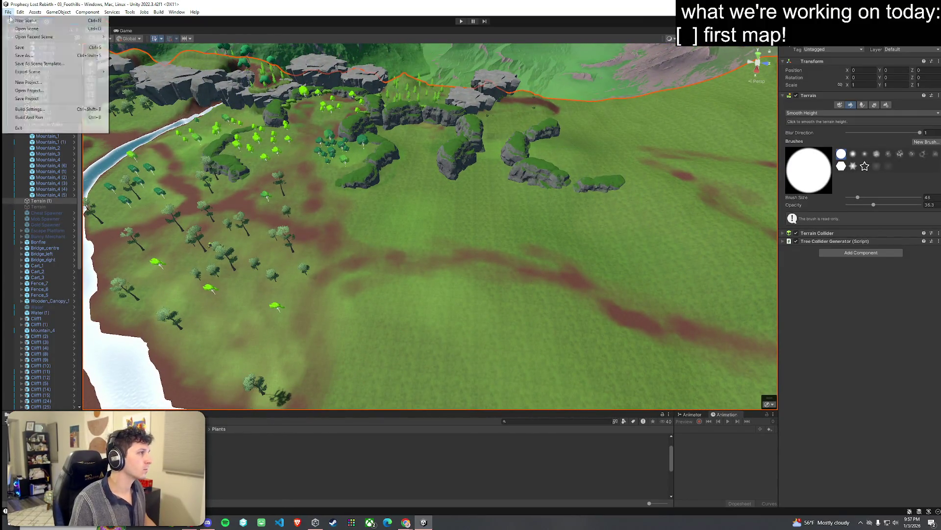
View the rocky outcrop and switch from Paint Trees to Paint Texture
mouse_move(363, 147)
left_mouse_down()
mouse_move(266, 112)
mouse_move(425, 149)
mouse_move(354, 130)
mouse_move(416, 207)
left_mouse_up()
left_click(862, 105)
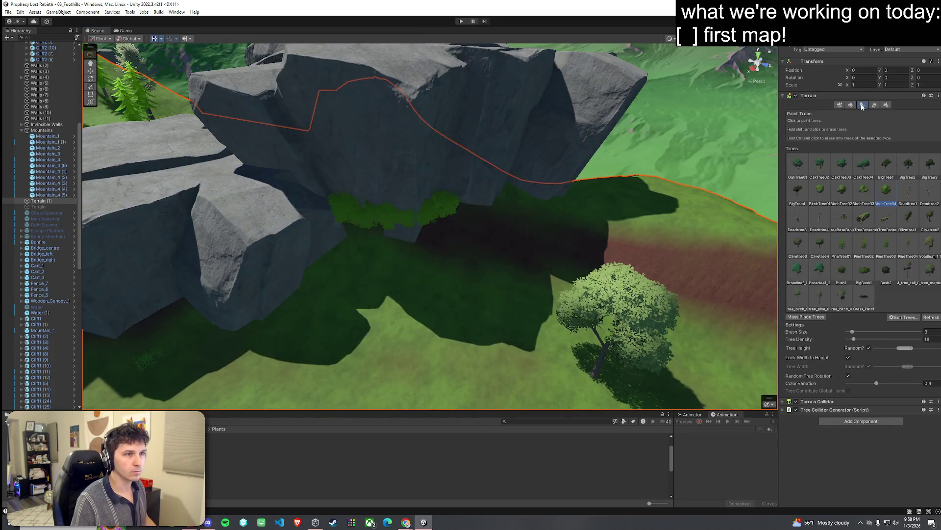
mouse_move(411, 187)
left_mouse_down()
mouse_move(372, 162)
mouse_move(290, 164)
mouse_move(274, 155)
mouse_move(341, 183)
mouse_move(381, 153)
mouse_move(523, 160)
mouse_move(548, 183)
mouse_move(506, 189)
left_mouse_up()
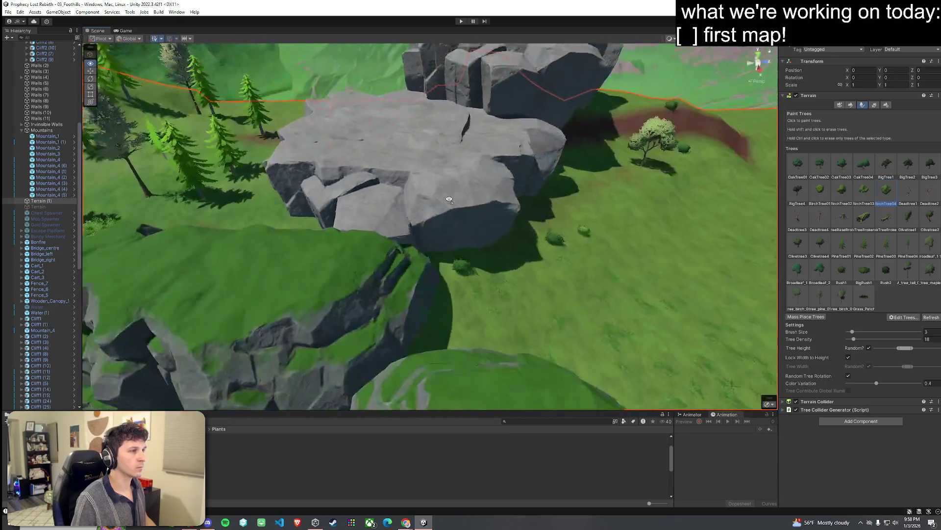
mouse_move(447, 203)
left_mouse_down()
mouse_move(471, 211)
mouse_move(336, 267)
mouse_move(469, 226)
mouse_move(413, 243)
mouse_move(512, 231)
mouse_move(410, 204)
mouse_move(395, 214)
mouse_move(387, 191)
mouse_move(428, 204)
left_mouse_up()
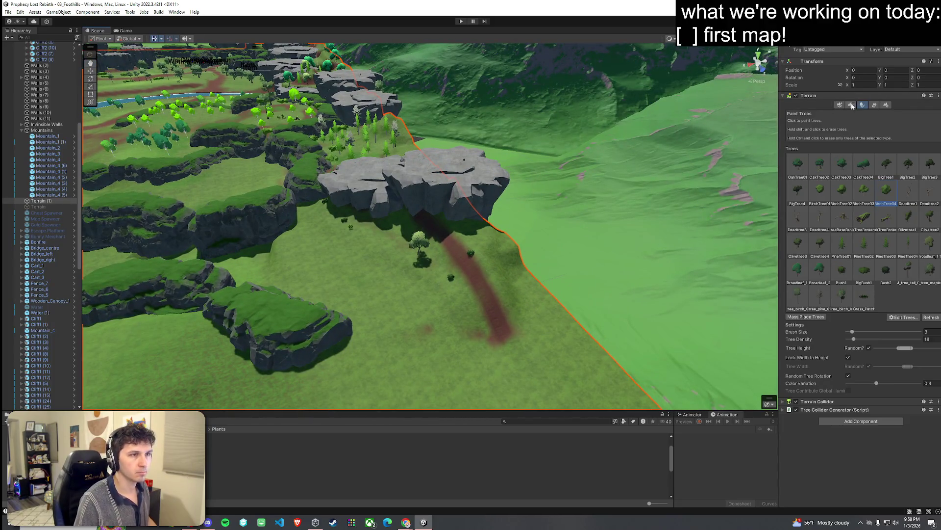
left_click(851, 106)
left_click(824, 131)
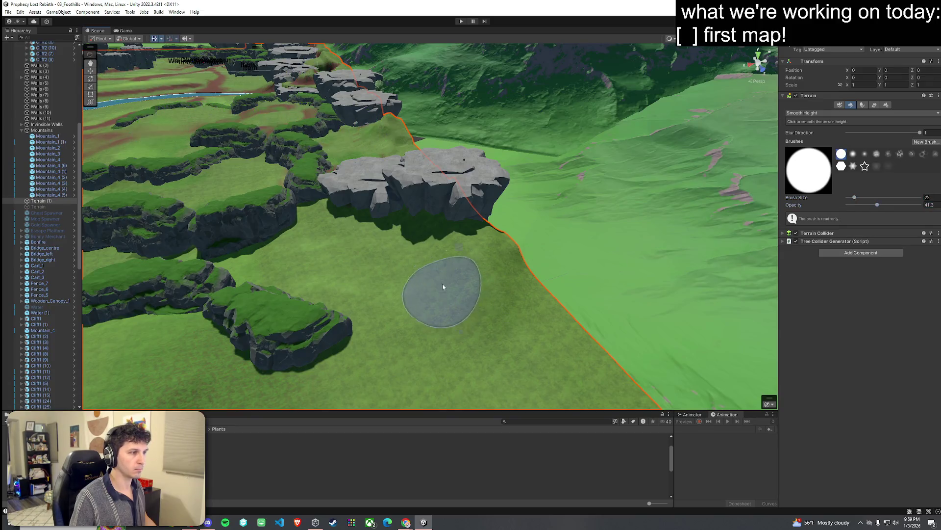
Orbit around the cliff ring, selecting a cliff rock to inspect
mouse_move(206, 255)
left_mouse_down()
mouse_move(257, 283)
mouse_move(399, 249)
left_mouse_up()
mouse_move(477, 253)
left_mouse_down()
mouse_move(368, 256)
mouse_move(375, 248)
mouse_move(360, 365)
left_mouse_up()
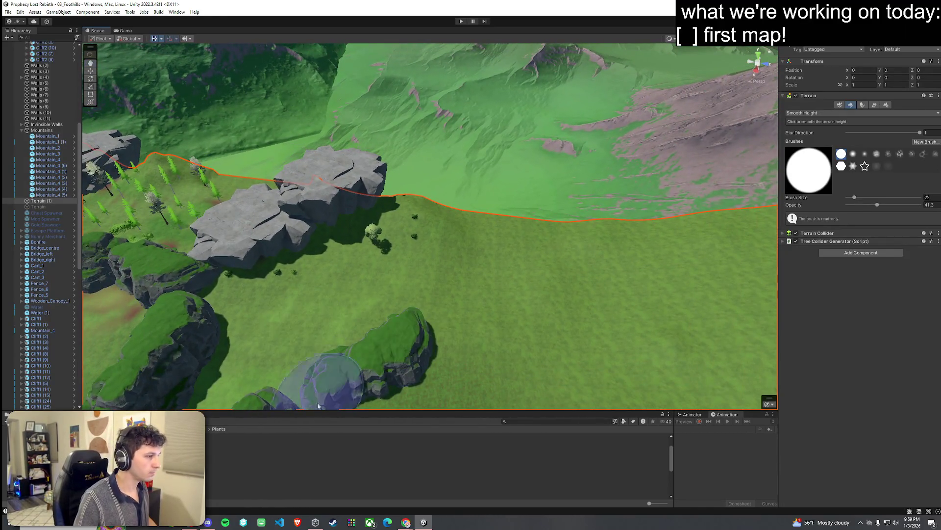
left_click(362, 380)
mouse_move(421, 295)
left_mouse_down()
mouse_move(587, 237)
mouse_move(442, 273)
mouse_move(263, 208)
mouse_move(367, 295)
mouse_move(355, 249)
mouse_move(371, 288)
left_mouse_up()
Select Cliff6 (4) and Cliff5 (5) together to show their shared LOD Group
left_click(367, 309)
left_click(356, 251)
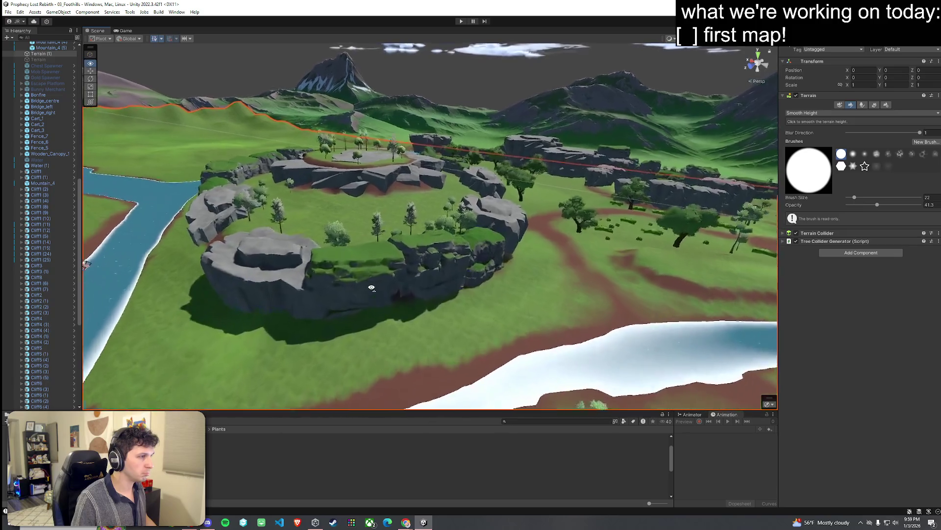
scroll(371, 288, "up", 3)
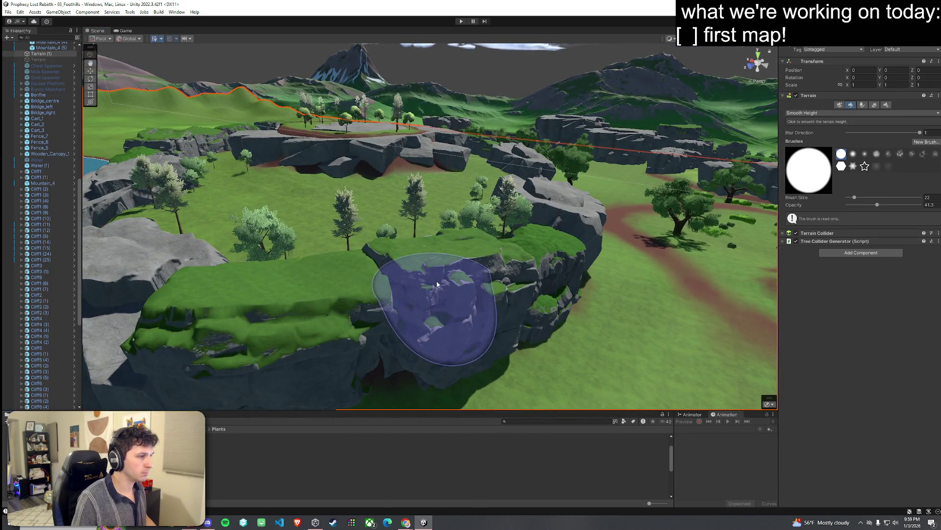
left_click(438, 285)
left_click(324, 313, "ctrl")
left_click_drag(313, 317, 476, 345)
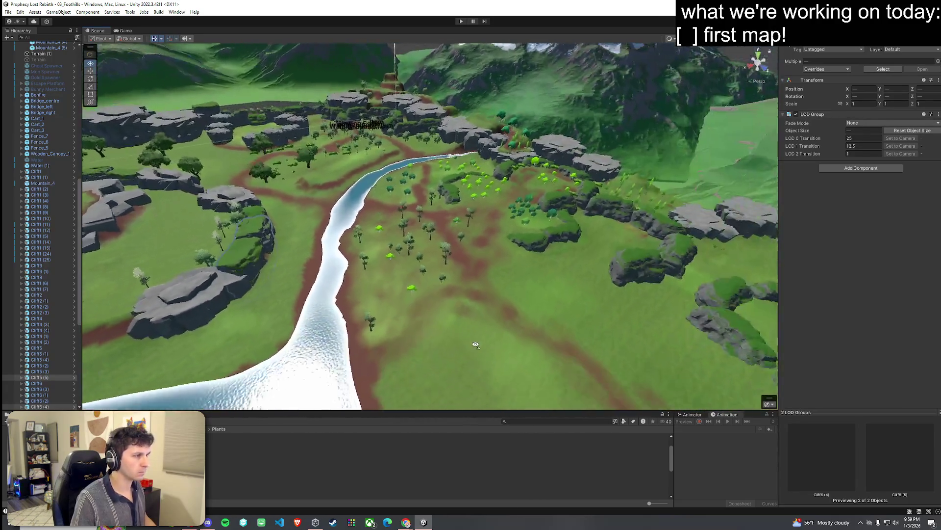
Move the selected cliffs left and shift the large grey rock to a new spot
scroll(476, 344, "down", 5)
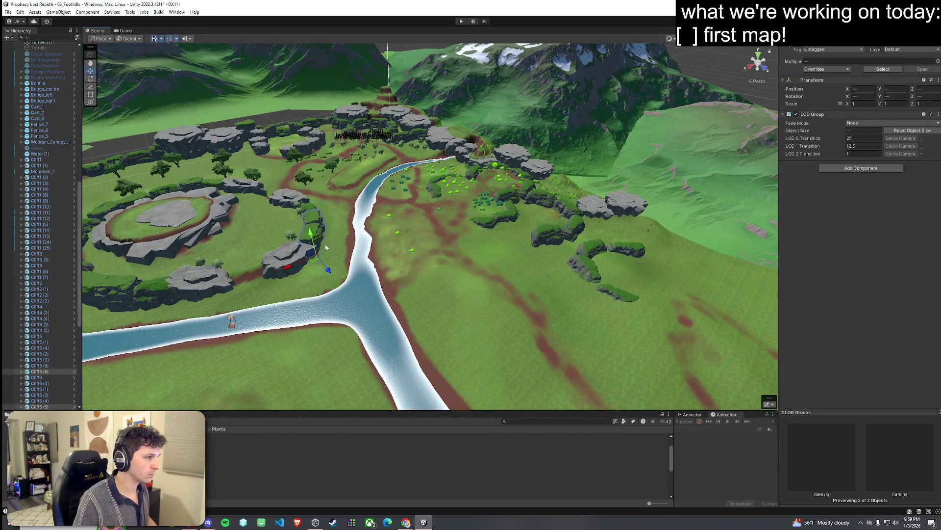
mouse_move(667, 261)
left_mouse_down()
mouse_move(676, 260)
mouse_move(677, 245)
mouse_move(572, 269)
left_mouse_up()
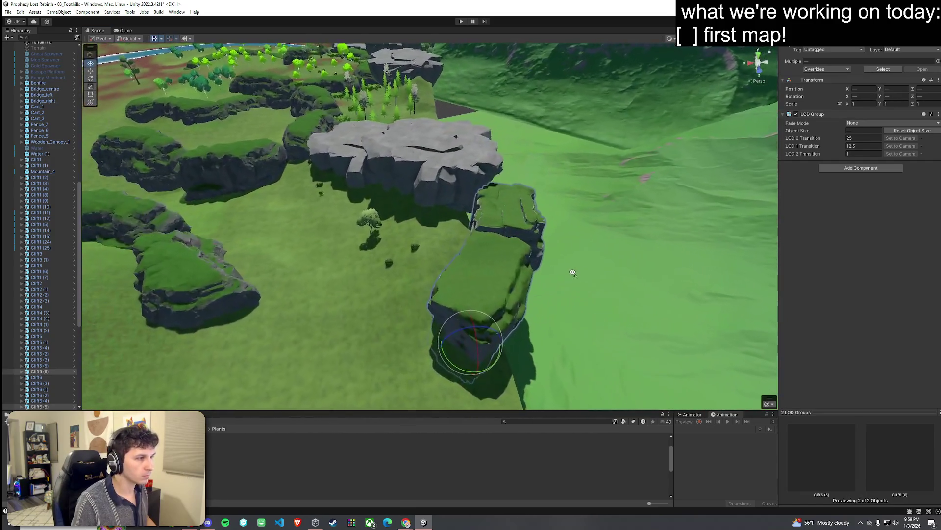
mouse_move(468, 346)
left_mouse_down()
mouse_move(428, 351)
mouse_move(414, 328)
mouse_move(534, 336)
mouse_move(588, 316)
mouse_move(490, 321)
mouse_move(466, 313)
mouse_move(472, 283)
mouse_move(464, 295)
mouse_move(488, 313)
mouse_move(456, 290)
left_mouse_up()
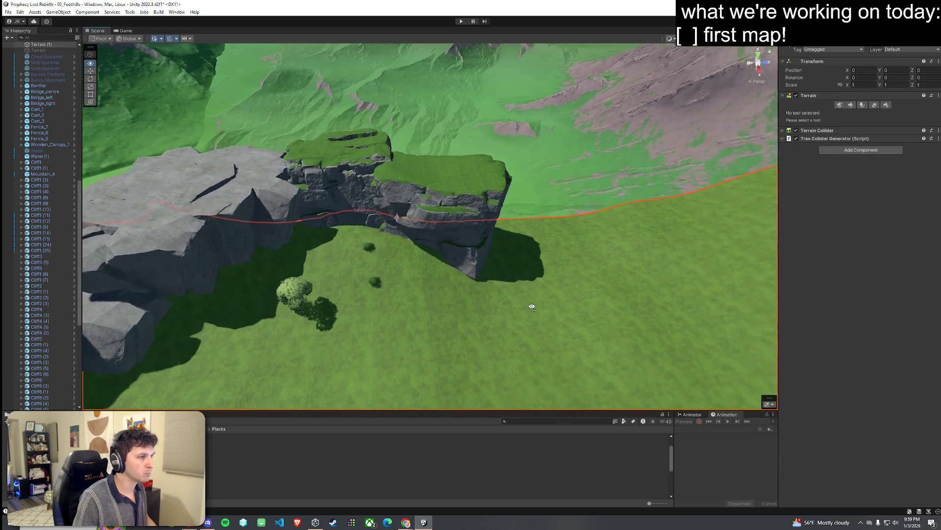
left_click(507, 236)
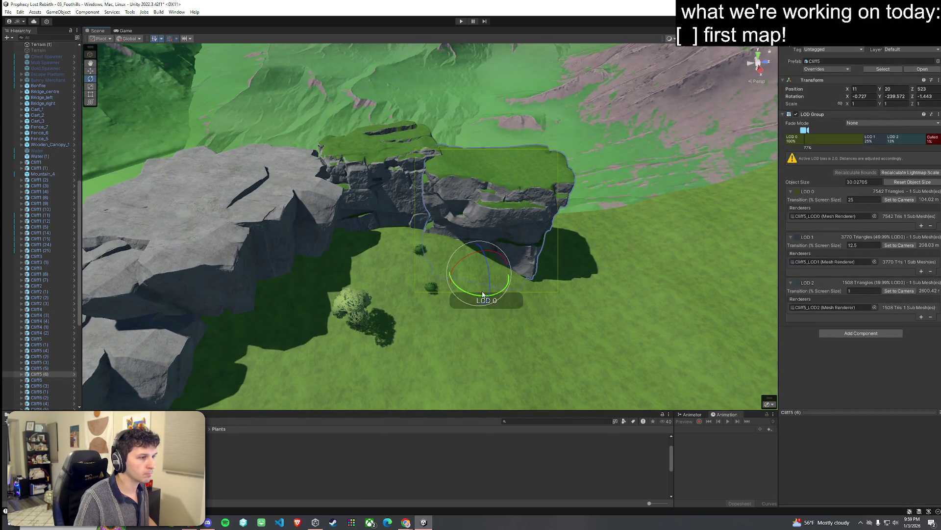
mouse_move(482, 299)
left_mouse_down()
mouse_move(542, 293)
mouse_move(383, 263)
mouse_move(371, 247)
mouse_move(403, 218)
left_mouse_up()
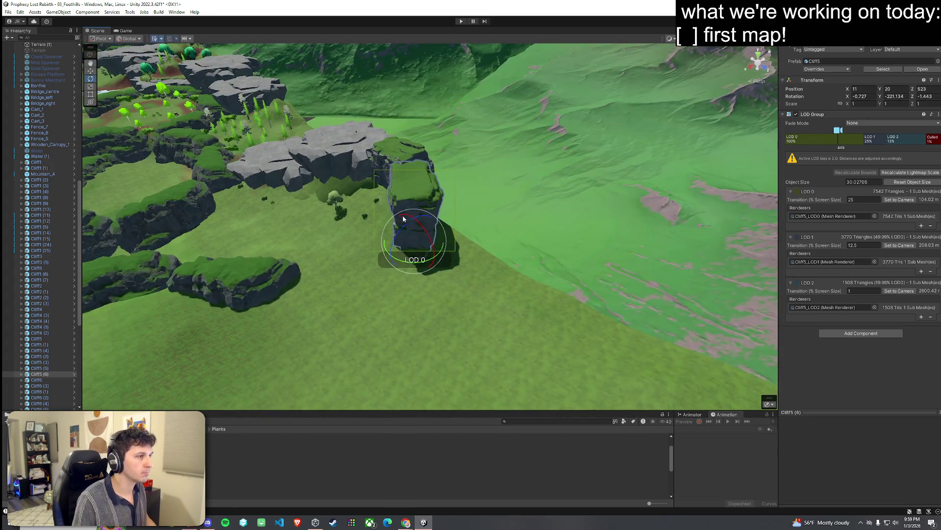
left_click(345, 158)
mouse_move(353, 187)
left_mouse_down()
mouse_move(466, 214)
mouse_move(457, 217)
left_mouse_up()
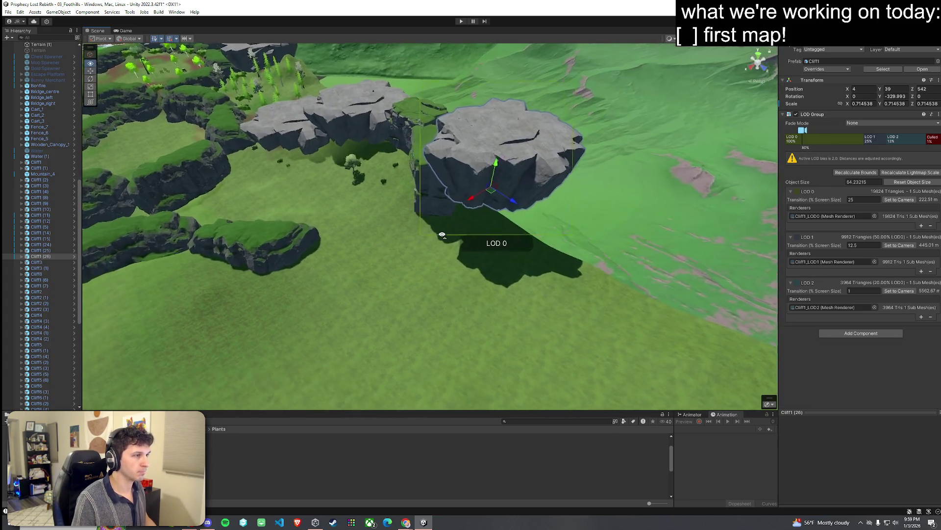
Duplicate Cliff2 (11), then move and rotate the copy into place
left_click(385, 258)
key("ctrl+d")
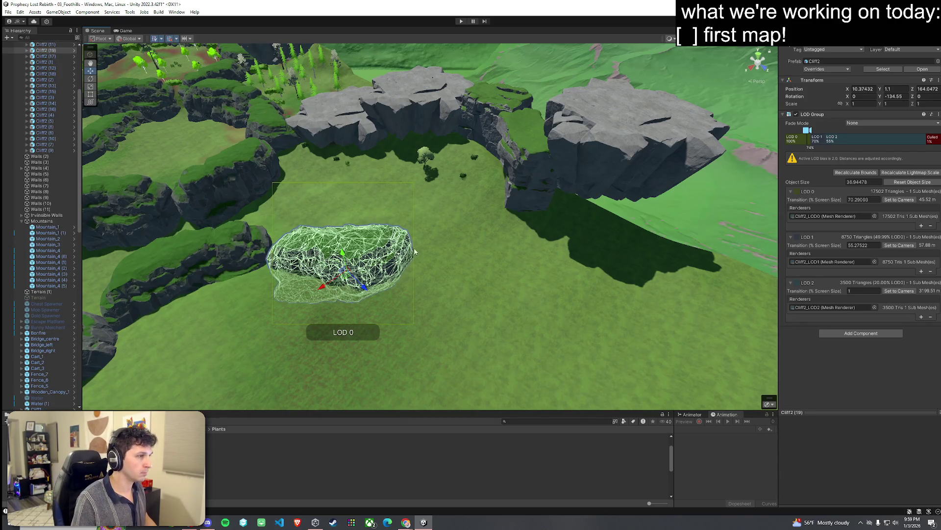
mouse_move(345, 277)
left_mouse_down()
mouse_move(544, 267)
mouse_move(534, 255)
mouse_move(558, 231)
mouse_move(507, 236)
mouse_move(582, 208)
mouse_move(563, 214)
mouse_move(390, 155)
left_mouse_up()
key("r")
left_click(532, 233)
Move a Cliff5 piece to X 11, Y 20, Z 983
left_click(403, 182)
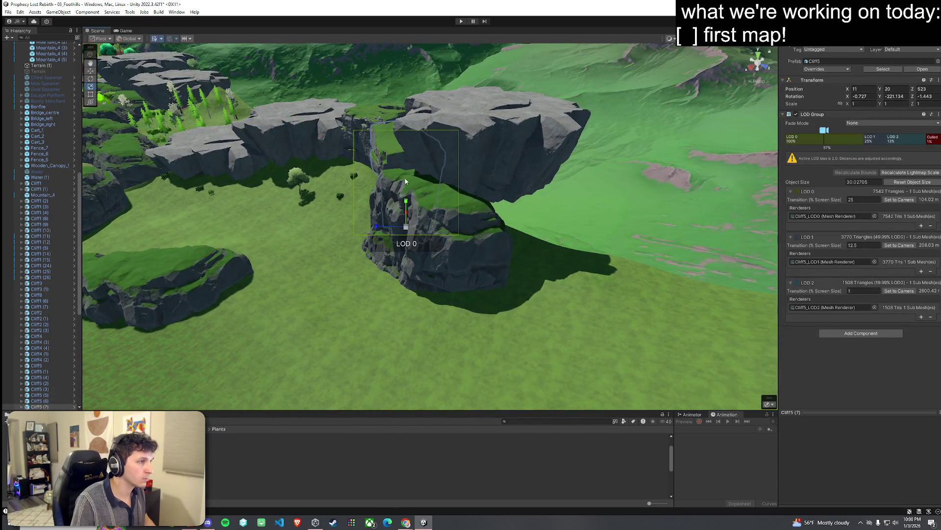
left_click_drag(407, 232, 543, 269)
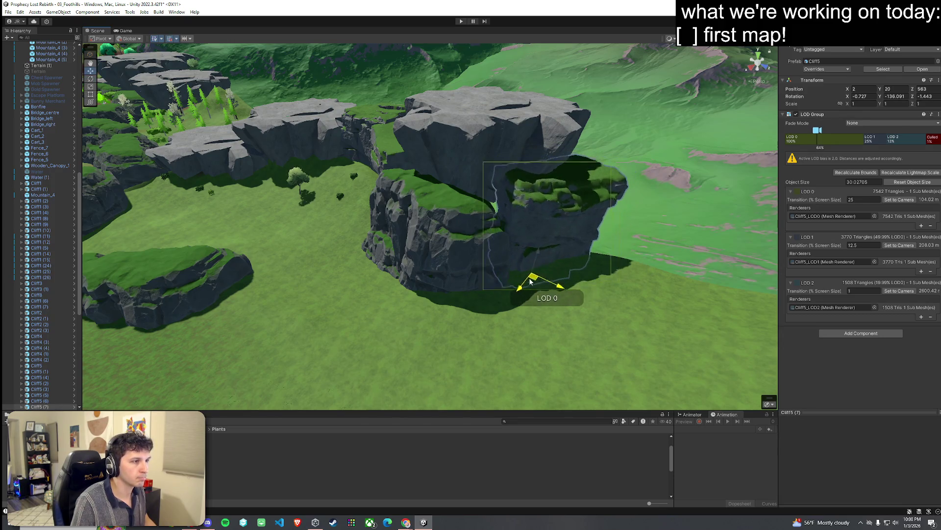
mouse_move(524, 288)
left_mouse_down()
mouse_move(535, 309)
mouse_move(490, 329)
mouse_move(462, 260)
mouse_move(424, 237)
mouse_move(465, 264)
mouse_move(515, 230)
mouse_move(645, 249)
mouse_move(635, 208)
mouse_move(575, 271)
mouse_move(454, 279)
mouse_move(431, 252)
mouse_move(525, 248)
mouse_move(564, 230)
left_mouse_up()
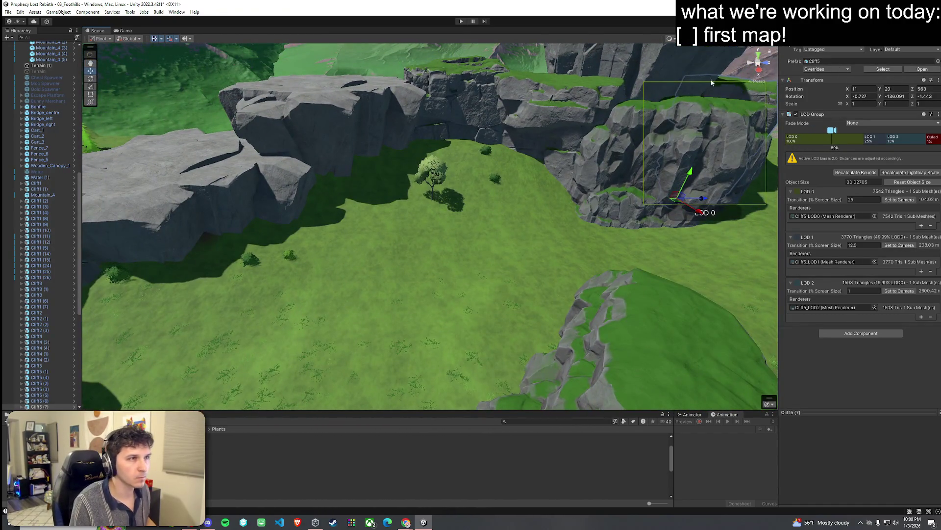
Select the terrain and switch among Set Height, Smooth Height and Raise/Lower sculpt modes
left_click(537, 253)
left_click(850, 105)
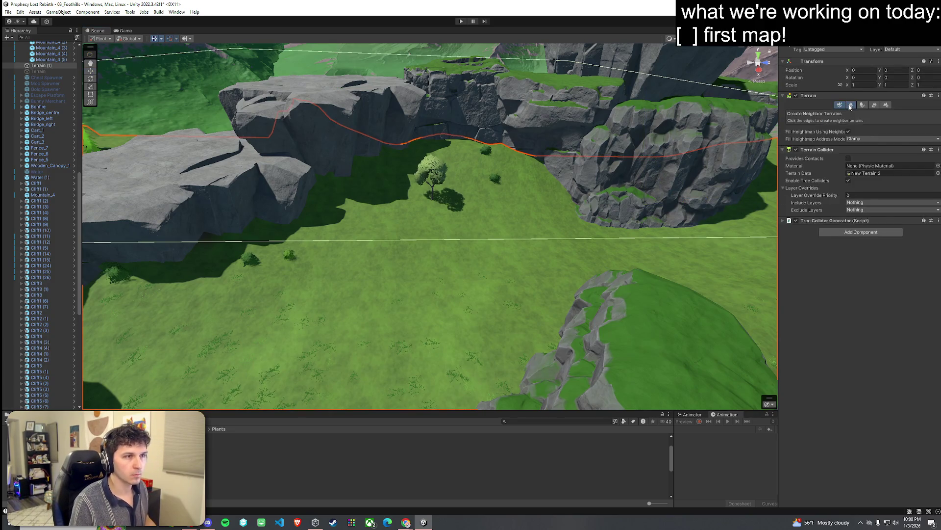
left_click(808, 137)
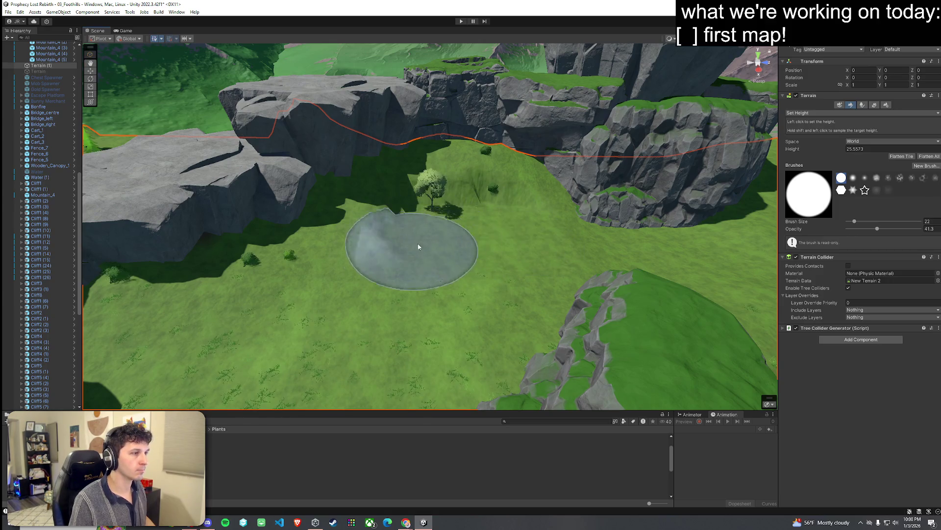
scroll(492, 220, "down", 3)
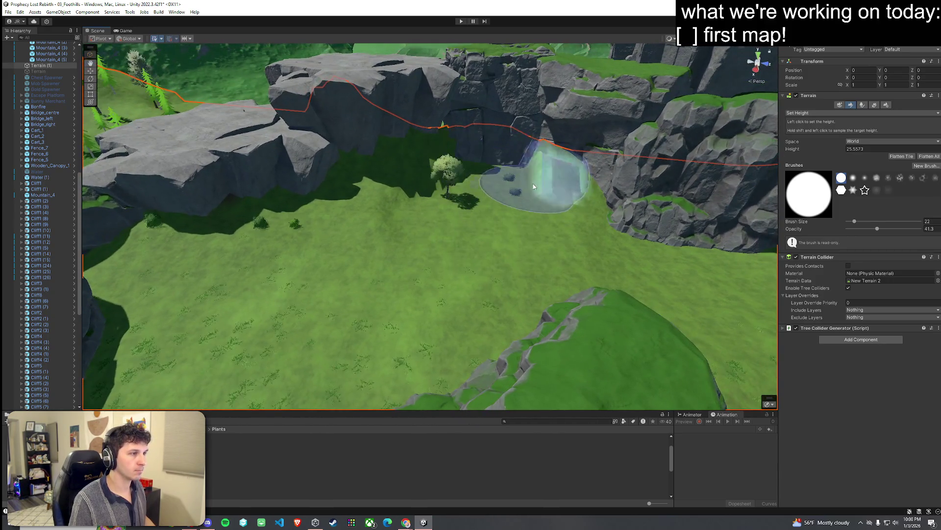
scroll(548, 226, "down", 3)
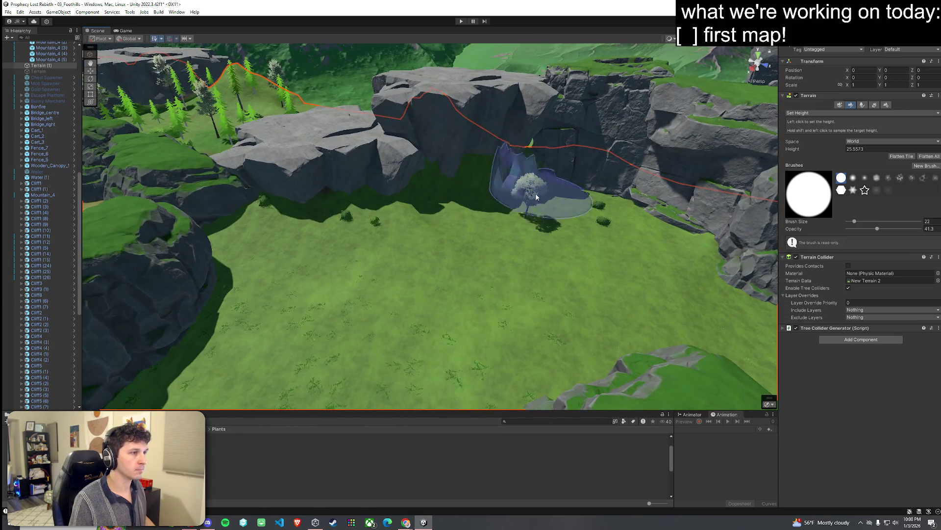
scroll(550, 193, "up", 3)
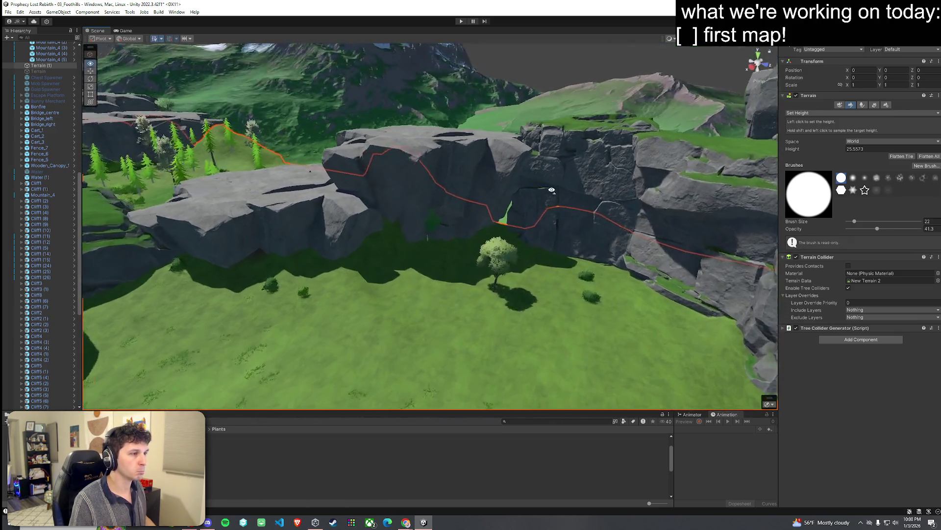
left_click(822, 153)
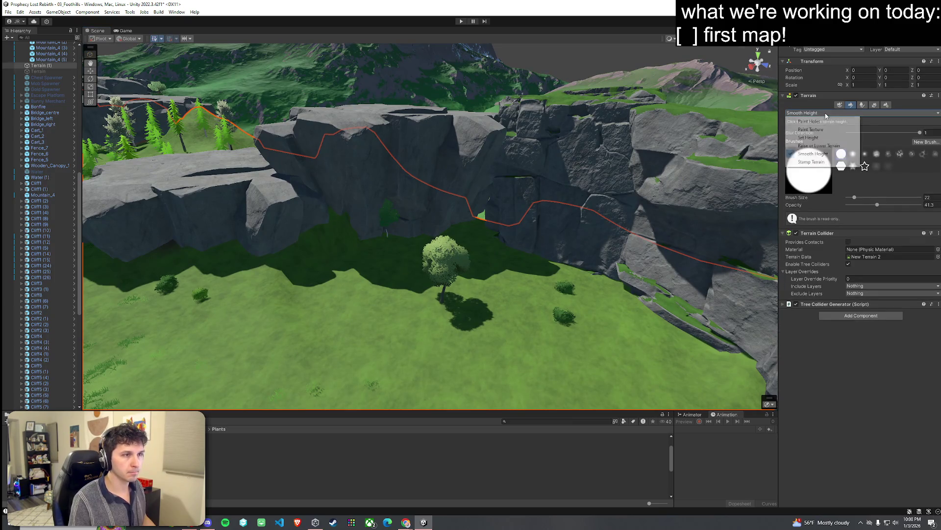
left_click(824, 146)
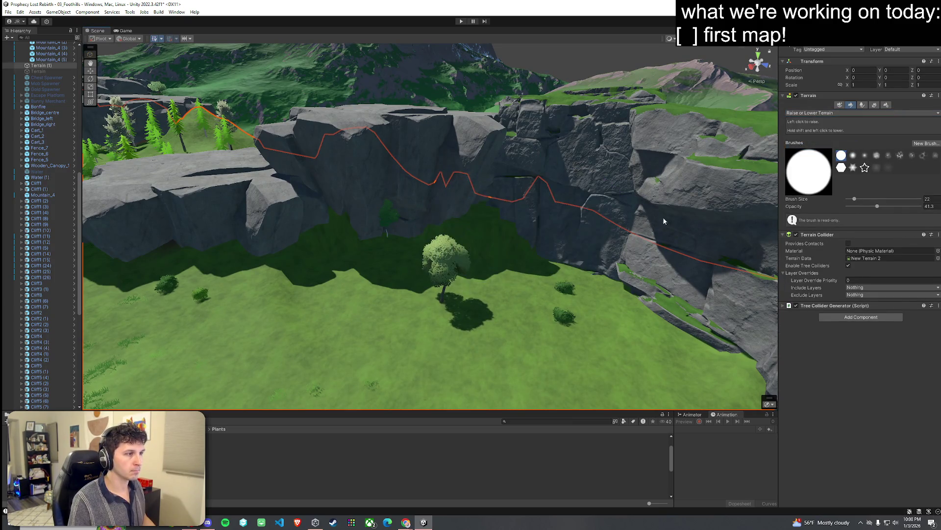
Sample the ground height near the cliffs with Set Height, then switch to smoothing
mouse_move(501, 207)
left_mouse_down()
mouse_move(556, 283)
mouse_move(557, 262)
left_mouse_up()
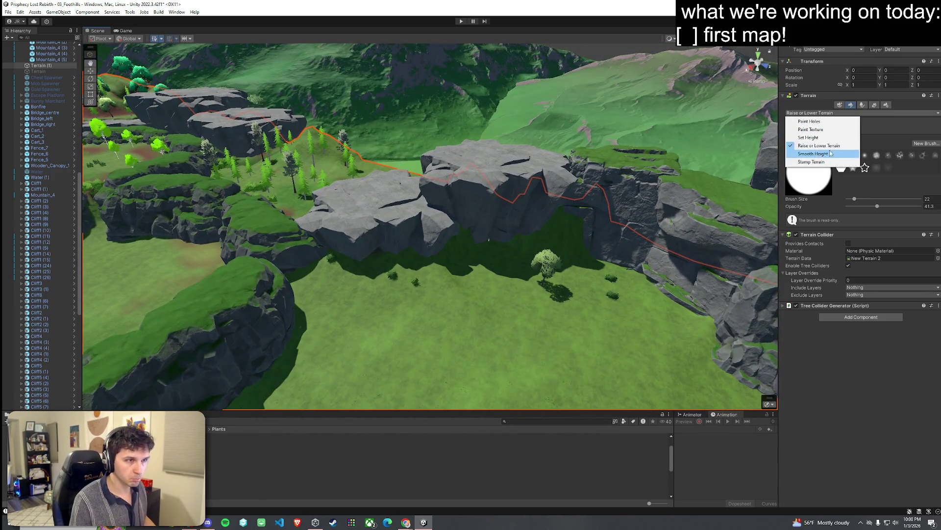
left_click(830, 153)
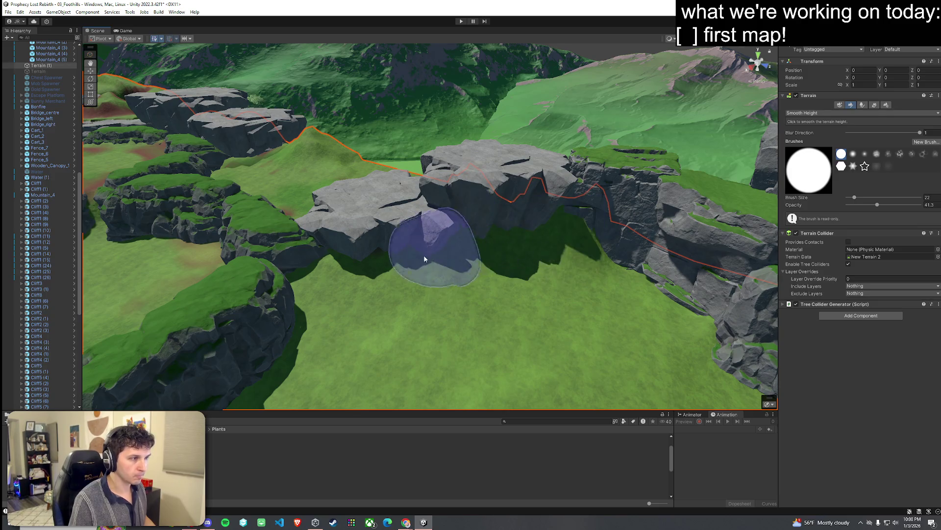
left_click(828, 116)
left_click(811, 137)
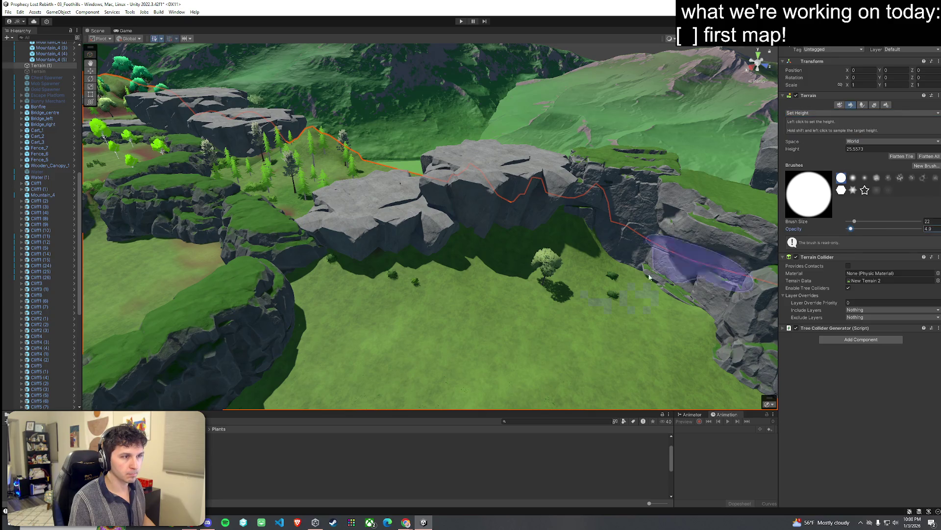
left_click(432, 309, "shift")
scroll(585, 294, "up", 10)
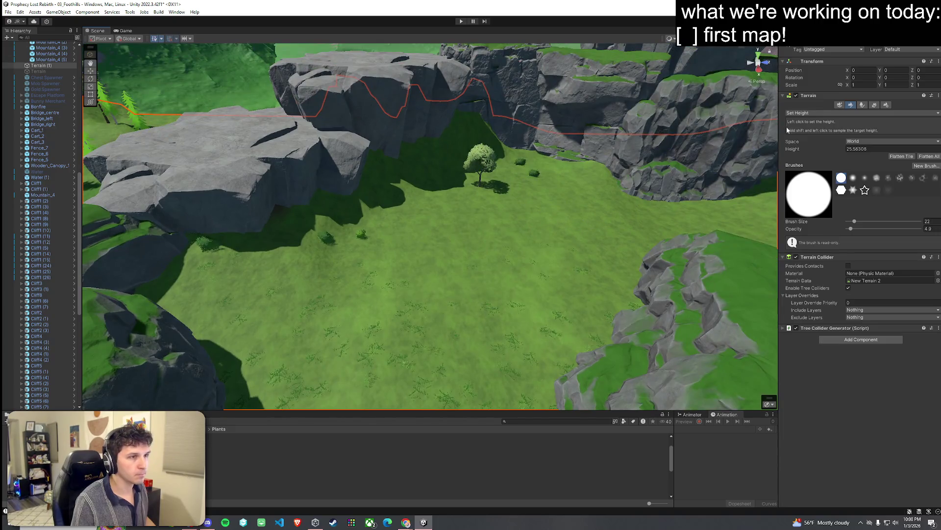
left_click(814, 153)
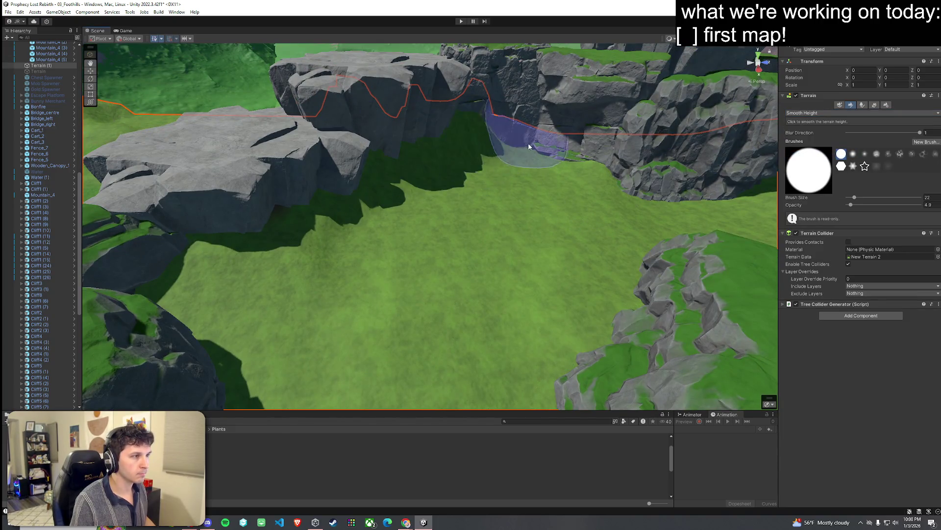
key("w")
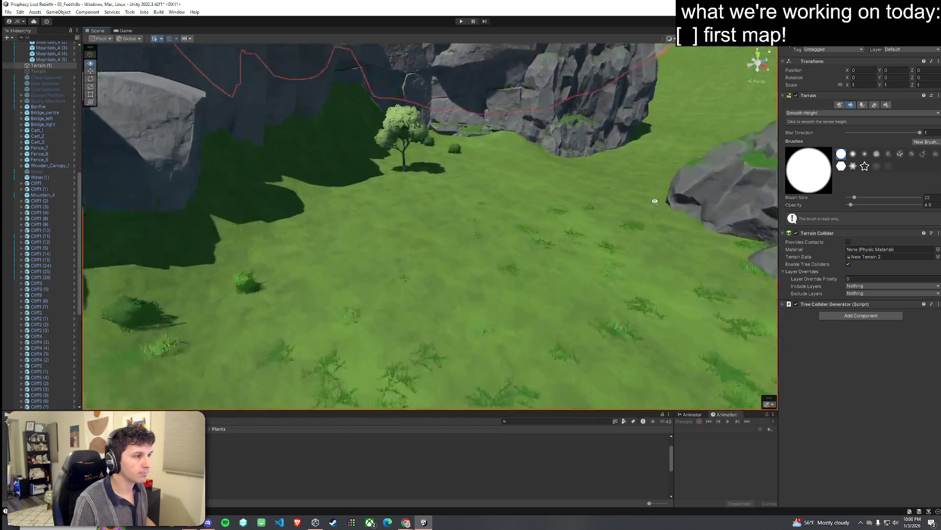
key("w")
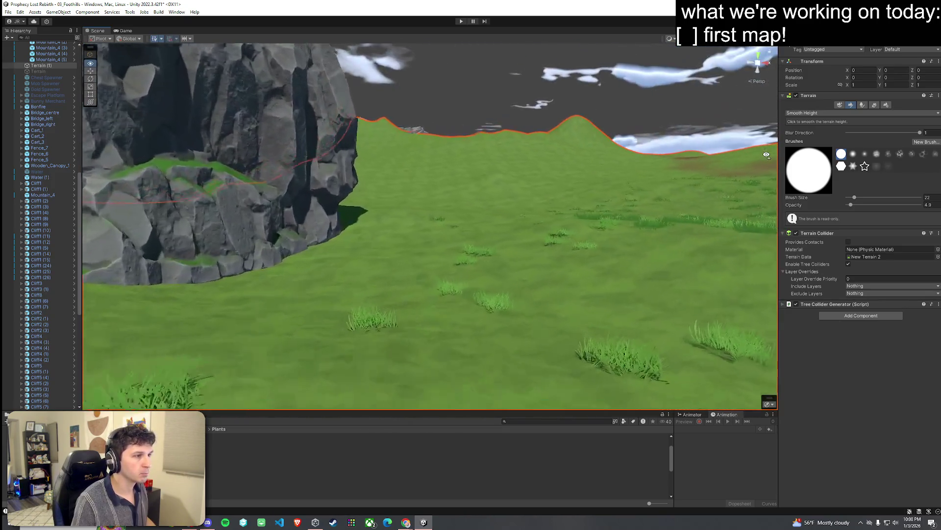
key("s")
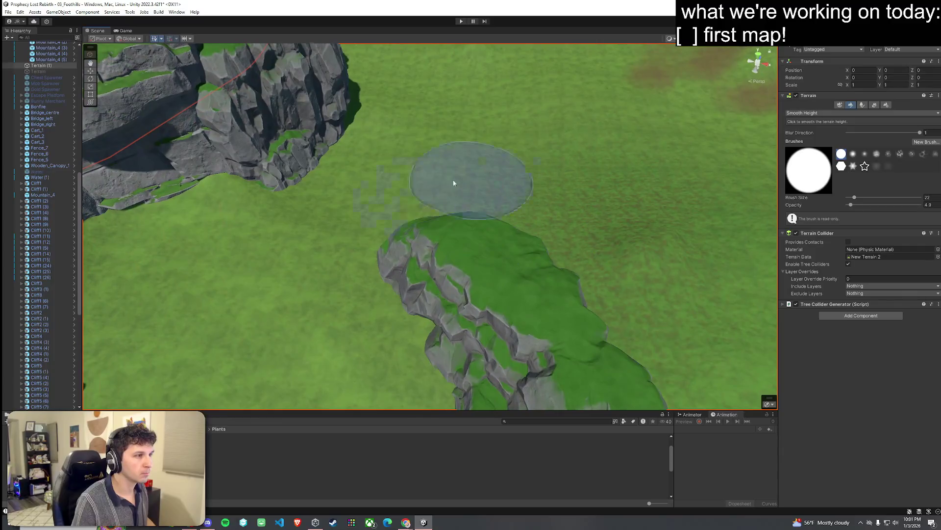
key("s")
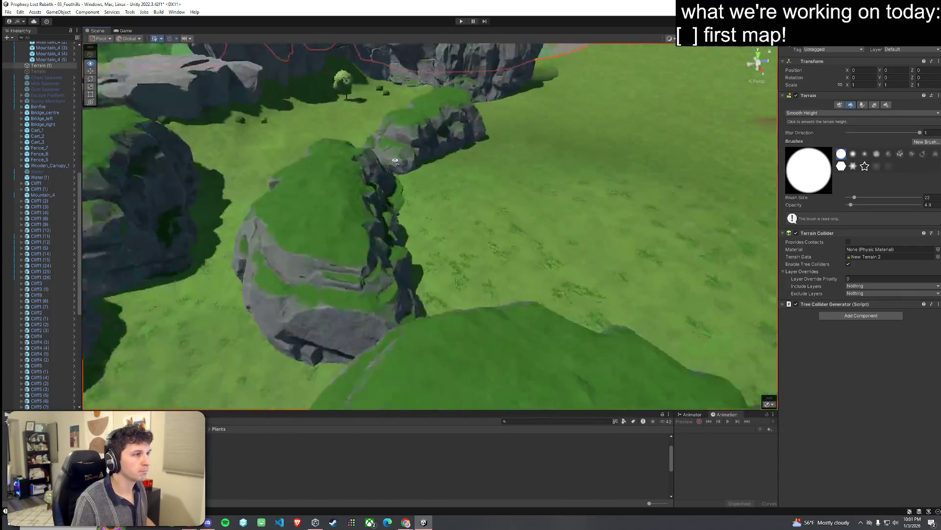
Move Cliff2 (14) to X 76.3, Y 4.0, Z 182.5, rotated 26.1, 281.0, -7.9
left_click(803, 112)
left_click(808, 138)
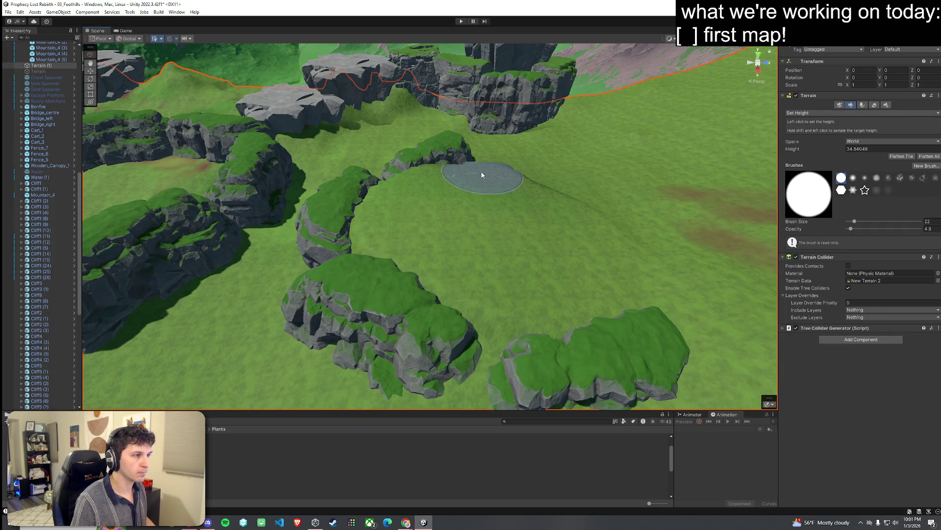
mouse_move(483, 177)
left_mouse_down()
mouse_move(430, 178)
mouse_move(457, 217)
mouse_move(518, 213)
left_mouse_up()
scroll(534, 153, "up", 5)
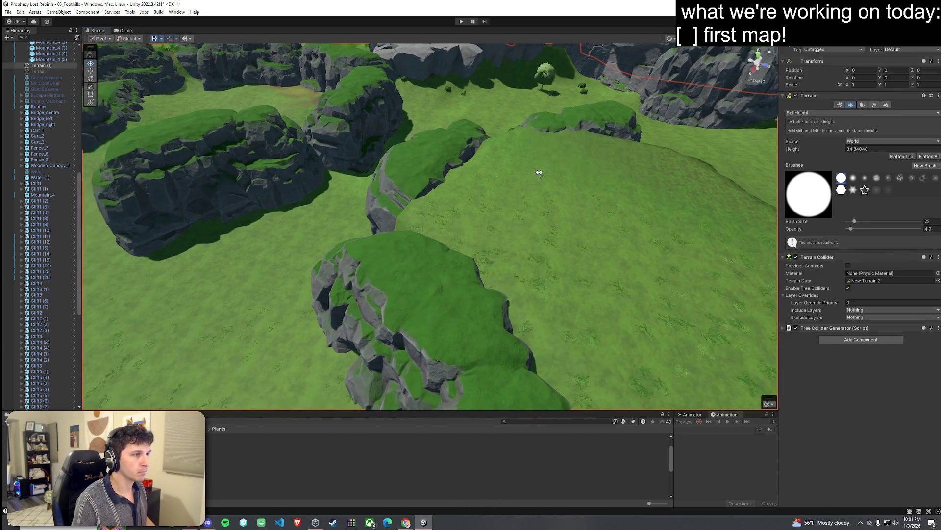
mouse_move(501, 136)
left_mouse_down()
mouse_move(495, 162)
mouse_move(491, 141)
left_mouse_up()
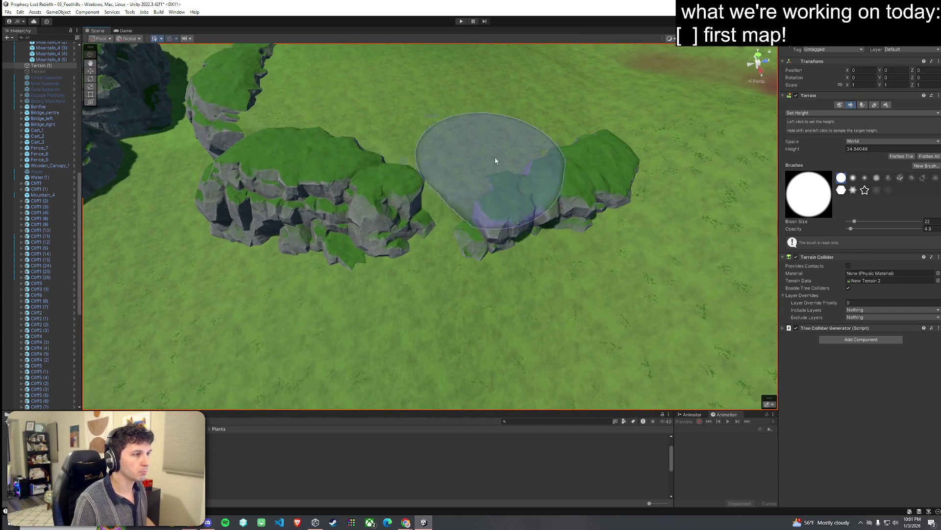
left_click(535, 218)
mouse_move(534, 236)
left_mouse_down()
mouse_move(510, 240)
mouse_move(520, 208)
mouse_move(528, 220)
left_mouse_up()
key("e")
left_click(561, 262)
Nudge a neighbouring cliff rock slightly left next to Cliff2 (14)
mouse_move(562, 261)
left_mouse_down()
mouse_move(630, 238)
mouse_move(593, 185)
left_mouse_up()
left_click(584, 211)
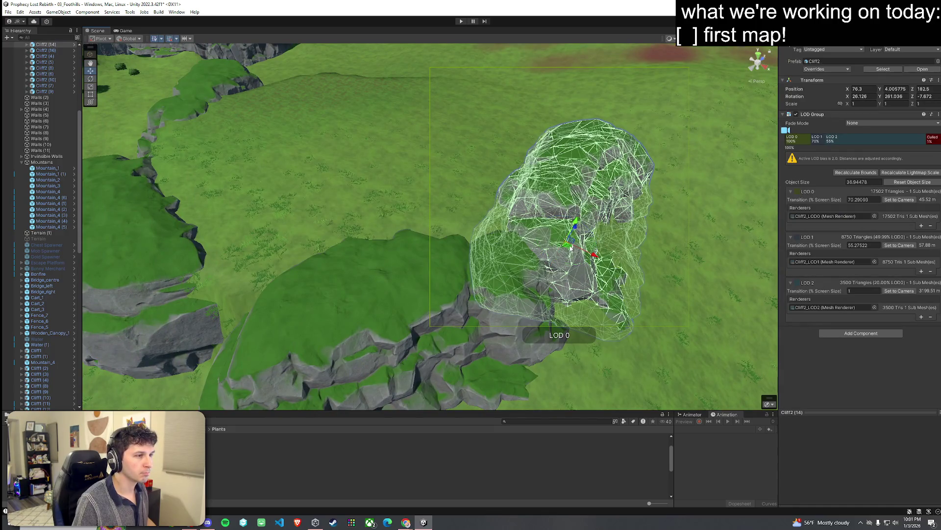
left_click(452, 204)
mouse_move(452, 204)
left_mouse_down()
mouse_move(453, 179)
mouse_move(551, 162)
mouse_move(381, 185)
mouse_move(349, 200)
mouse_move(461, 168)
mouse_move(484, 141)
mouse_move(467, 197)
mouse_move(493, 219)
mouse_move(481, 214)
left_mouse_up()
left_click(467, 197)
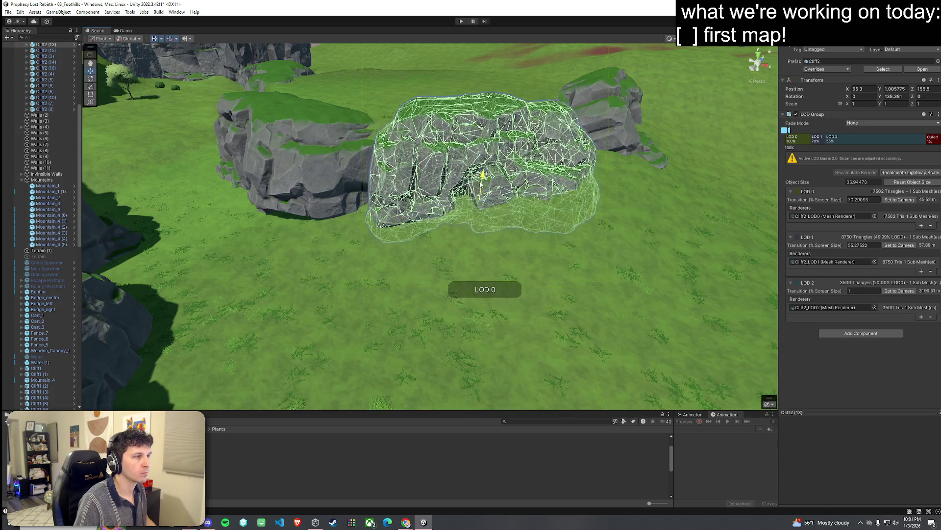
left_click_drag(484, 207, 470, 206)
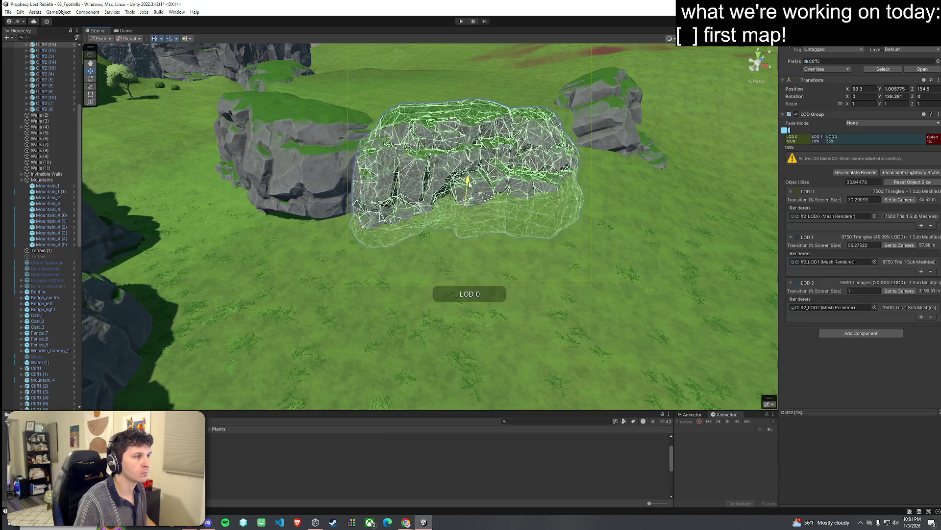
Rotate Cliff2 (14) to a new angle
mouse_move(599, 126)
left_mouse_down()
mouse_move(549, 235)
mouse_move(515, 249)
left_mouse_up()
left_click(548, 239)
key("e")
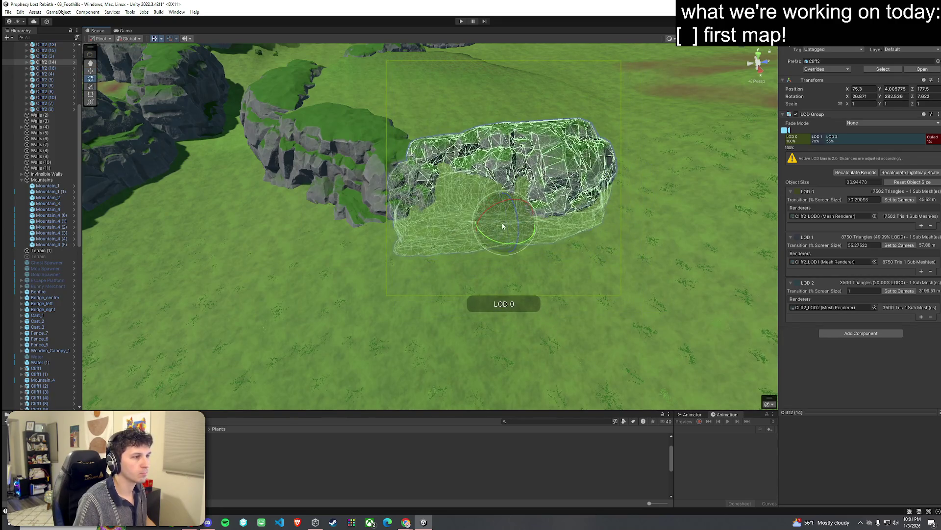
left_click(389, 242)
left_click_drag(389, 242, 490, 226)
Move Cliff2 (11) to X 14.3, Y 1.1, Z 160.5 with rotation -113.961
mouse_move(523, 214)
left_mouse_down()
mouse_move(605, 205)
mouse_move(595, 205)
mouse_move(594, 247)
left_mouse_up()
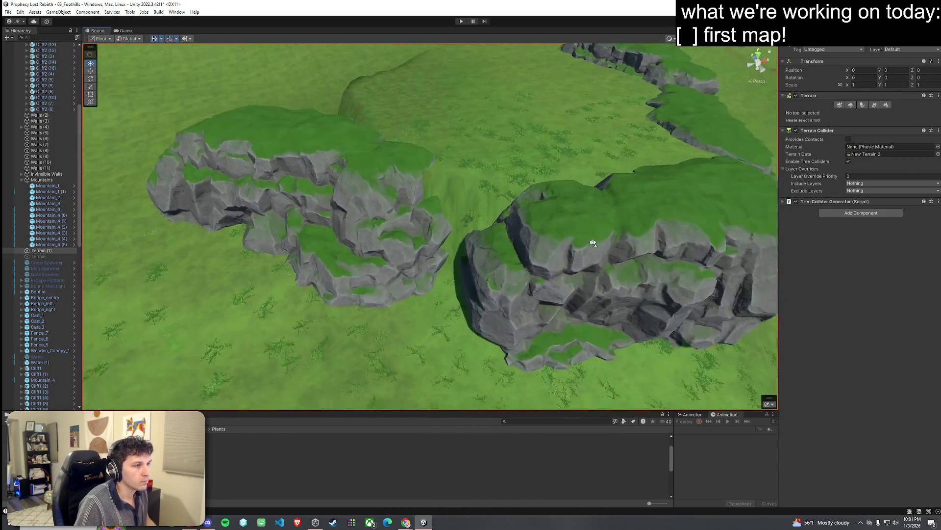
left_click(385, 221)
mouse_move(379, 239)
left_mouse_down()
mouse_move(390, 267)
mouse_move(383, 263)
left_mouse_up()
key("e")
key("w")
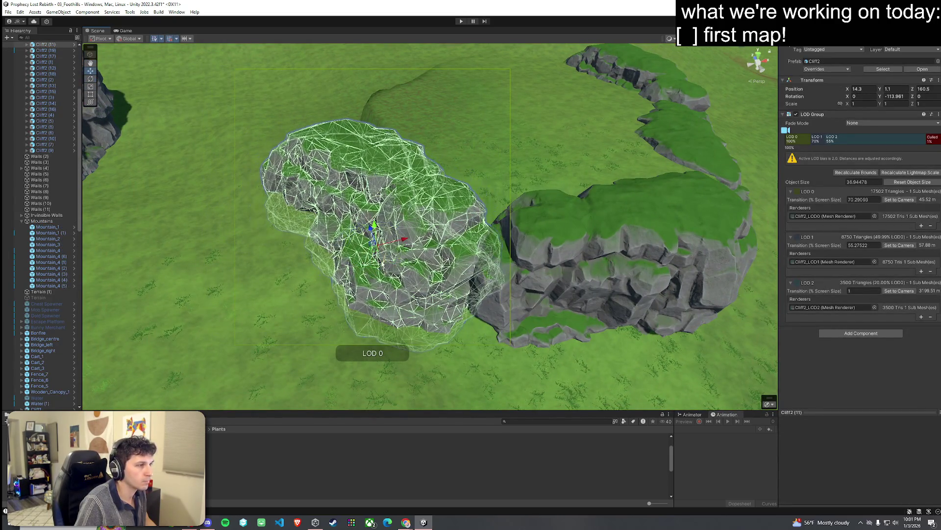
left_click(353, 236)
mouse_move(347, 238)
left_mouse_down()
mouse_move(336, 219)
mouse_move(302, 219)
mouse_move(400, 232)
mouse_move(385, 248)
mouse_move(461, 259)
mouse_move(560, 252)
mouse_move(461, 255)
left_mouse_up()
mouse_move(417, 232)
left_mouse_down()
mouse_move(481, 204)
mouse_move(571, 231)
mouse_move(696, 232)
mouse_move(475, 211)
left_mouse_up()
left_click(476, 211)
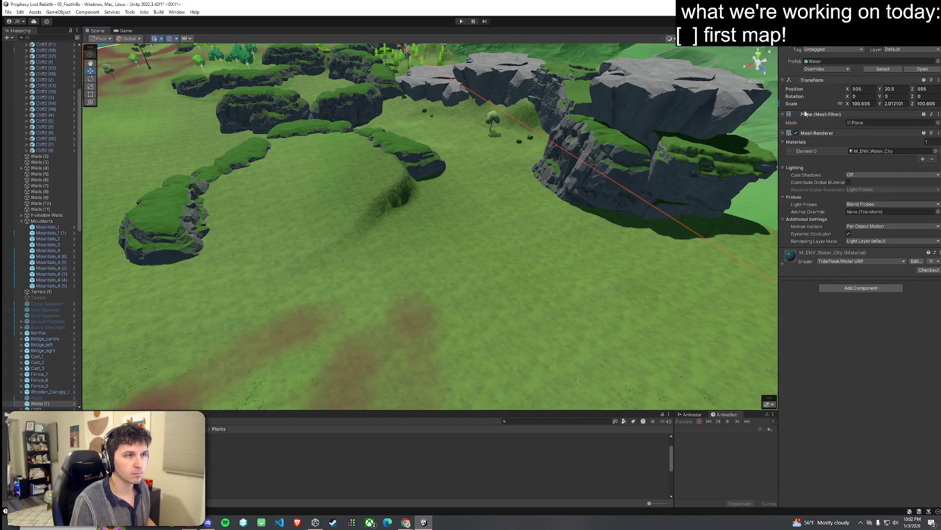
Select the terrain and switch its Paint Terrain brush to Smooth Height
left_click(689, 250)
left_click(500, 260)
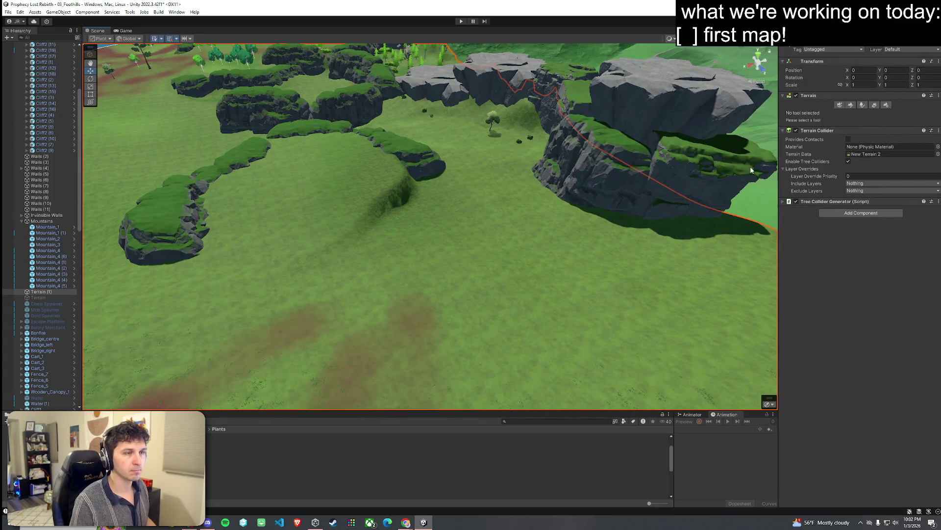
left_click(852, 105)
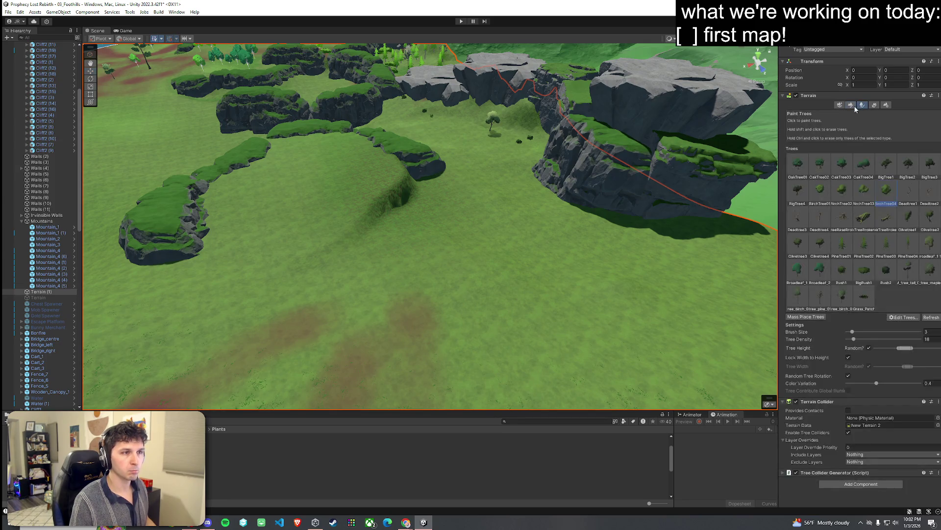
left_click(831, 113)
left_click(809, 146)
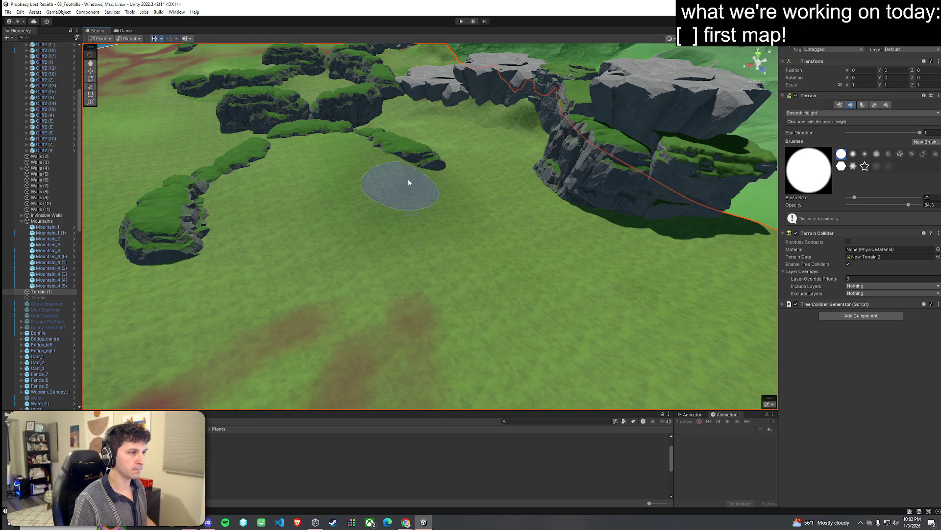
Smooth the grassy ground beside the rock between the cliffs, then save the scene
mouse_move(557, 169)
left_mouse_down()
mouse_move(404, 262)
mouse_move(430, 238)
mouse_move(422, 206)
mouse_move(374, 195)
mouse_move(189, 193)
mouse_move(16, 210)
mouse_move(279, 204)
mouse_move(341, 214)
mouse_move(392, 159)
mouse_move(510, 223)
mouse_move(330, 163)
mouse_move(435, 255)
mouse_move(198, 203)
mouse_move(294, 245)
mouse_move(637, 289)
mouse_move(454, 235)
left_mouse_up()
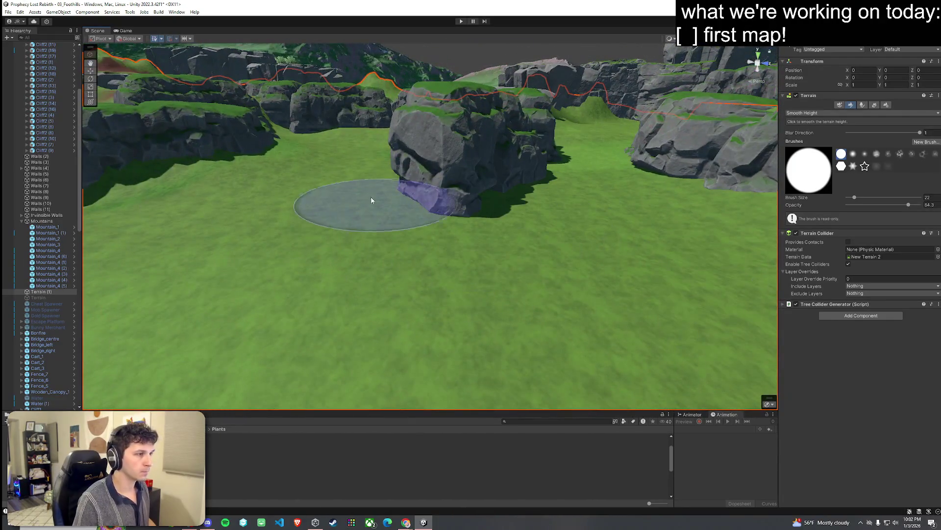
mouse_move(190, 211)
left_mouse_down()
mouse_move(310, 199)
mouse_move(216, 210)
mouse_move(392, 208)
mouse_move(419, 260)
mouse_move(509, 245)
mouse_move(458, 199)
left_mouse_up()
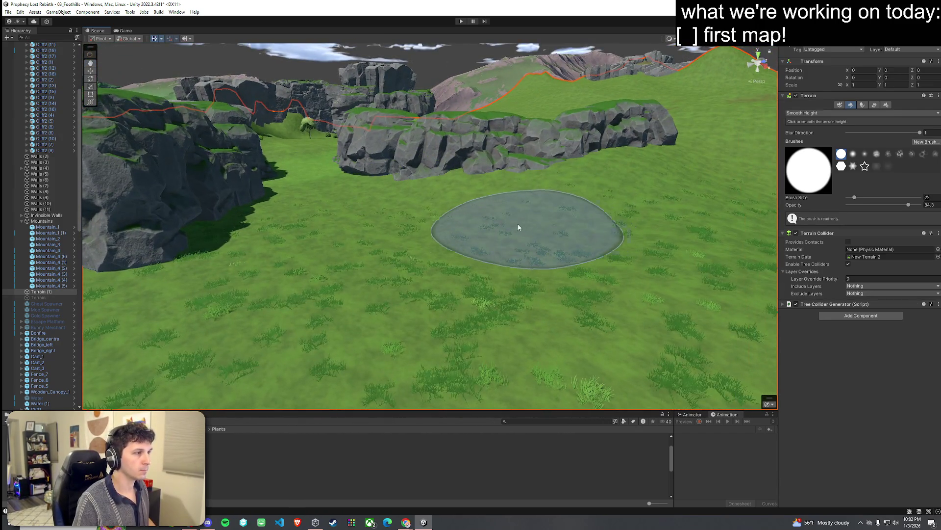
mouse_move(582, 206)
left_mouse_down()
mouse_move(591, 187)
mouse_move(479, 245)
left_mouse_up()
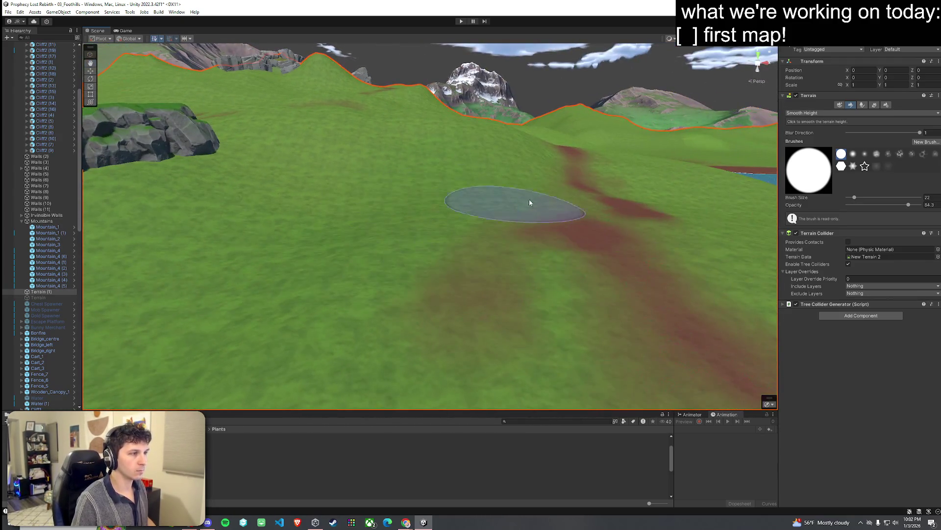
mouse_move(563, 189)
left_mouse_down()
mouse_move(640, 254)
mouse_move(580, 273)
mouse_move(624, 275)
mouse_move(523, 283)
left_mouse_up()
key("ctrl+s")
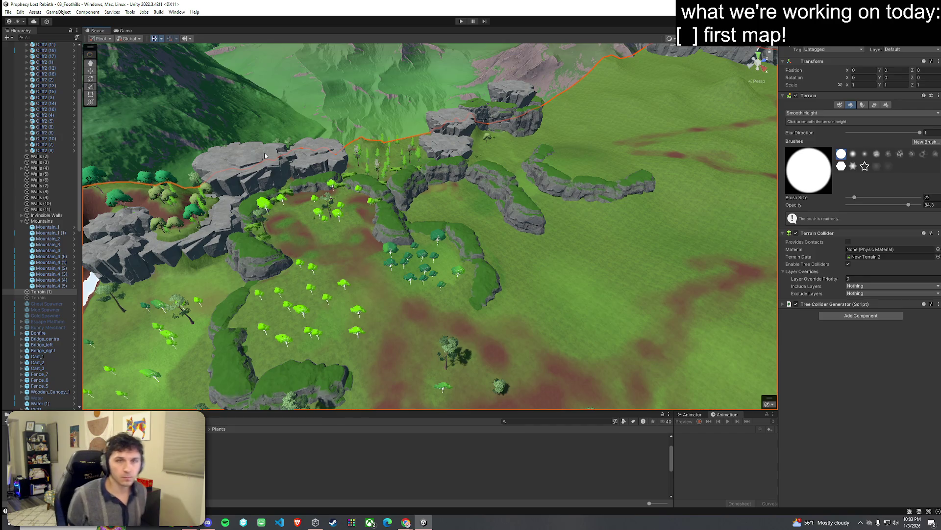
Switch the terrain to Paint Trees and pick tree_pine_01 as the tree to paint
left_click(9, 12)
left_click(15, 47)
mouse_move(138, 249)
left_mouse_down()
mouse_move(90, 246)
mouse_move(192, 198)
mouse_move(379, 231)
left_mouse_up()
left_click(863, 105)
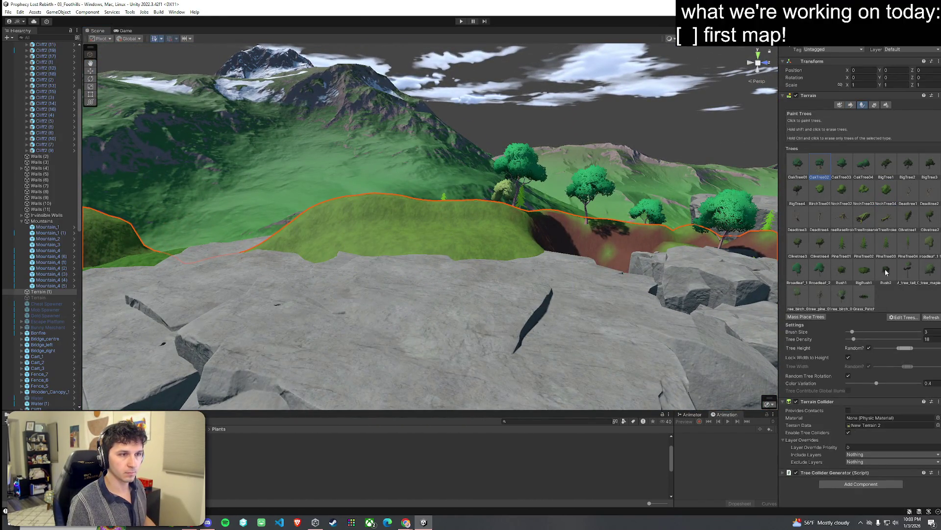
left_click(822, 296)
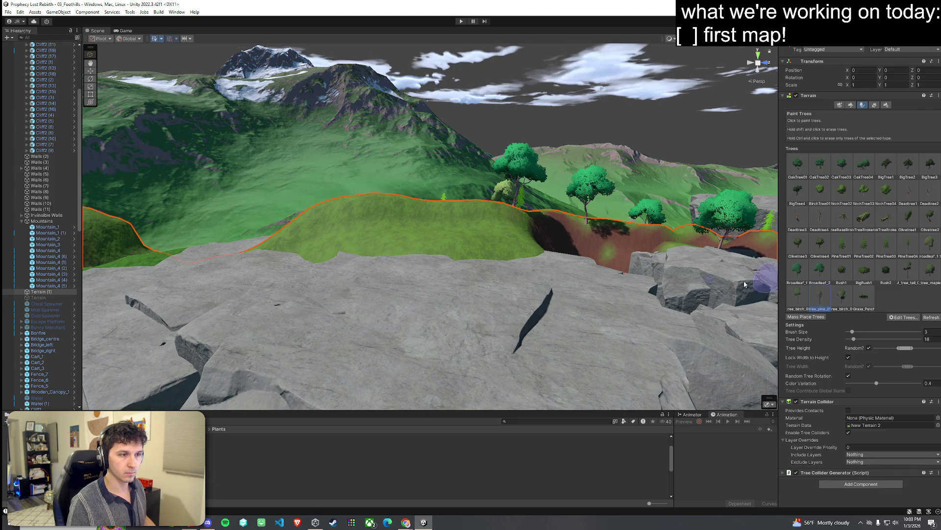
Place three pine trees on the grassy hill and fly back for a wide view
left_click(395, 237)
left_click(336, 235)
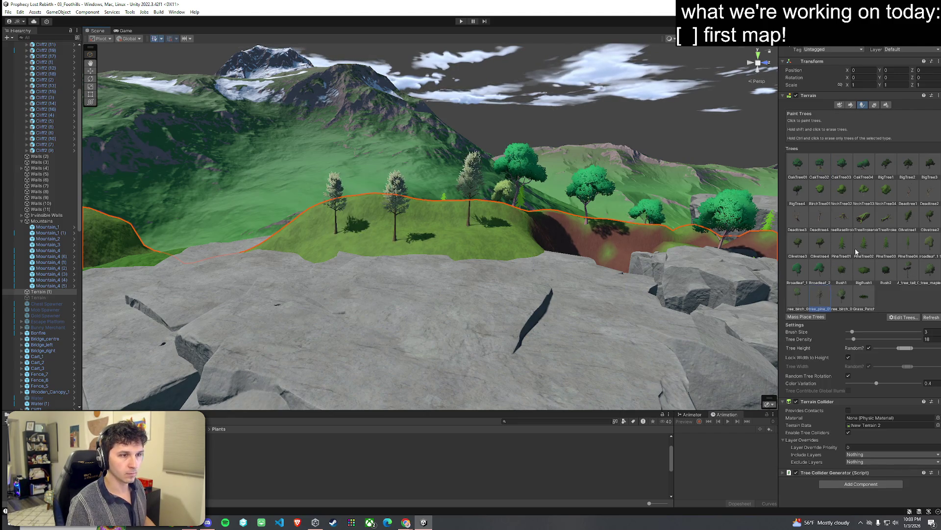
left_click(361, 237)
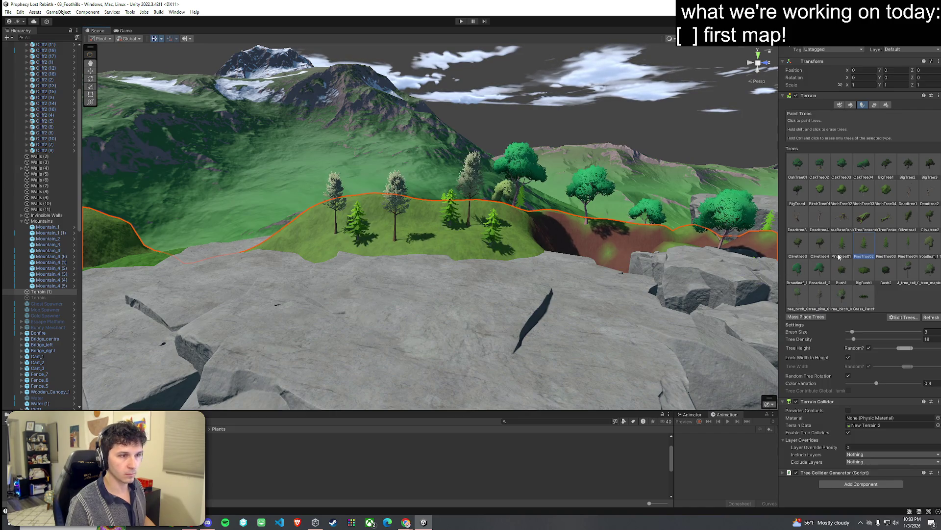
key("w")
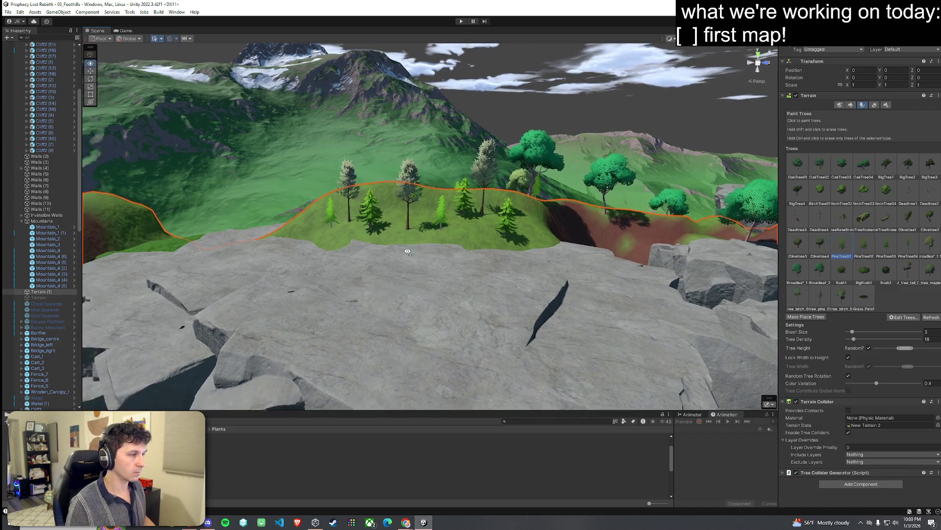
mouse_move(408, 245)
left_mouse_down()
mouse_move(434, 369)
mouse_move(273, 301)
mouse_move(538, 201)
mouse_move(382, 259)
mouse_move(575, 243)
left_mouse_up()
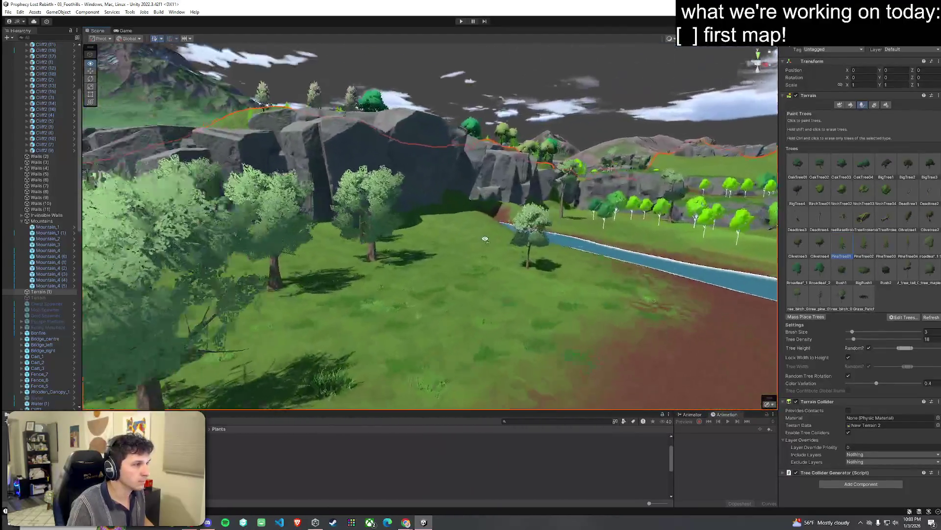
mouse_move(485, 239)
left_mouse_down()
mouse_move(538, 208)
mouse_move(542, 275)
mouse_move(685, 193)
left_mouse_up()
Turn on Fog in the Lighting window's Environment settings
left_click(809, 39)
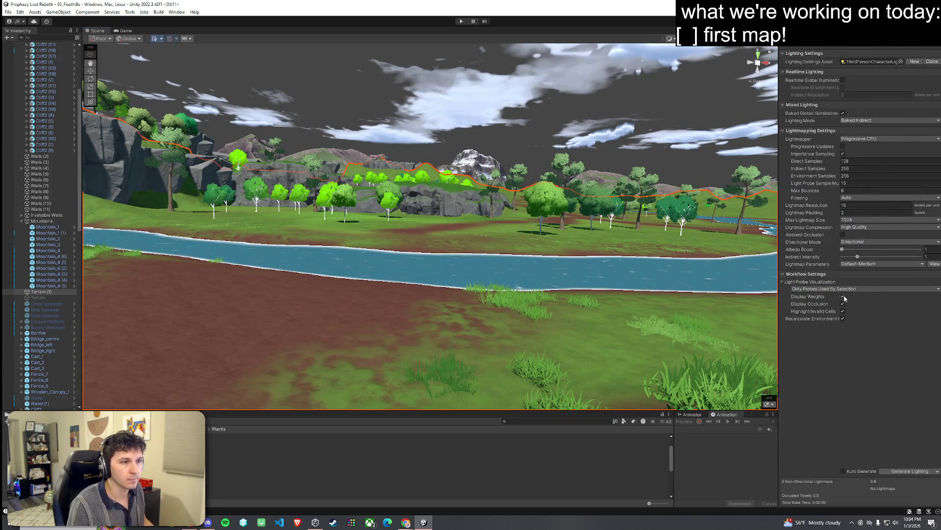
left_click(825, 47)
left_click(842, 170)
mouse_move(534, 240)
left_mouse_down()
mouse_move(520, 213)
mouse_move(482, 234)
mouse_move(457, 272)
mouse_move(435, 227)
left_mouse_up()
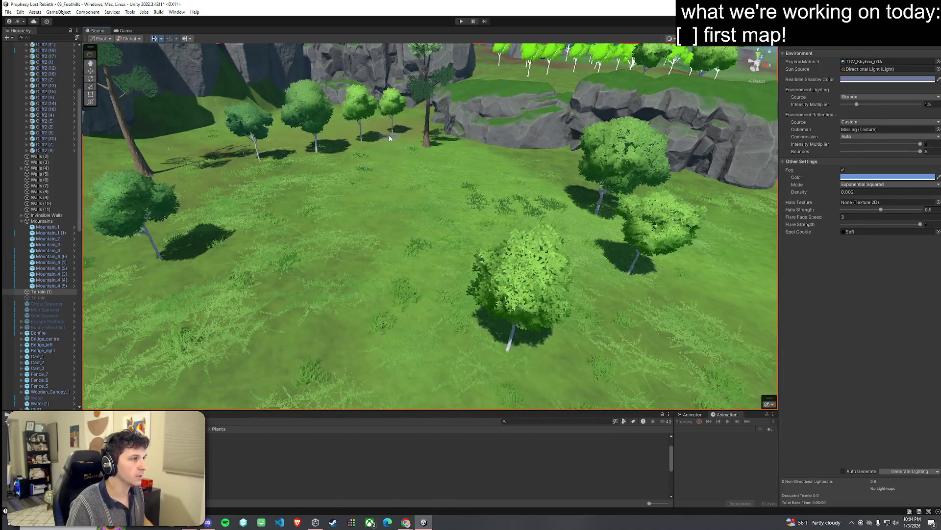
Undo the most recently painted trees and fly toward the dirt path
key("ctrl+z")
mouse_move(632, 206)
left_mouse_down()
mouse_move(640, 201)
mouse_move(464, 143)
mouse_move(421, 196)
mouse_move(370, 229)
mouse_move(330, 211)
mouse_move(310, 235)
mouse_move(378, 259)
left_mouse_up()
scroll(365, 255, "down", 10)
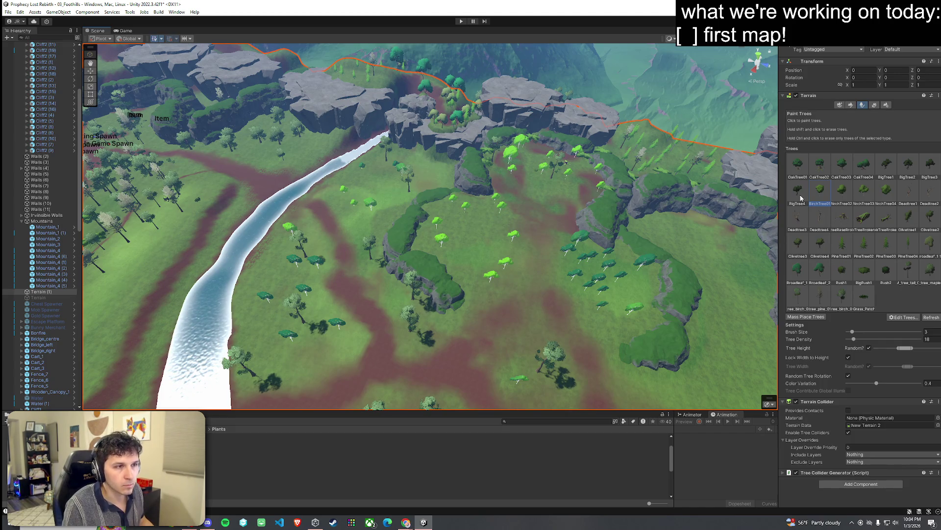
Choose Olivetree2 and paint two large trees onto the terrain
left_click(929, 219)
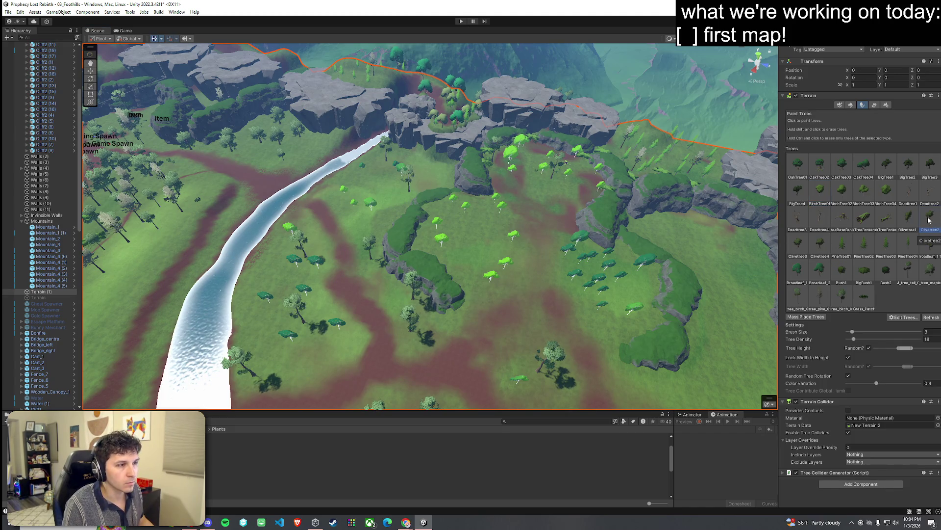
left_click_drag(609, 273, 589, 278)
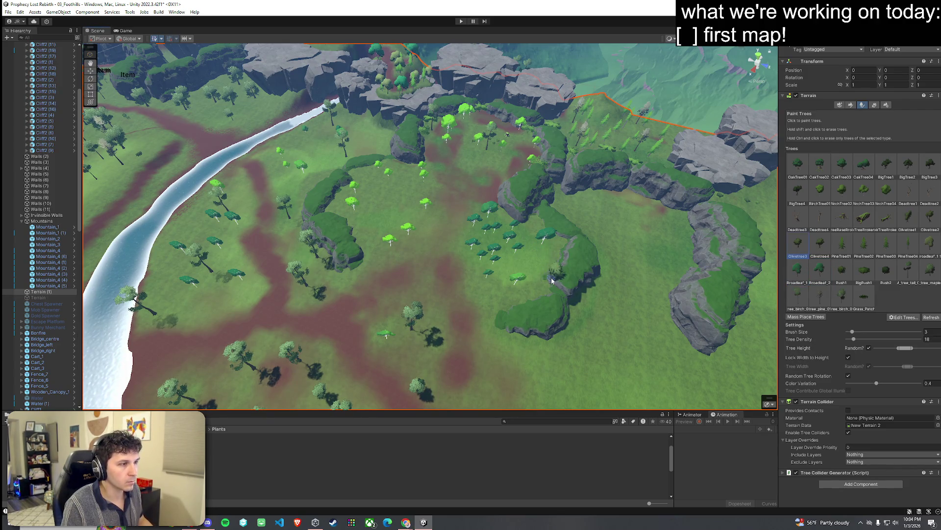
scroll(525, 270, "down", 3)
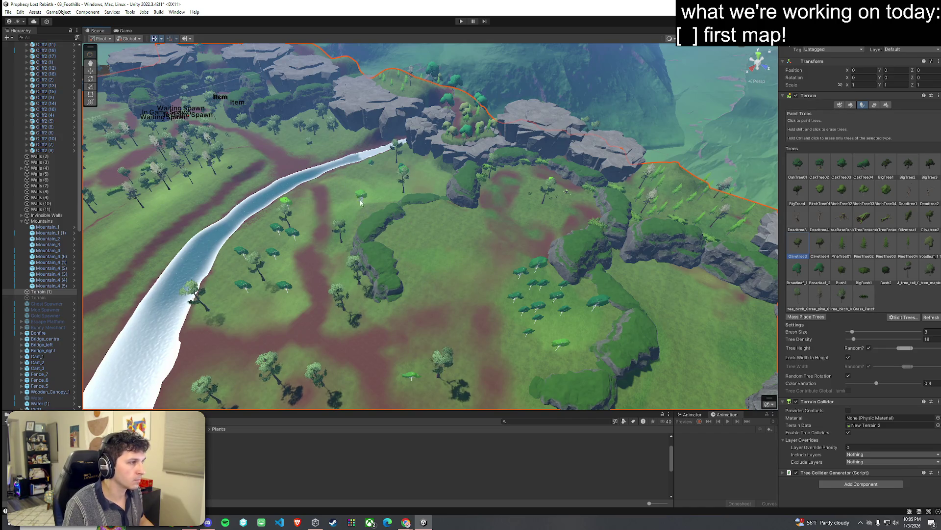
mouse_move(366, 211)
left_mouse_down()
mouse_move(321, 237)
mouse_move(374, 189)
mouse_move(452, 216)
mouse_move(327, 177)
mouse_move(458, 288)
mouse_move(315, 155)
left_mouse_up()
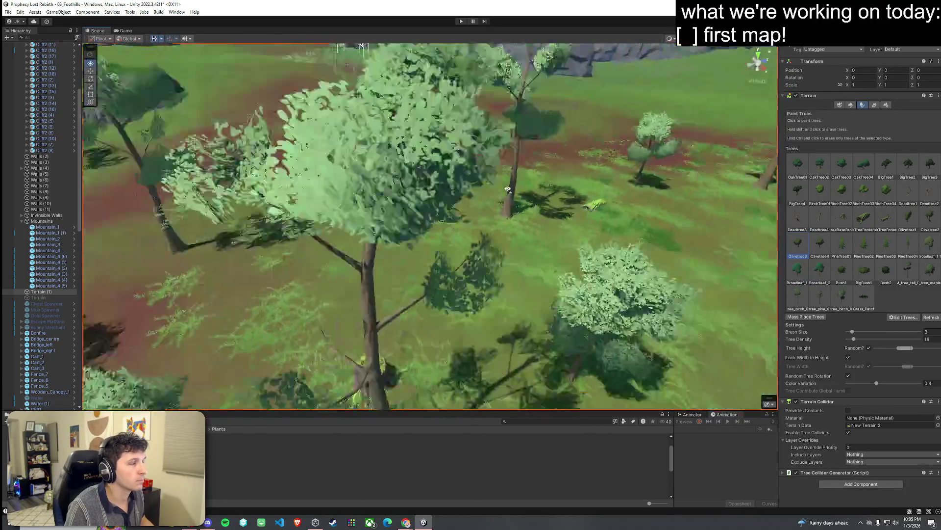
mouse_move(508, 189)
left_mouse_down()
mouse_move(488, 131)
mouse_move(342, 167)
mouse_move(332, 214)
mouse_move(322, 185)
mouse_move(311, 212)
mouse_move(268, 220)
mouse_move(343, 204)
mouse_move(483, 228)
mouse_move(528, 246)
left_mouse_up()
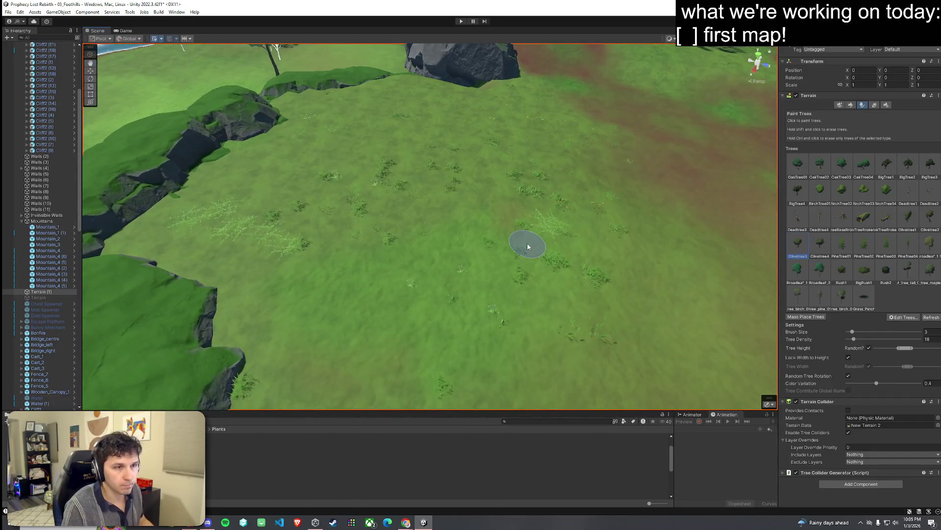
left_click_drag(465, 183, 399, 267)
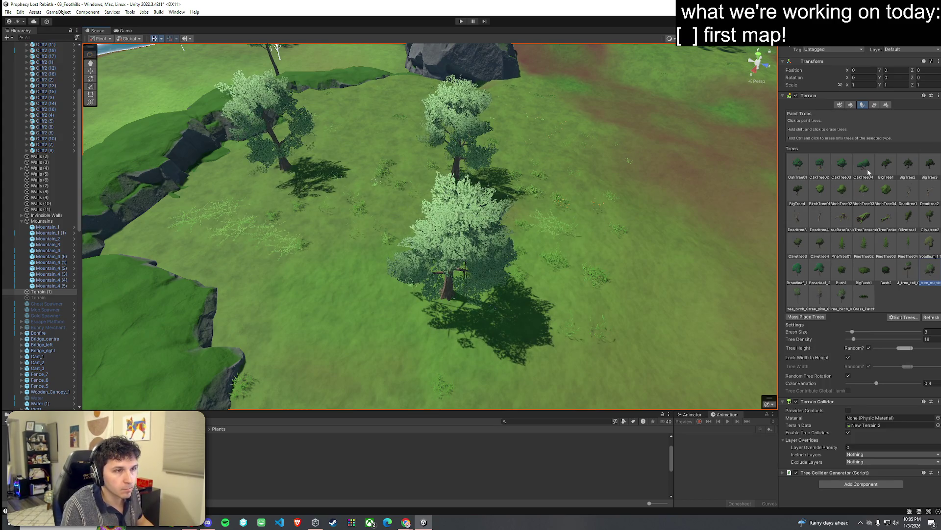
Switch to BigTree1 and paint a large dark tree and broadleaf trees across the slope
left_click(886, 164)
left_click(432, 199)
mouse_move(432, 198)
left_mouse_down()
mouse_move(448, 183)
mouse_move(429, 192)
mouse_move(464, 219)
left_mouse_up()
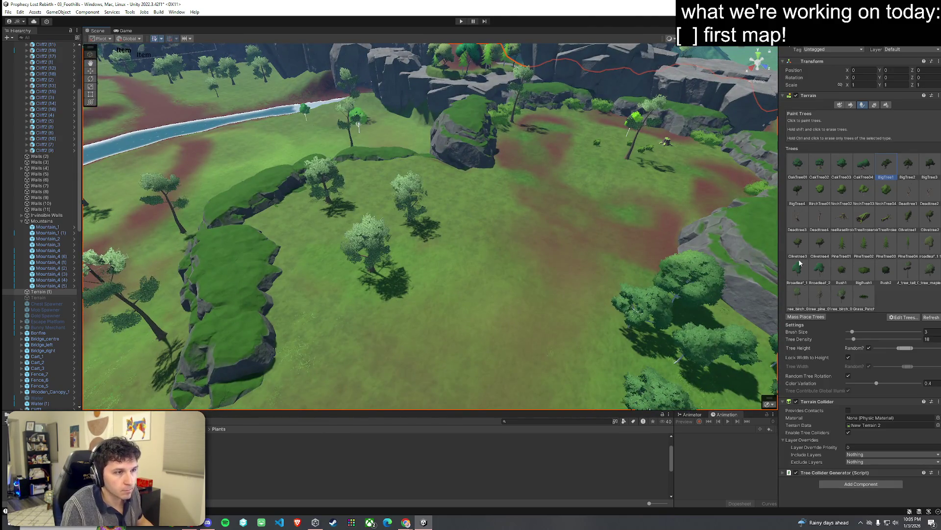
mouse_move(362, 229)
left_mouse_down()
mouse_move(417, 301)
mouse_move(449, 206)
mouse_move(495, 219)
left_mouse_up()
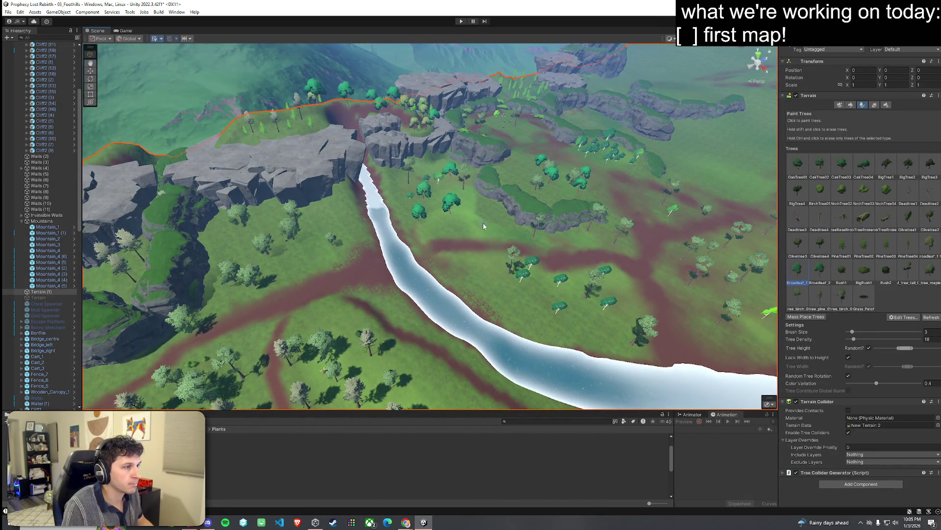
left_click_drag(473, 270, 480, 203)
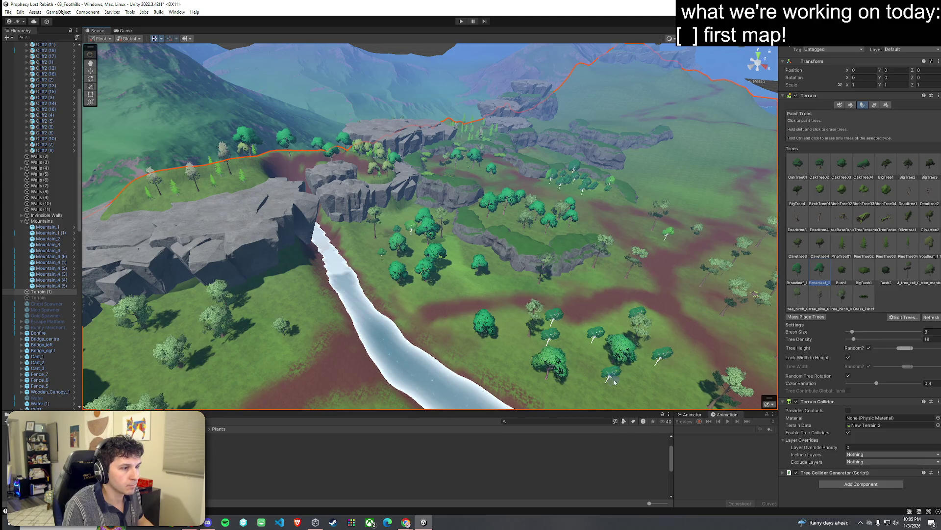
scroll(645, 398, "up", 10)
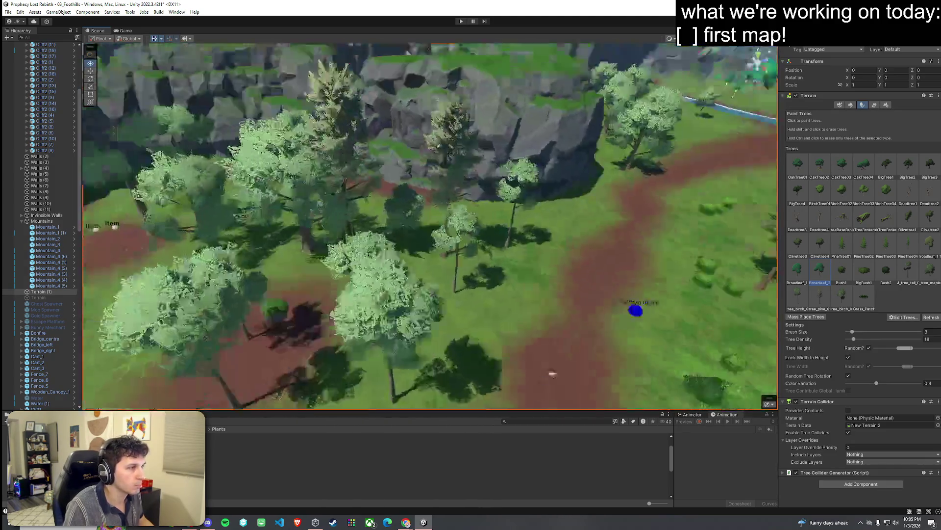
mouse_move(636, 310)
left_mouse_down()
mouse_move(646, 325)
mouse_move(665, 314)
mouse_move(567, 389)
left_mouse_up()
scroll(655, 312, "up", 4)
Look over the grove toward the cliffs and undo the last few painted trees
key("s")
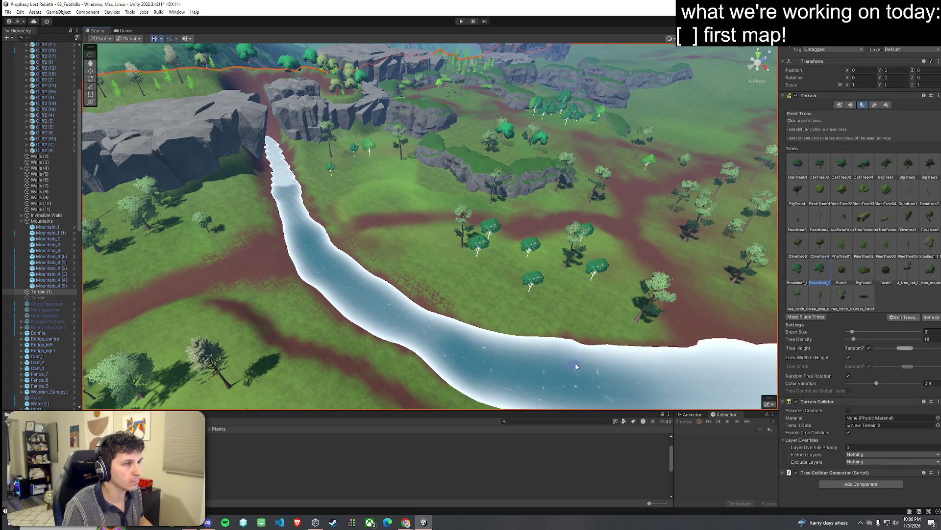
mouse_move(569, 301)
left_mouse_down()
mouse_move(494, 267)
mouse_move(489, 294)
mouse_move(471, 297)
left_mouse_up()
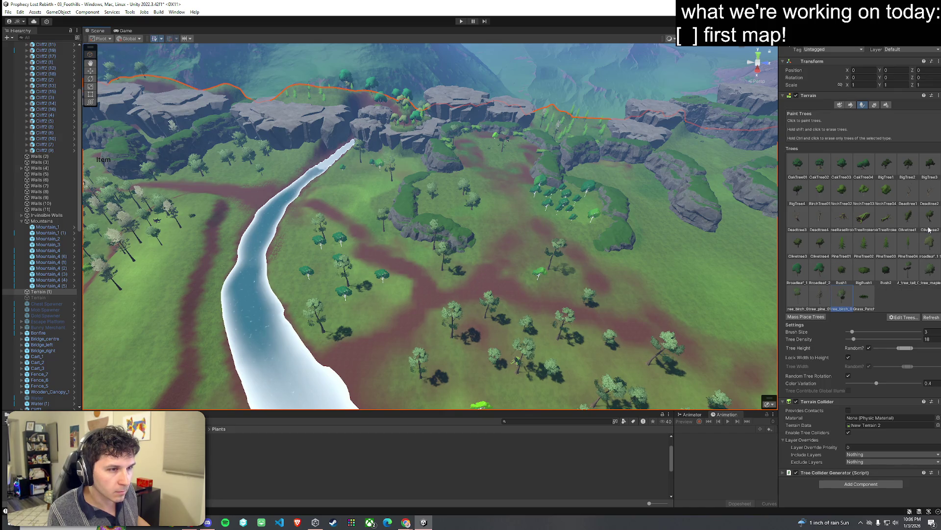
mouse_move(635, 213)
left_mouse_down()
mouse_move(157, 294)
mouse_move(319, 219)
mouse_move(351, 190)
mouse_move(688, 176)
mouse_move(571, 166)
mouse_move(474, 182)
mouse_move(735, 161)
left_mouse_up()
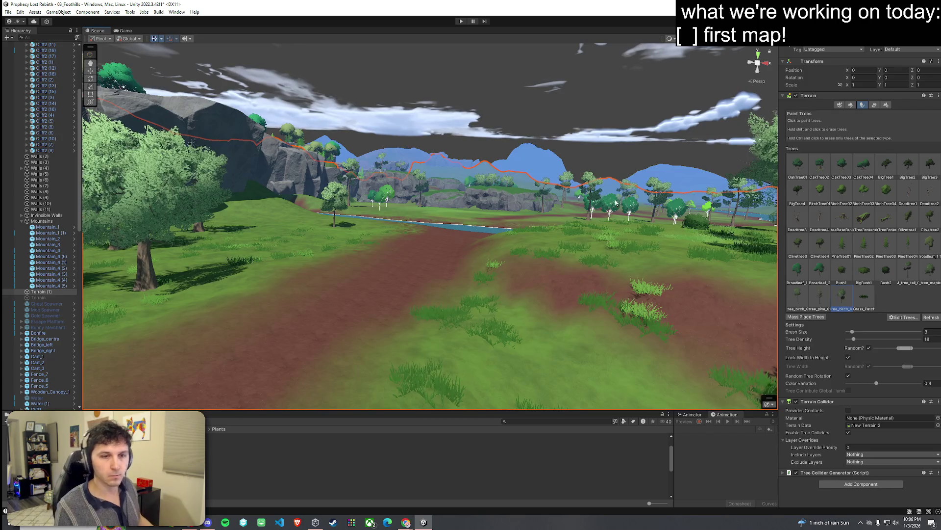
mouse_move(536, 209)
left_mouse_down()
mouse_move(475, 202)
mouse_move(778, 306)
left_mouse_up()
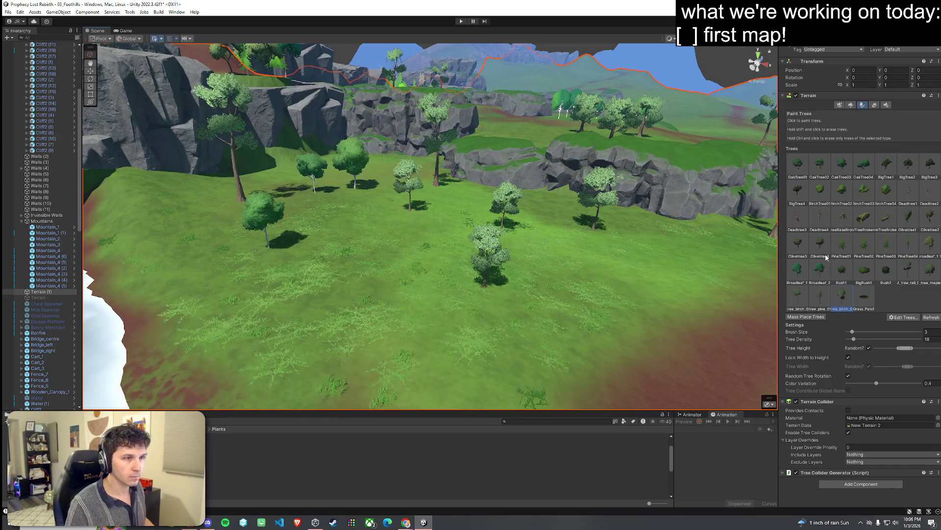
key("ctrl+z")
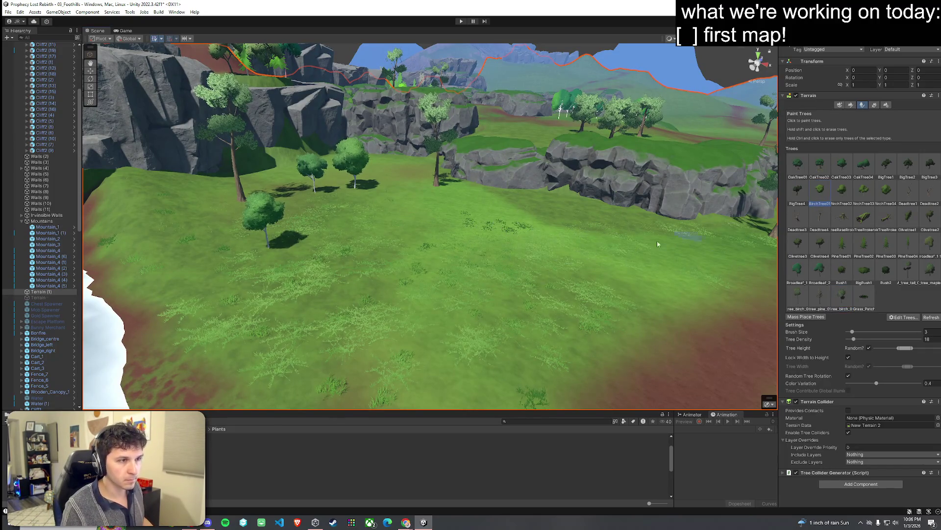
Paint several new large trees on the grassy slope, then fly through the clearing
left_click_drag(583, 248, 475, 285)
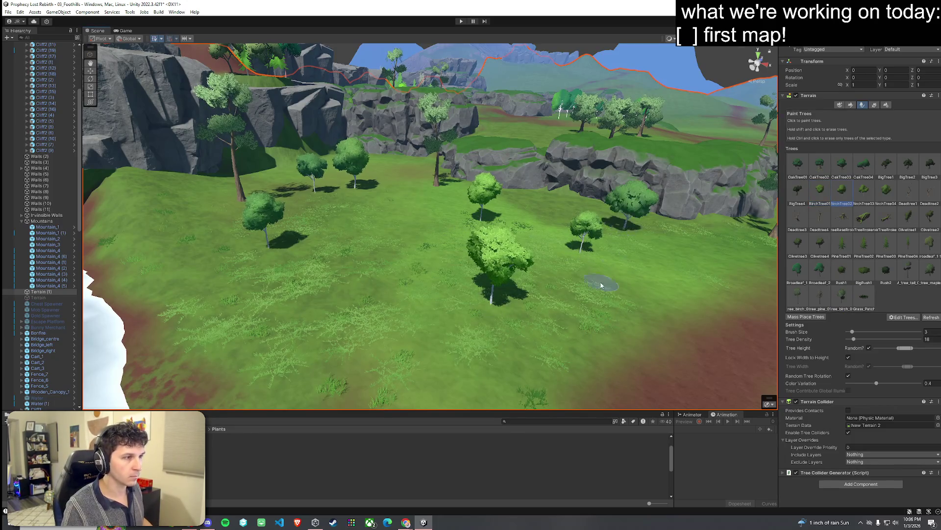
left_click(608, 247)
mouse_move(637, 206)
left_mouse_down()
mouse_move(526, 201)
mouse_move(496, 225)
mouse_move(479, 204)
mouse_move(499, 266)
left_mouse_up()
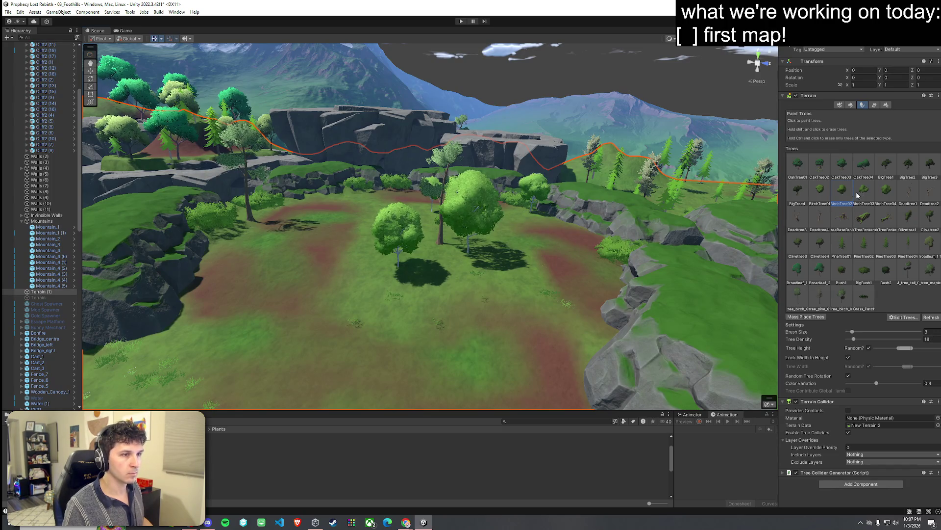
mouse_move(339, 268)
left_mouse_down()
mouse_move(326, 280)
mouse_move(363, 282)
mouse_move(402, 227)
left_mouse_up()
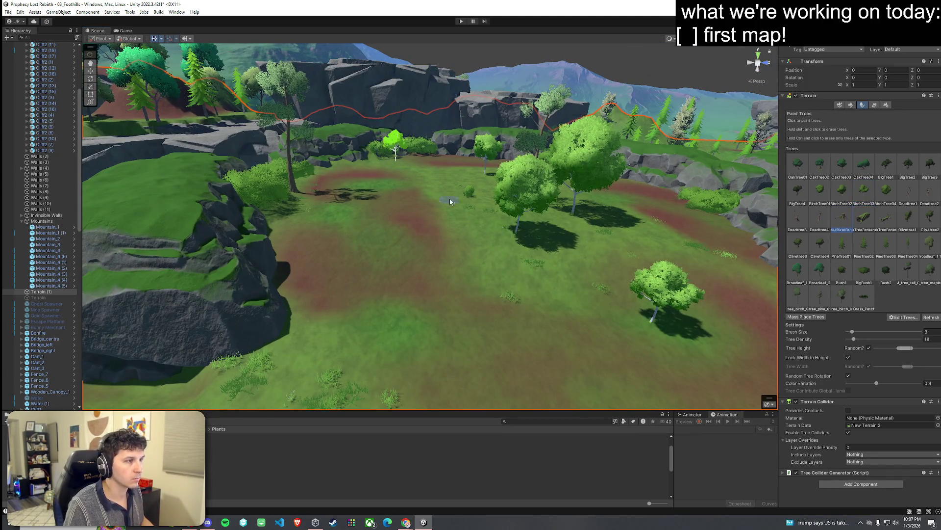
left_click_drag(462, 218, 538, 256)
mouse_move(488, 286)
left_mouse_down()
mouse_move(236, 283)
mouse_move(188, 309)
mouse_move(319, 320)
mouse_move(344, 300)
mouse_move(552, 259)
mouse_move(636, 263)
mouse_move(565, 260)
mouse_move(533, 311)
left_mouse_up()
left_click(8, 12)
key("Escape")
Enter Play mode, choose START GAME, run the character along the path, then stop playing
left_click(461, 21)
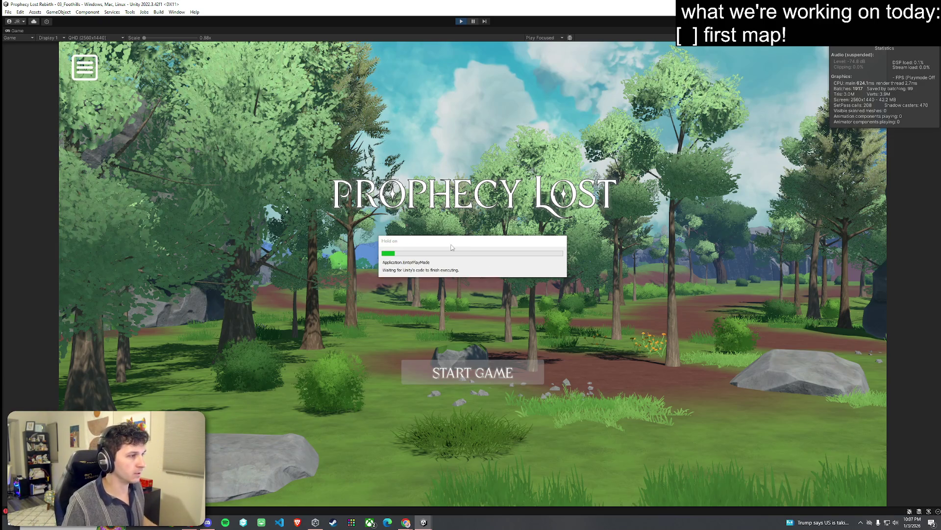
left_click(476, 379)
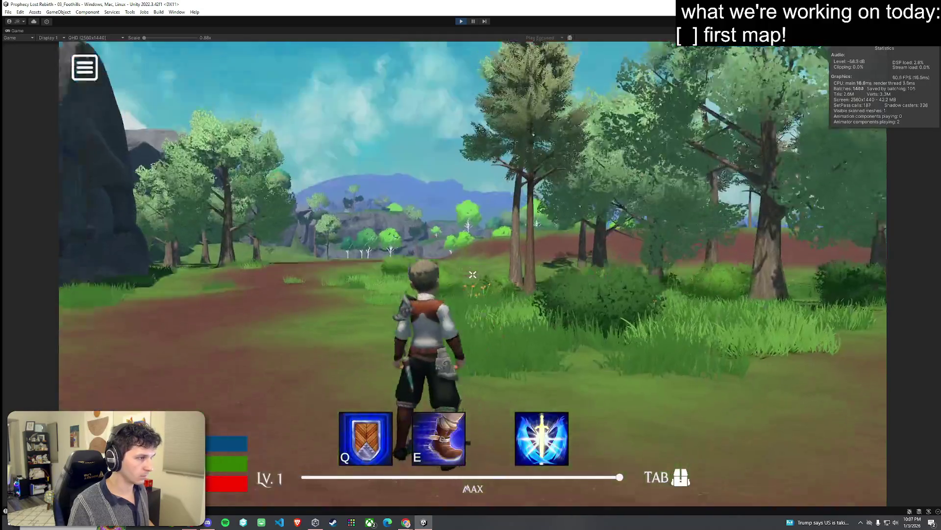
key("w")
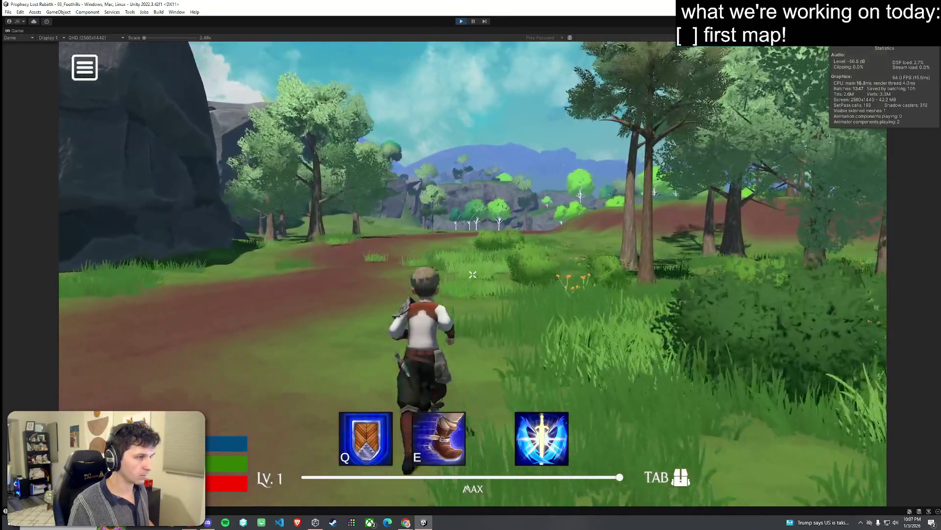
key("super")
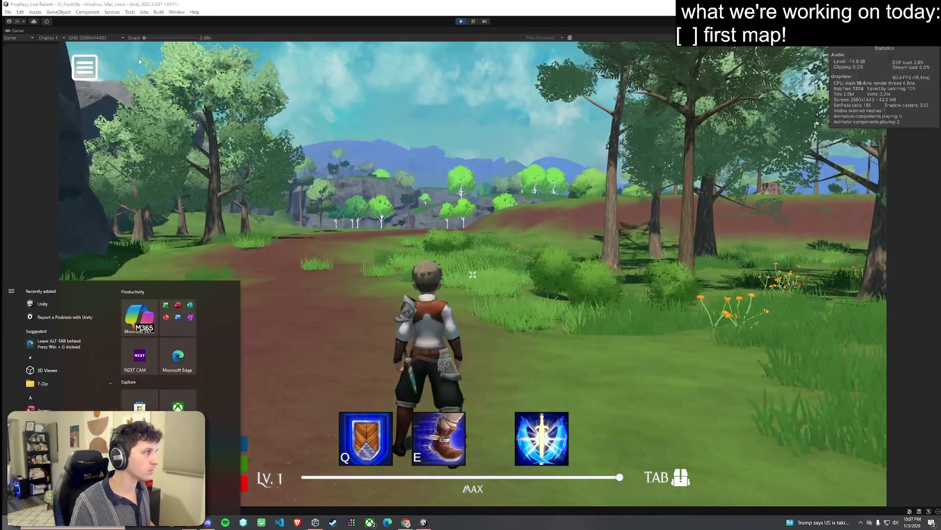
key("Escape")
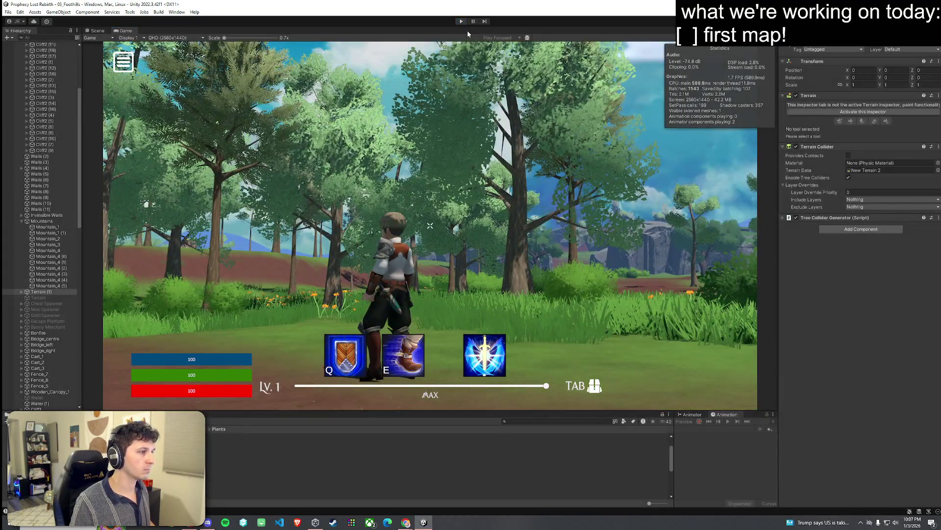
left_click(461, 21)
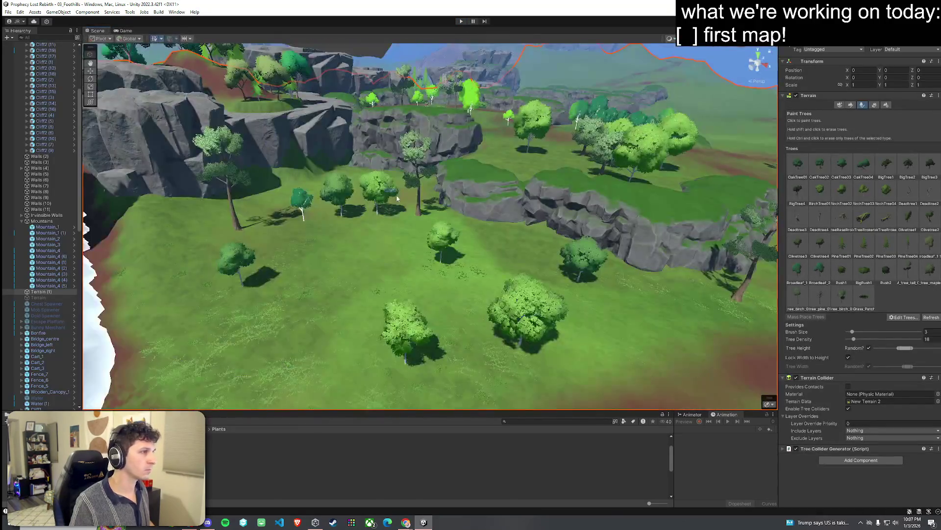
Open the BirchTree01 prefab and set its LOD 0 transition to about 7.8%
left_click_drag(396, 194, 351, 254)
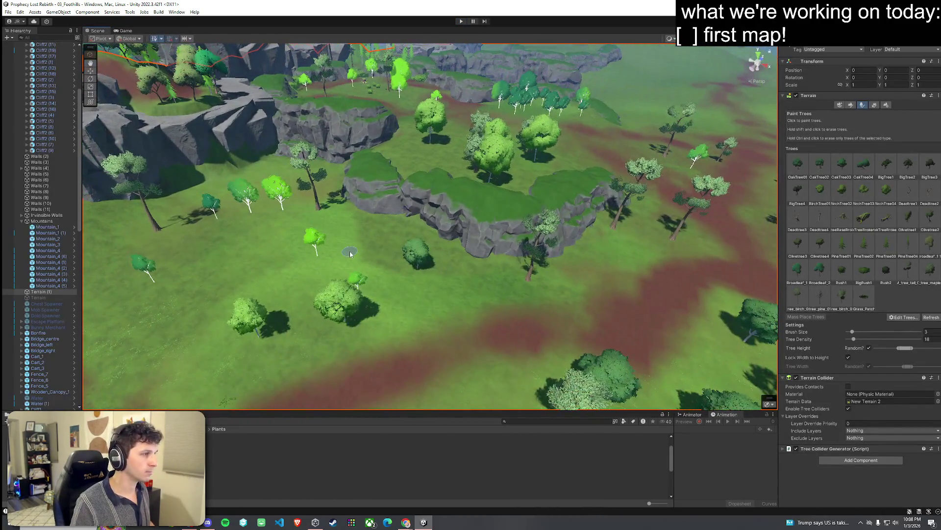
double_click(820, 190)
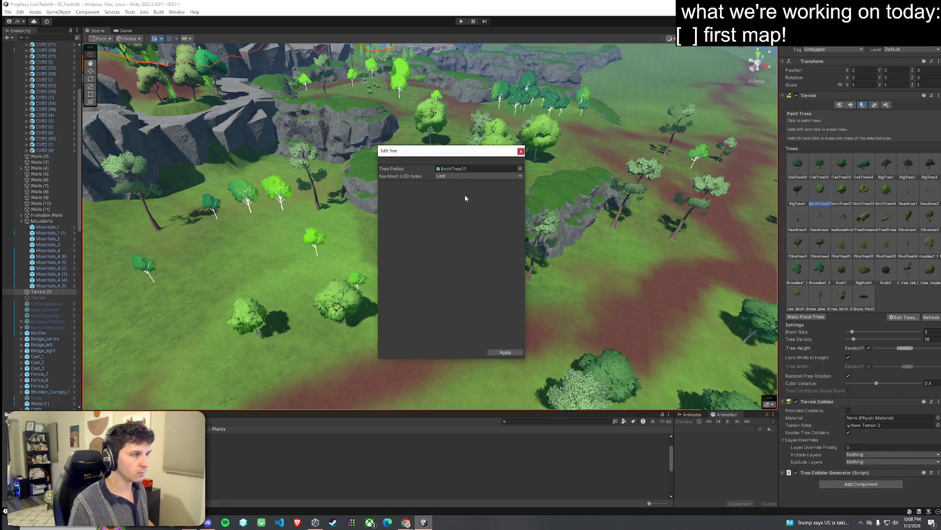
double_click(461, 168)
left_click(521, 151)
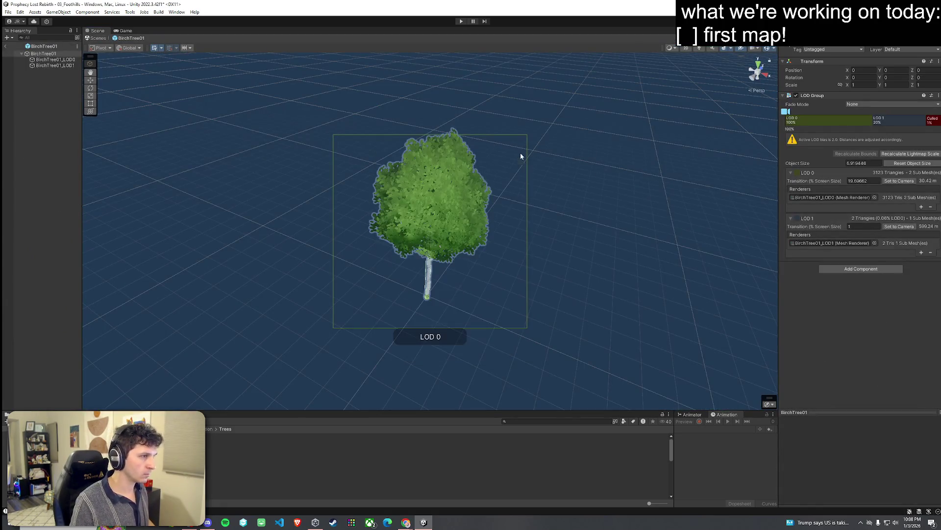
left_click(884, 120)
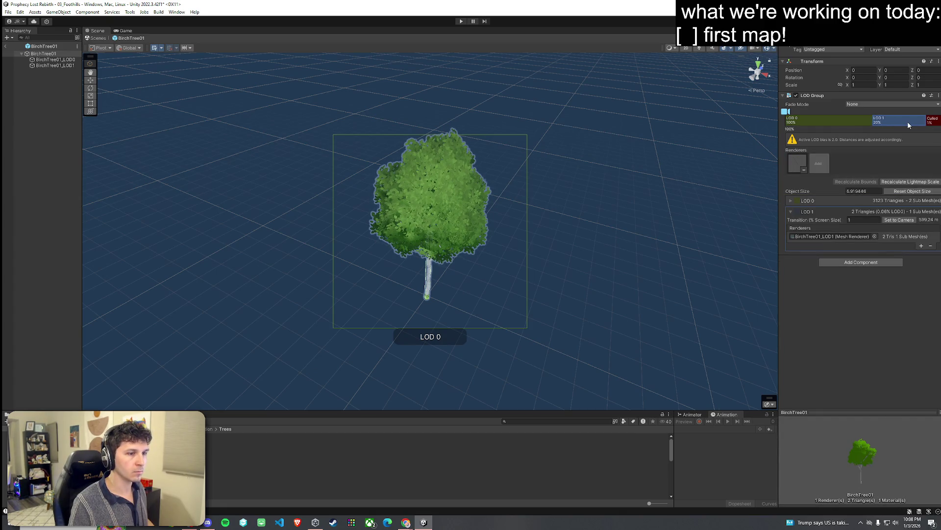
left_click_drag(869, 123, 893, 123)
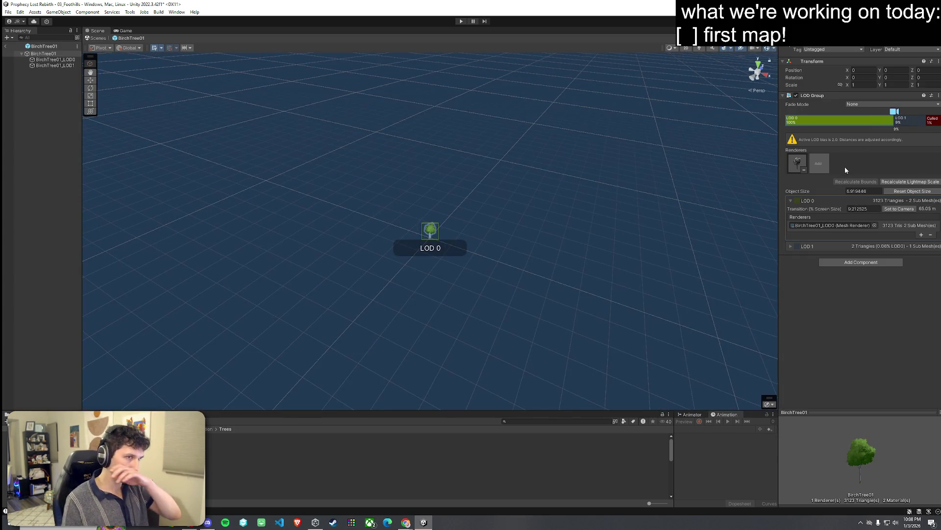
left_click_drag(894, 121, 902, 123)
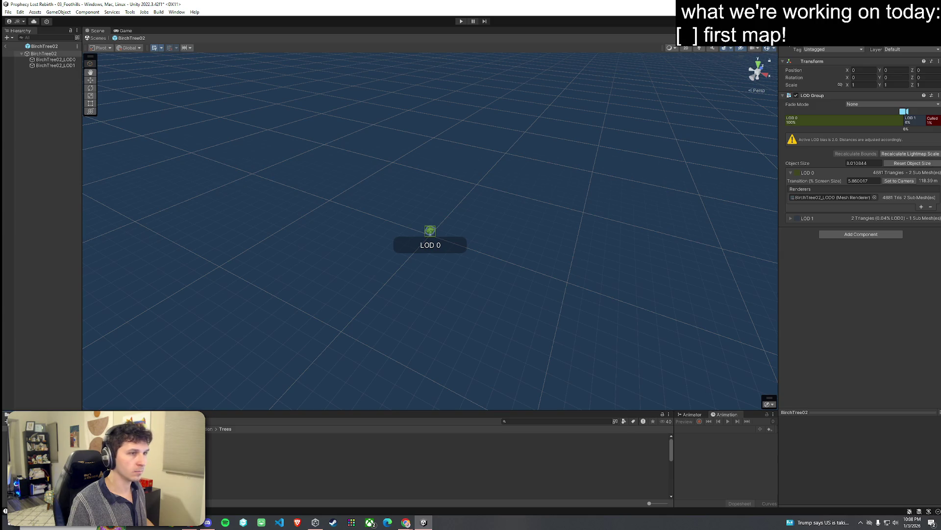
Set the next birch prefabs' LOD 0 transitions to about 6% and 8.8%, then save the scene
double_click(393, 448)
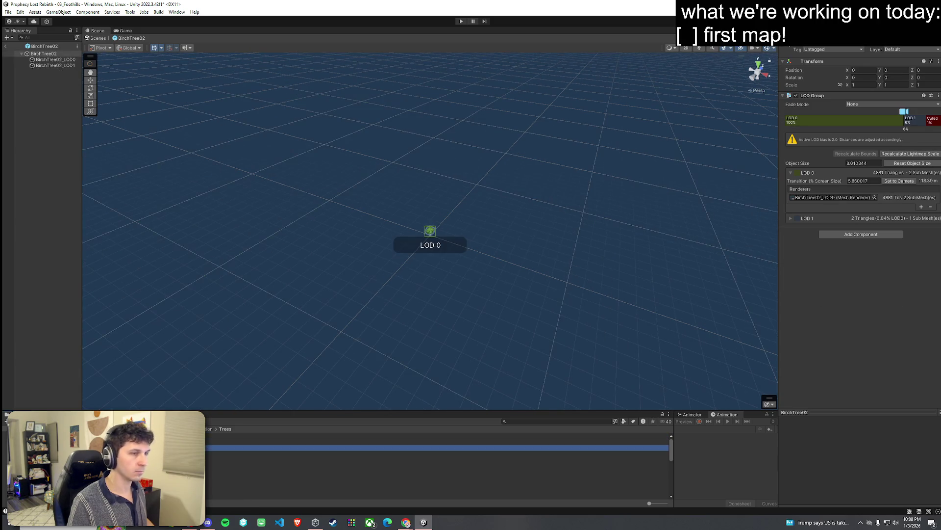
left_click_drag(870, 123, 906, 132)
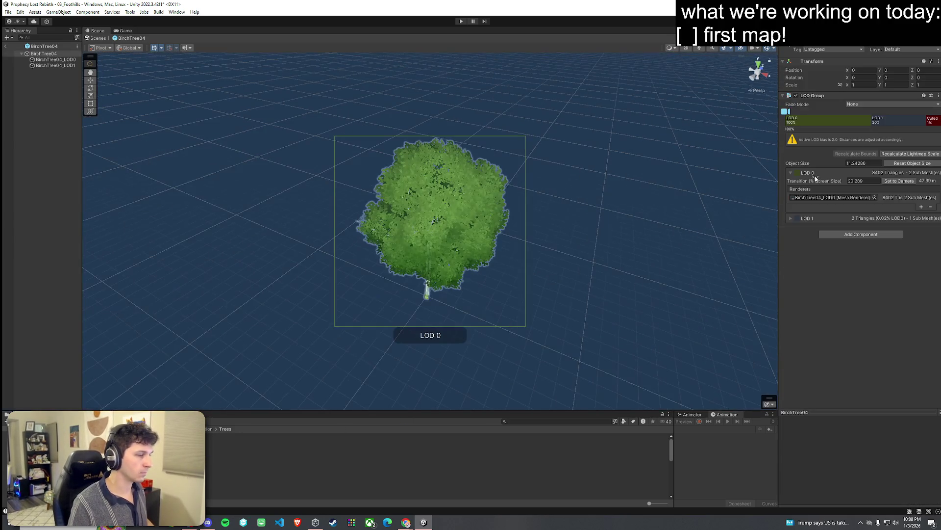
left_click_drag(872, 123, 907, 130)
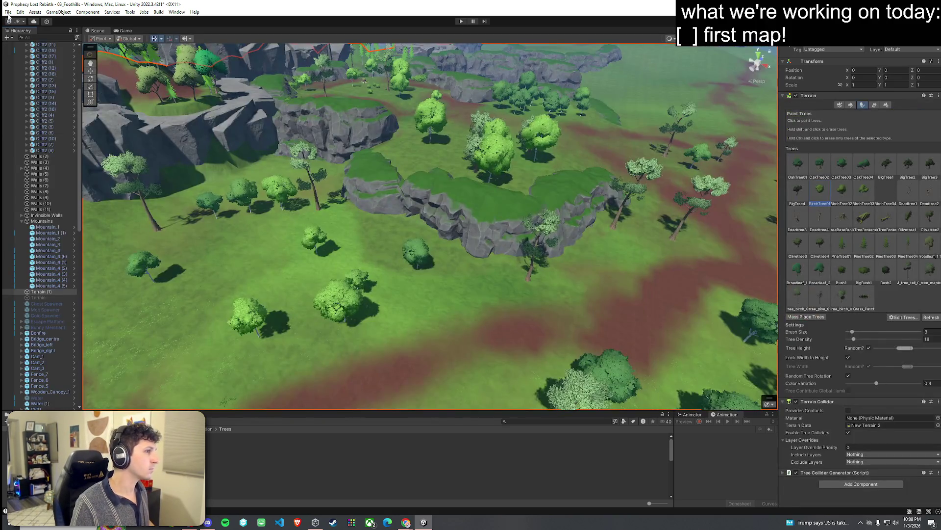
left_click(8, 12)
left_click(20, 47)
mouse_move(312, 214)
left_mouse_down()
mouse_move(217, 183)
mouse_move(336, 172)
mouse_move(357, 174)
mouse_move(358, 186)
mouse_move(365, 144)
left_mouse_up()
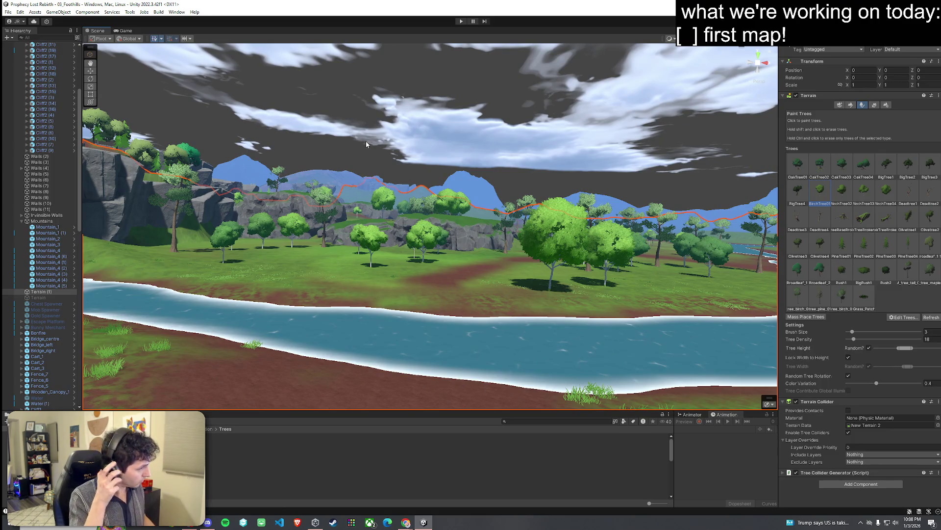
Paint trees at five spots on the grass beside the river
mouse_move(366, 140)
left_mouse_down()
mouse_move(395, 239)
mouse_move(431, 298)
left_mouse_up()
mouse_move(336, 220)
left_mouse_down()
mouse_move(439, 217)
mouse_move(435, 185)
mouse_move(336, 260)
left_mouse_up()
mouse_move(483, 233)
left_mouse_down()
mouse_move(462, 261)
mouse_move(404, 269)
mouse_move(337, 248)
mouse_move(319, 307)
mouse_move(428, 303)
mouse_move(221, 319)
mouse_move(248, 330)
mouse_move(265, 285)
mouse_move(416, 348)
mouse_move(358, 274)
mouse_move(425, 355)
mouse_move(529, 275)
mouse_move(637, 366)
mouse_move(594, 231)
left_mouse_up()
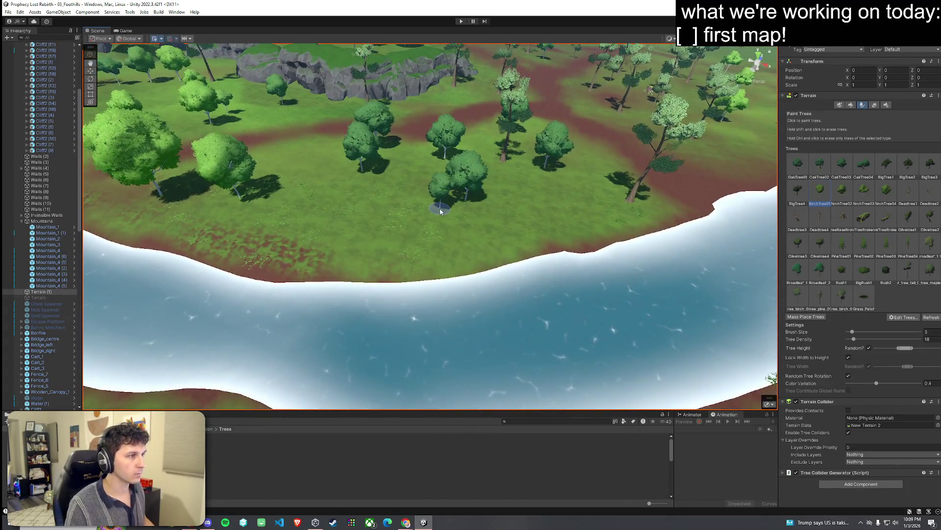
left_click(440, 210)
left_click(339, 164)
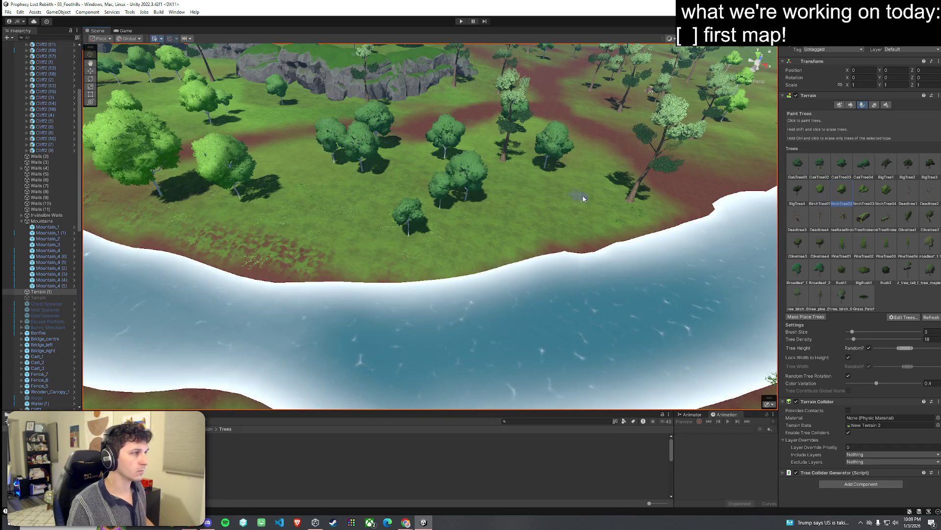
left_click(591, 194)
left_click(231, 210)
left_click(326, 196)
Paint more trees and a small cluster across the open grass
scroll(356, 222, "down", 5)
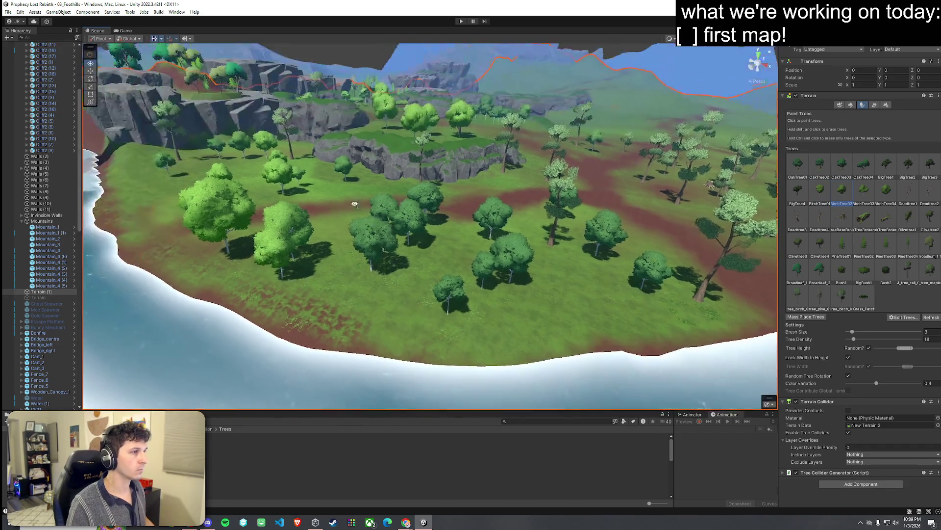
scroll(372, 218, "up", 8)
scroll(400, 215, "up", 5)
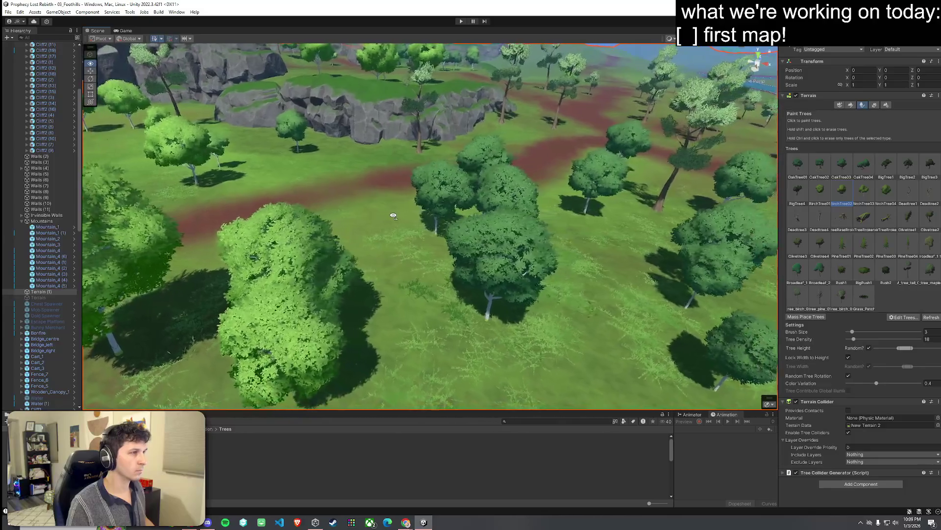
scroll(352, 224, "down", 8)
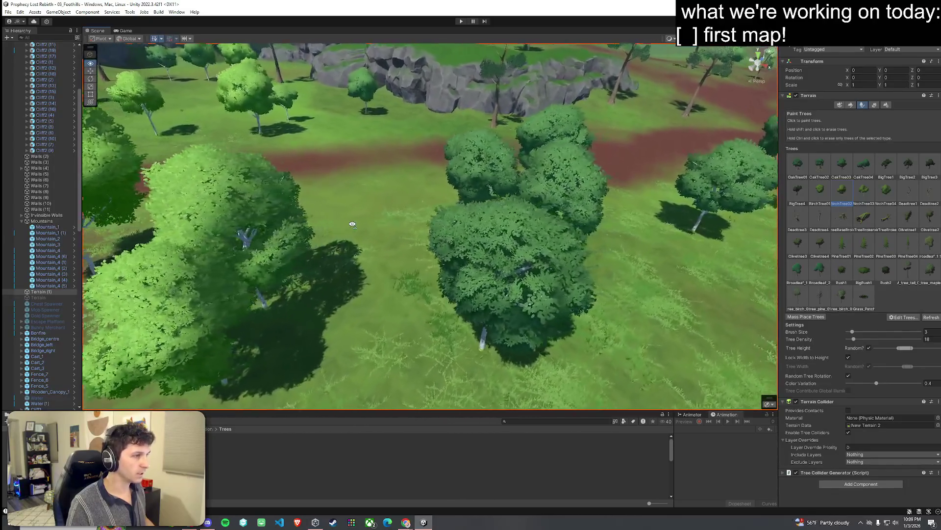
scroll(393, 236, "down", 4)
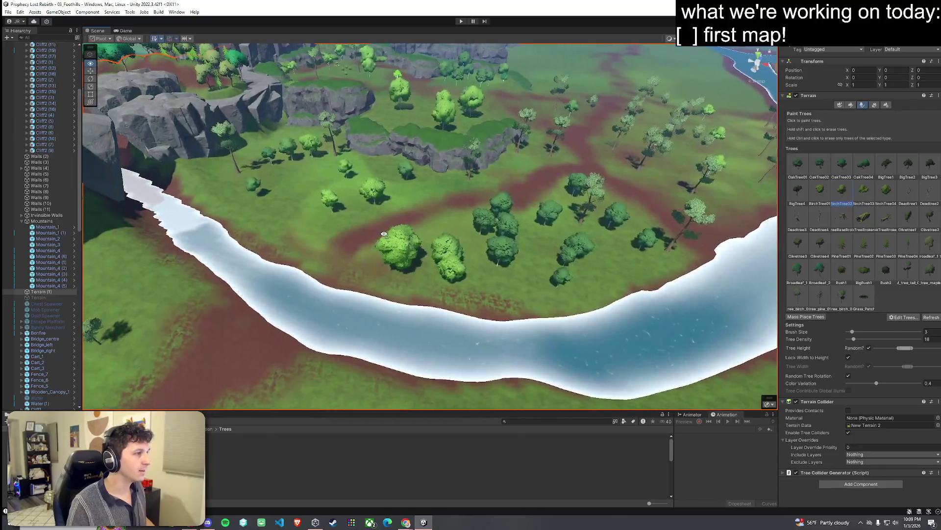
scroll(327, 199, "up", 3)
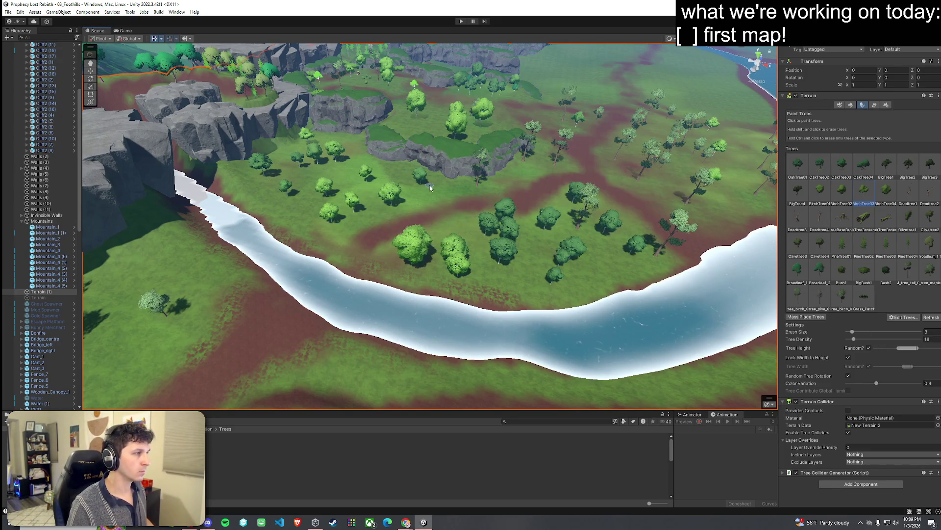
left_click(348, 155)
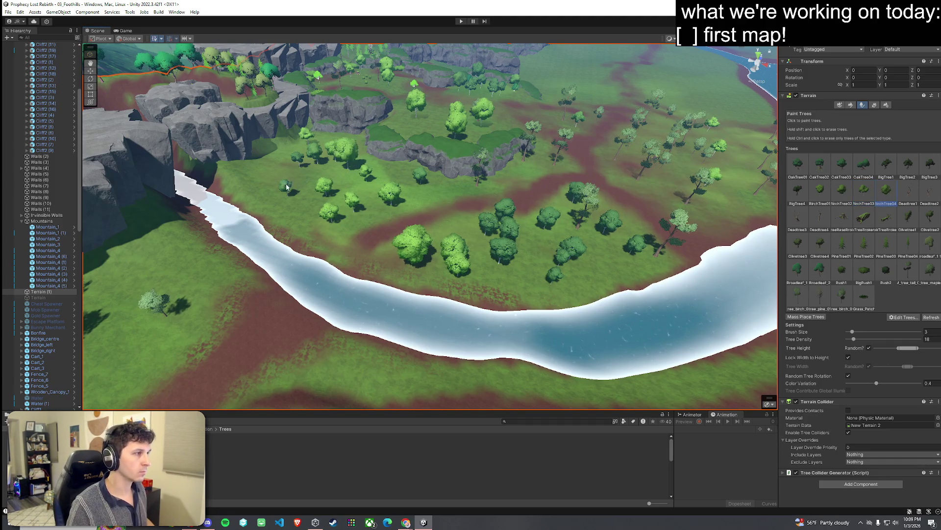
left_click(273, 171)
left_click(538, 271)
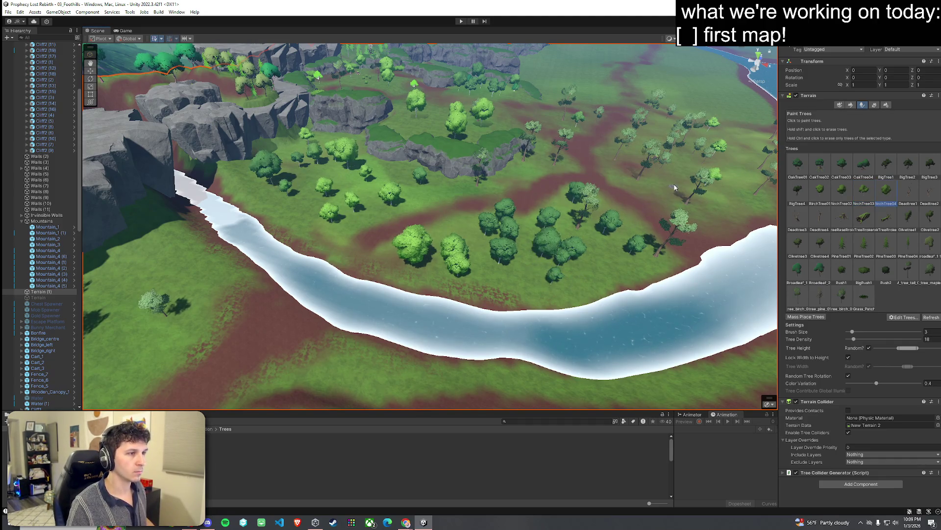
Use the File menu and fly over the paths and cliffs down to the pine trees
mouse_move(432, 153)
left_mouse_down()
mouse_move(403, 108)
mouse_move(404, 206)
left_mouse_up()
left_click(12, 13)
left_click(30, 49)
mouse_move(263, 202)
left_mouse_down()
mouse_move(234, 113)
mouse_move(147, 193)
mouse_move(198, 152)
mouse_move(239, 136)
mouse_move(273, 157)
mouse_move(370, 153)
mouse_move(329, 152)
mouse_move(638, 206)
left_mouse_up()
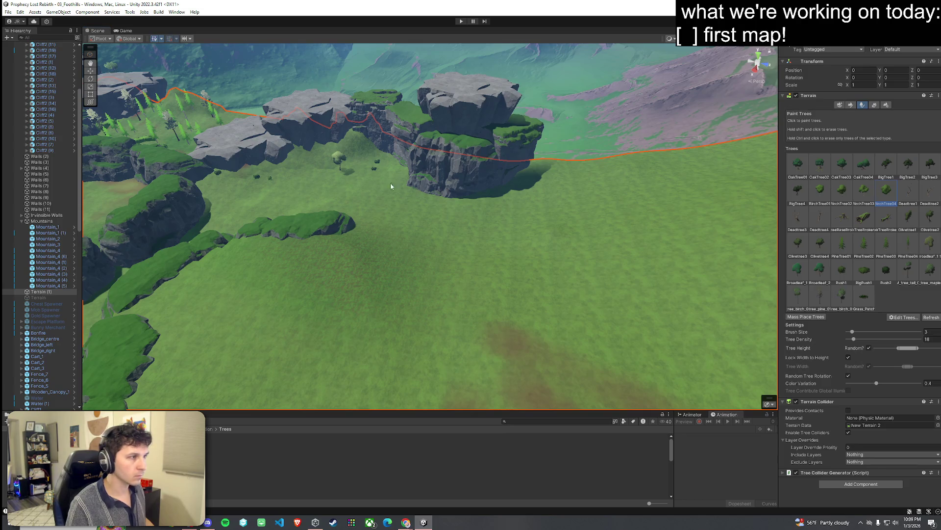
mouse_move(332, 212)
left_mouse_down()
mouse_move(325, 225)
mouse_move(331, 196)
left_mouse_up()
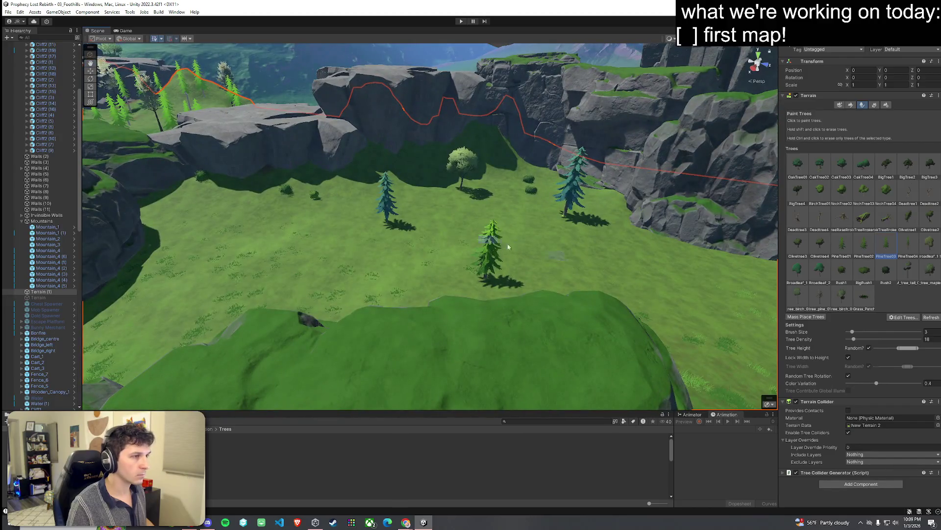
Open the PineTree03 prefab and set PineTree01's LOD 0 transition to about 18%
double_click(891, 248)
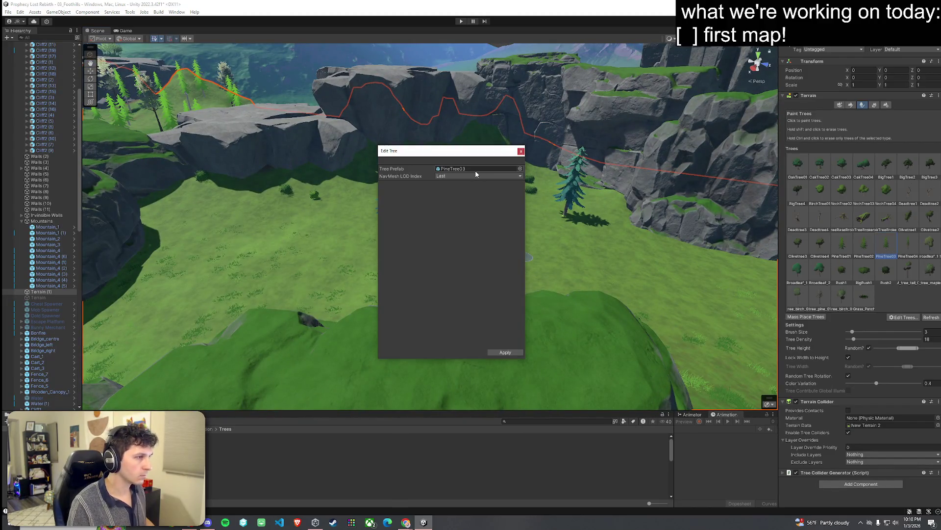
double_click(475, 169)
left_click(521, 151)
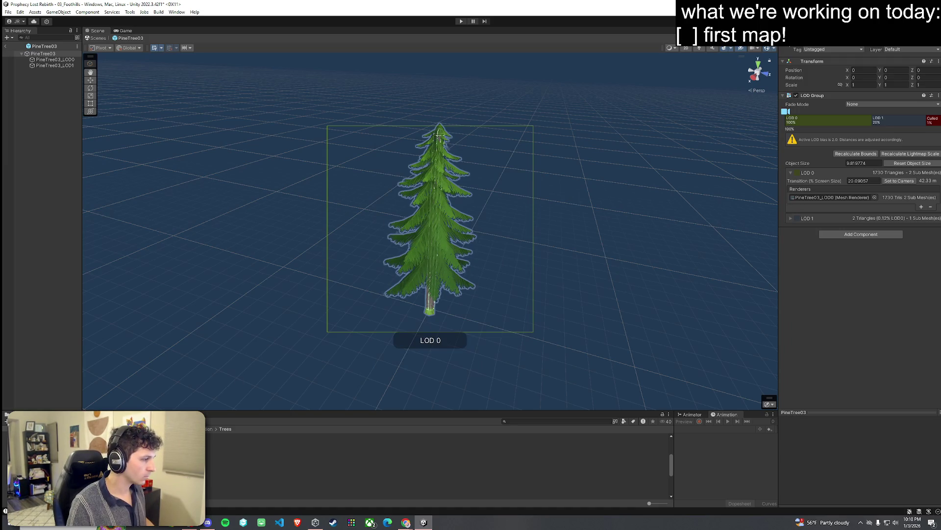
left_click(588, 452)
left_click_drag(872, 177, 883, 177)
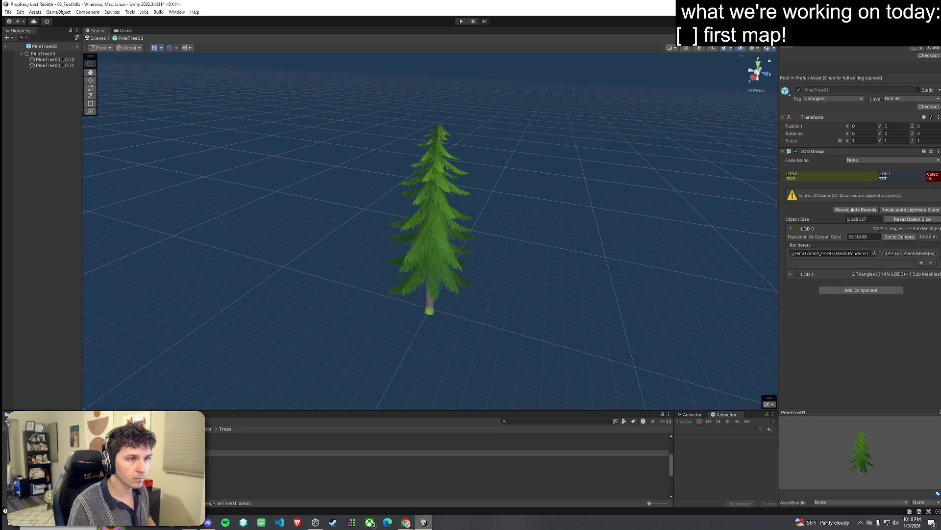
Open PineTree01b, PineTree01c and PineTree02, setting PineTree02's LOD 0 transition to about 6%
double_click(219, 461)
double_click(215, 464)
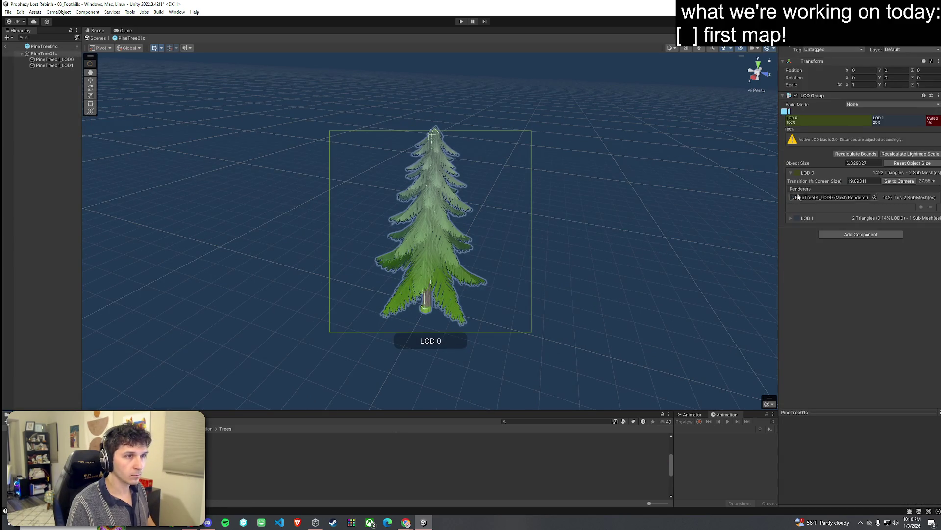
left_click(870, 121)
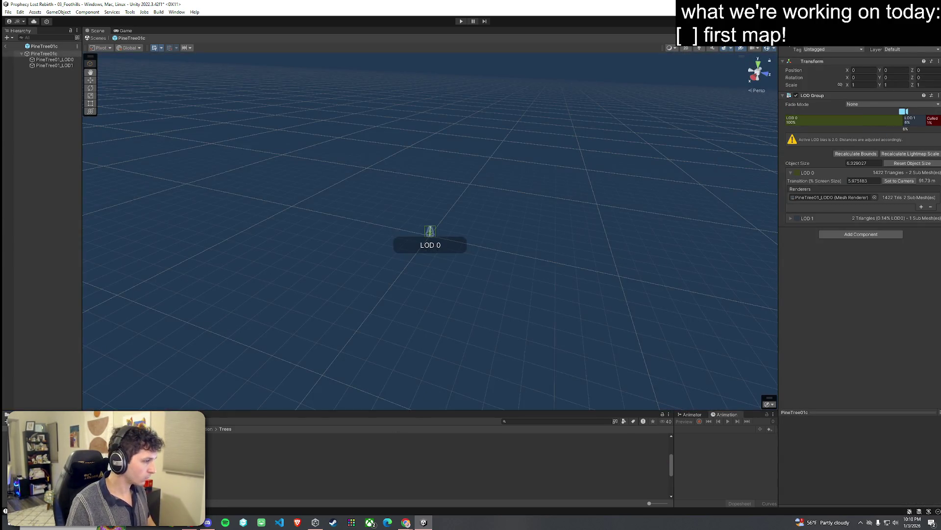
left_click(221, 470)
double_click(221, 470)
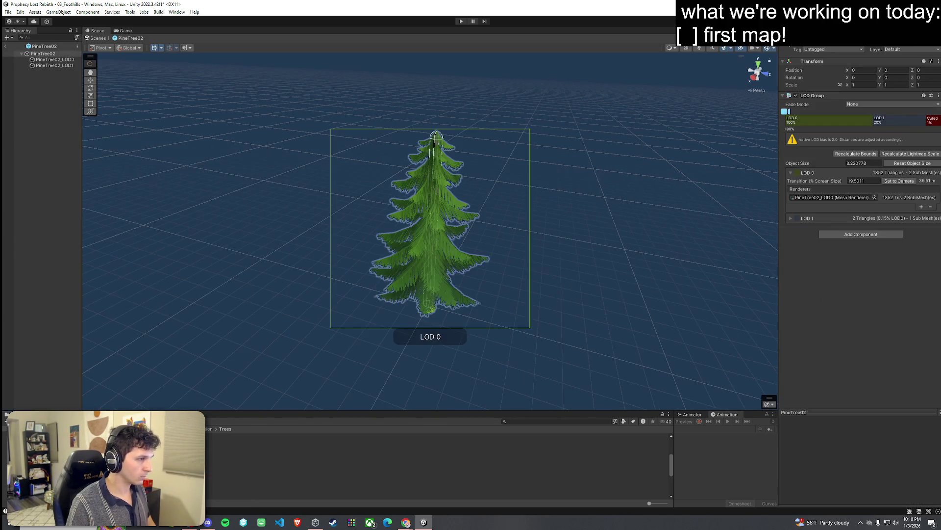
left_click_drag(877, 123, 904, 122)
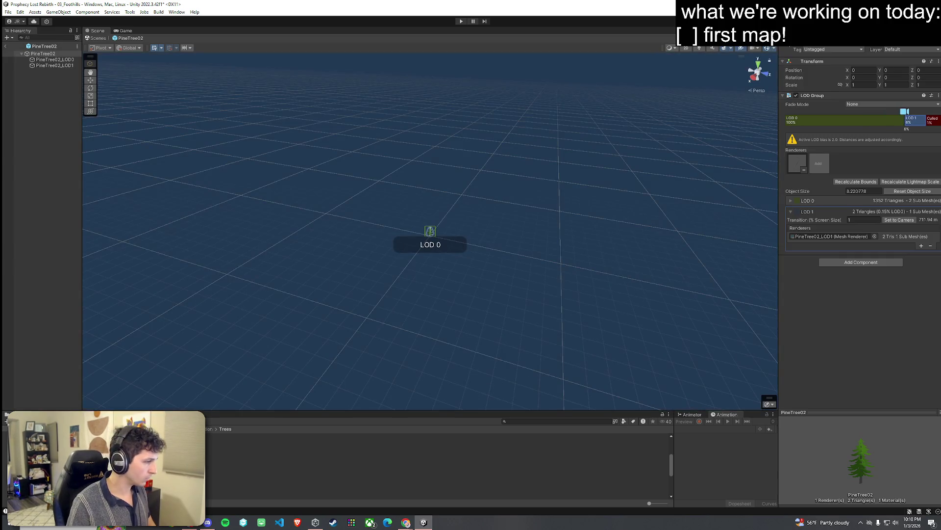
Check the LODs of the BirchTree02 and BirchTree03 assets, then leave prefab editing
double_click(220, 463)
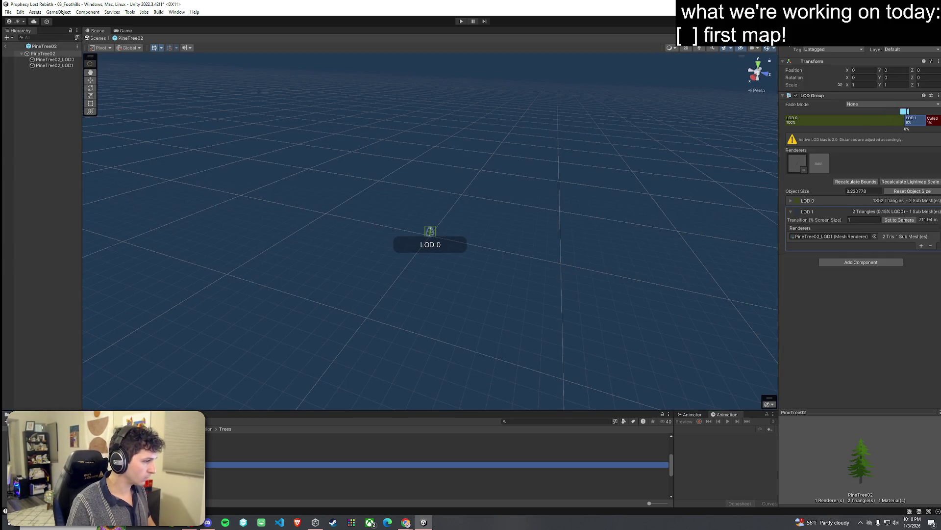
left_click(220, 439)
key("Down")
key("Down")
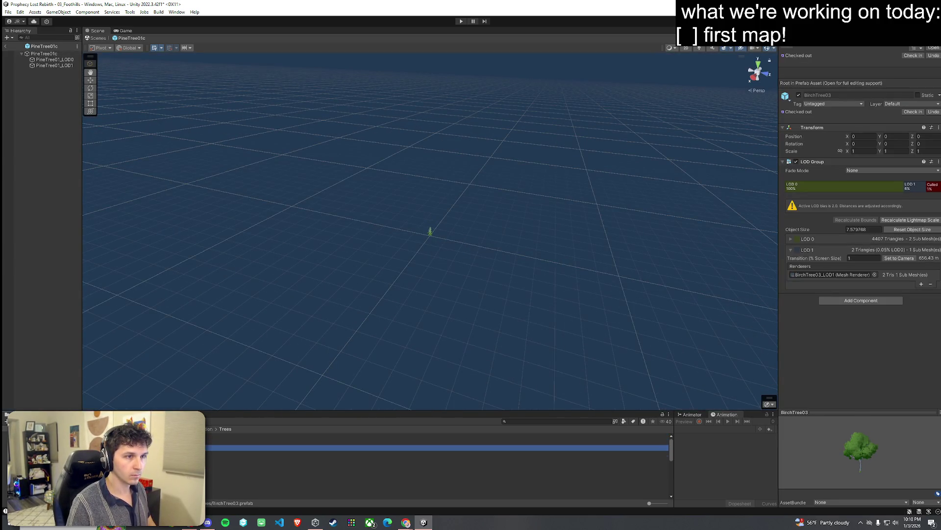
key("Up")
key("Up")
key("Up")
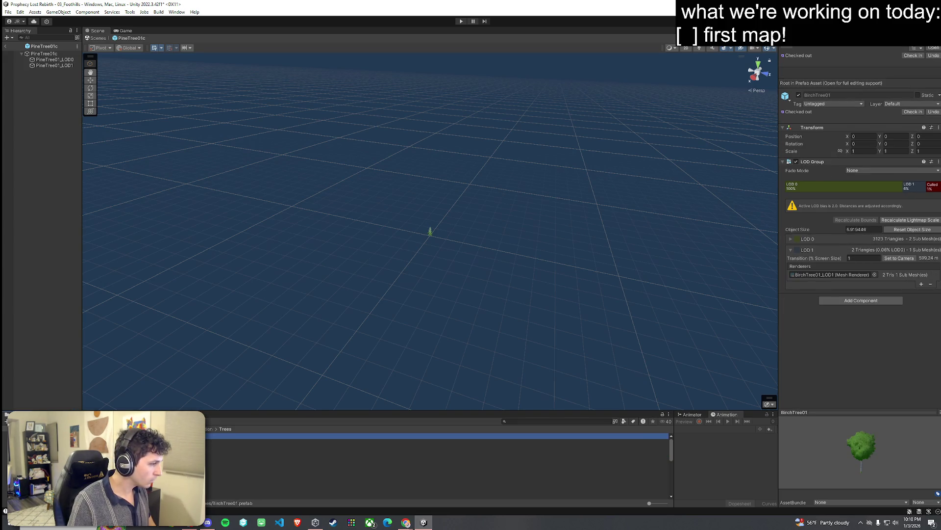
left_click(250, 450)
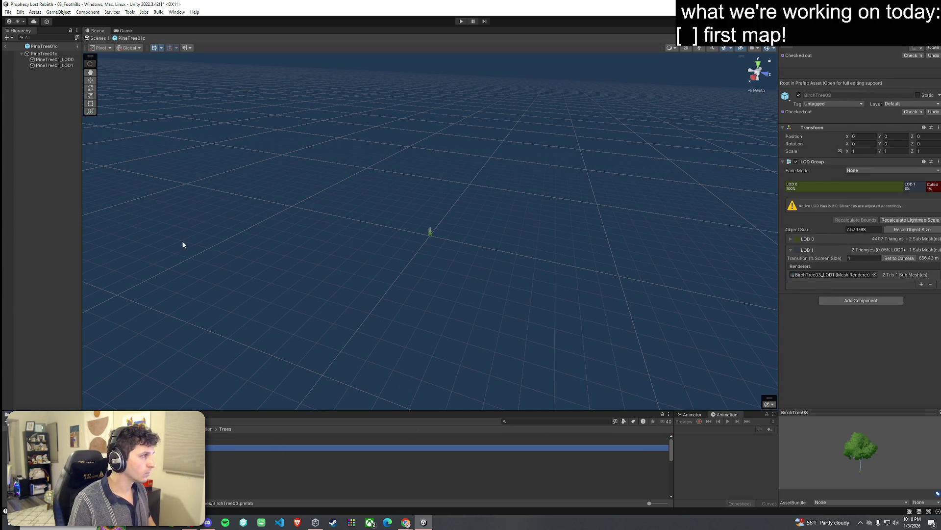
left_click(8, 47)
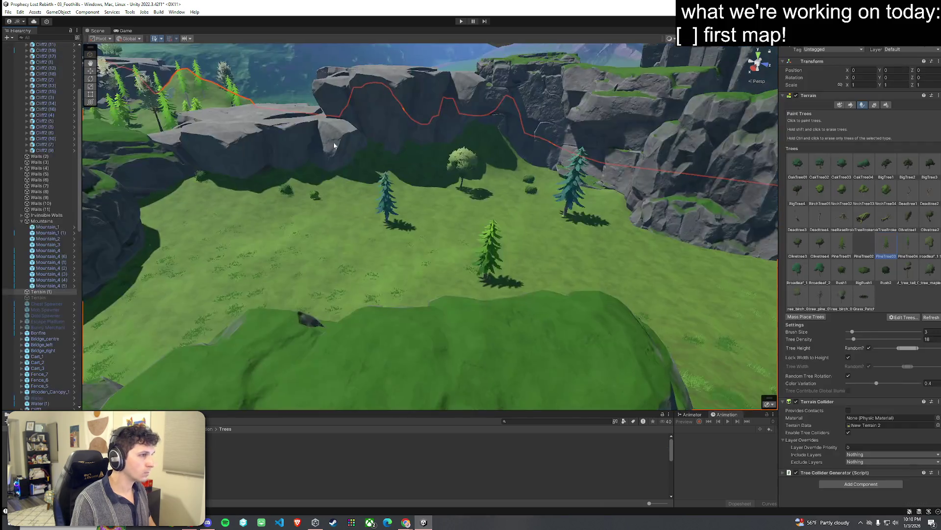
Open the PineTree01 prefab and review the PineTree01b and PineTree01c assets
double_click(842, 251)
double_click(472, 168)
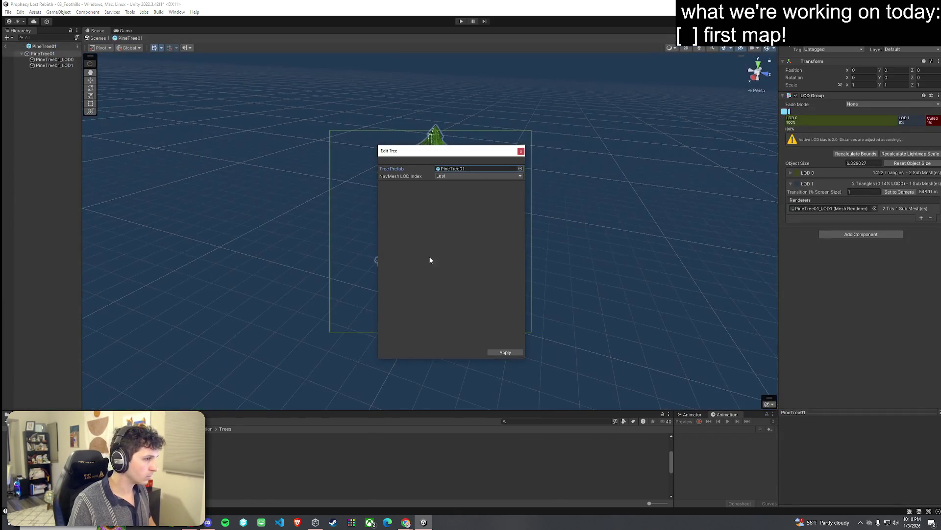
left_click(521, 152)
left_click(215, 471)
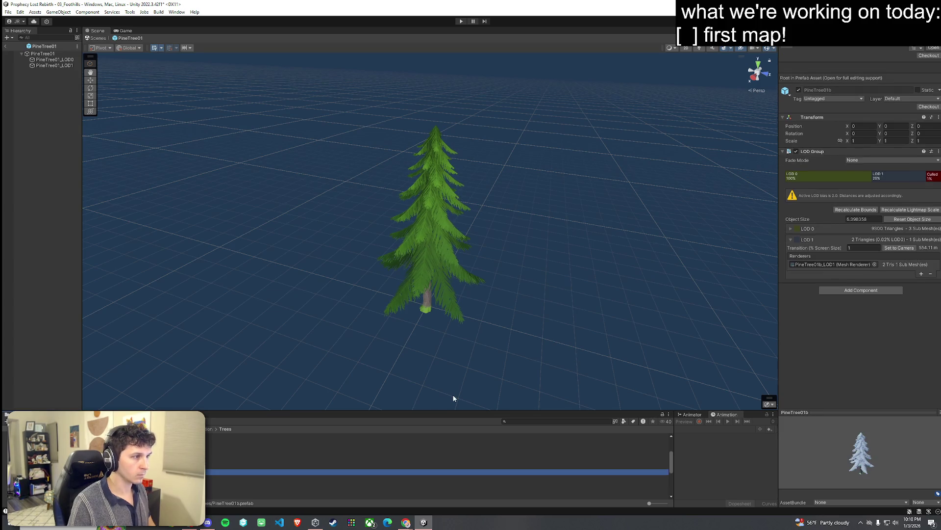
left_click(872, 178)
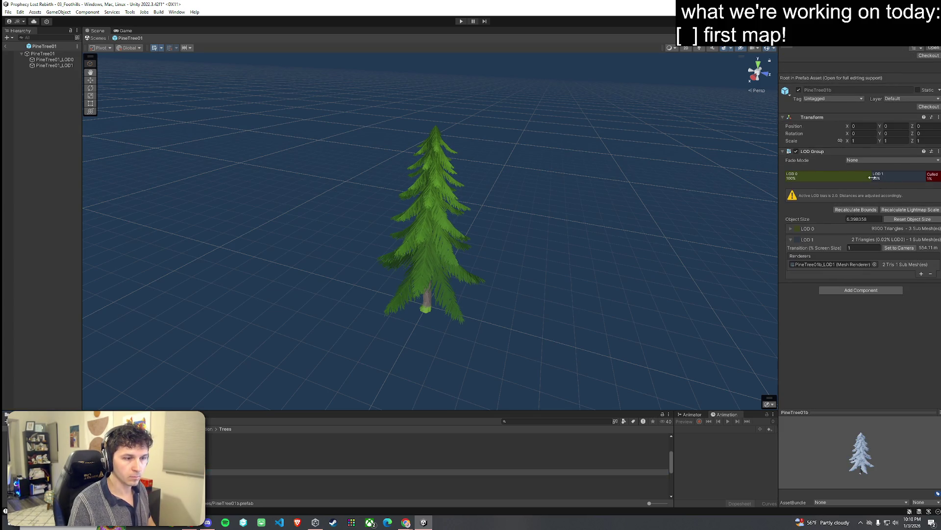
left_click(235, 472)
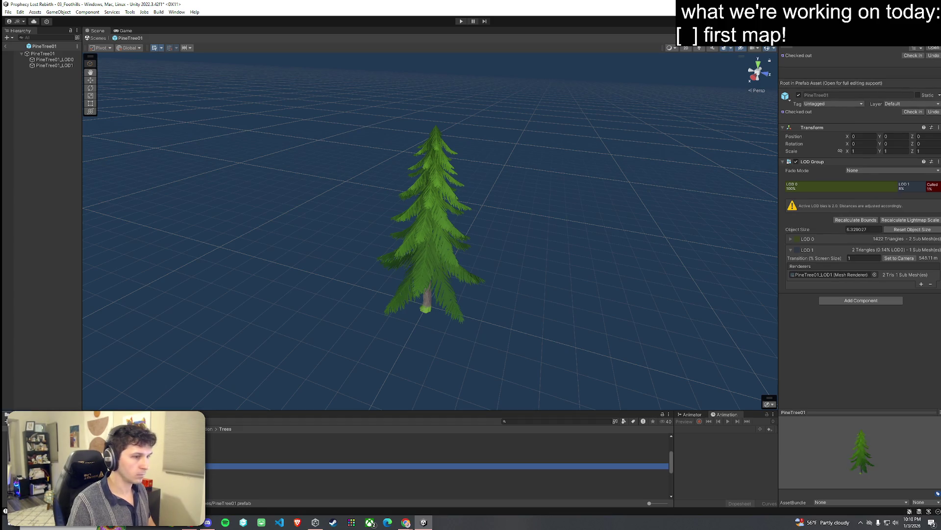
key("Down")
scroll(436, 466, "down", 2)
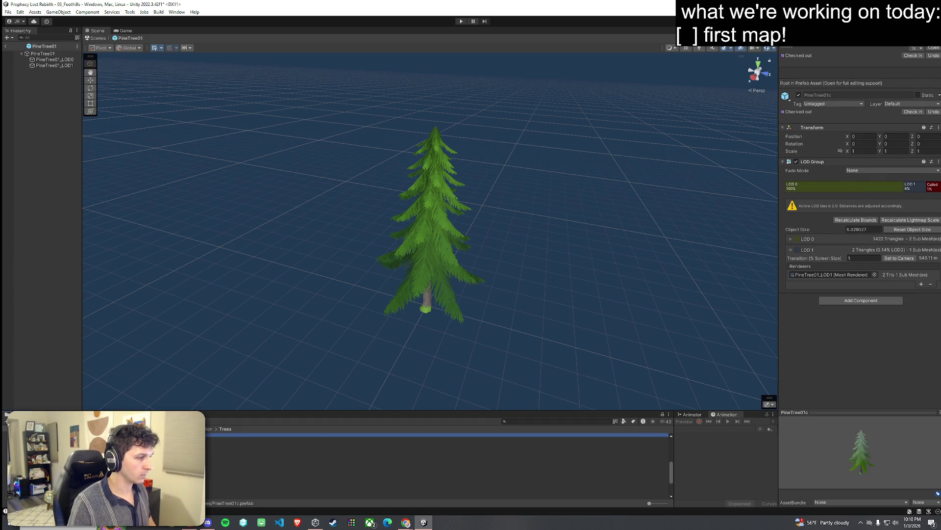
Shrink the LOD 1 ranges of PineTree02c and PineTree03 to about 5%
left_click(343, 461)
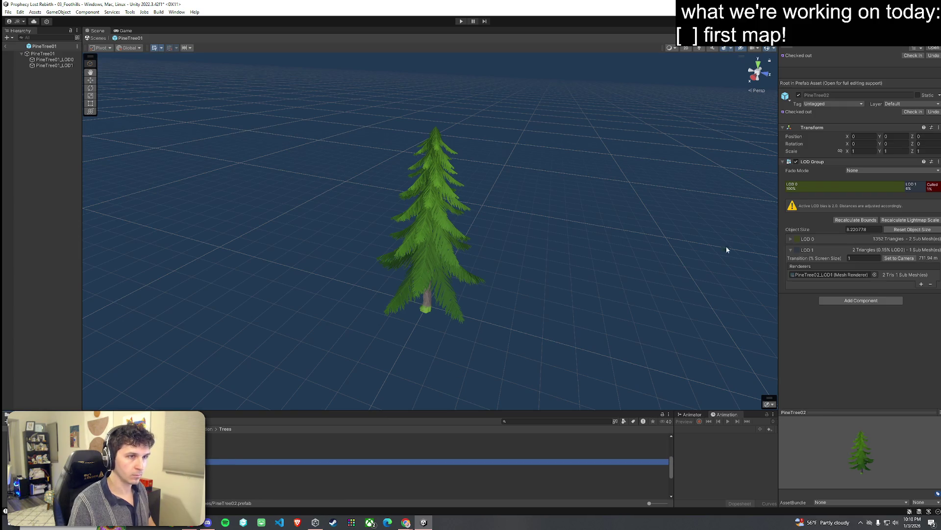
key("Down")
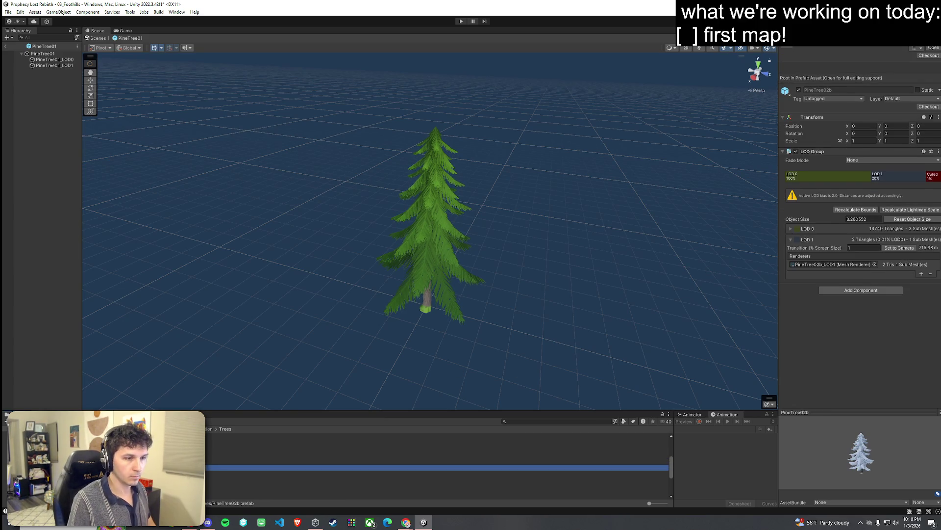
key("Down")
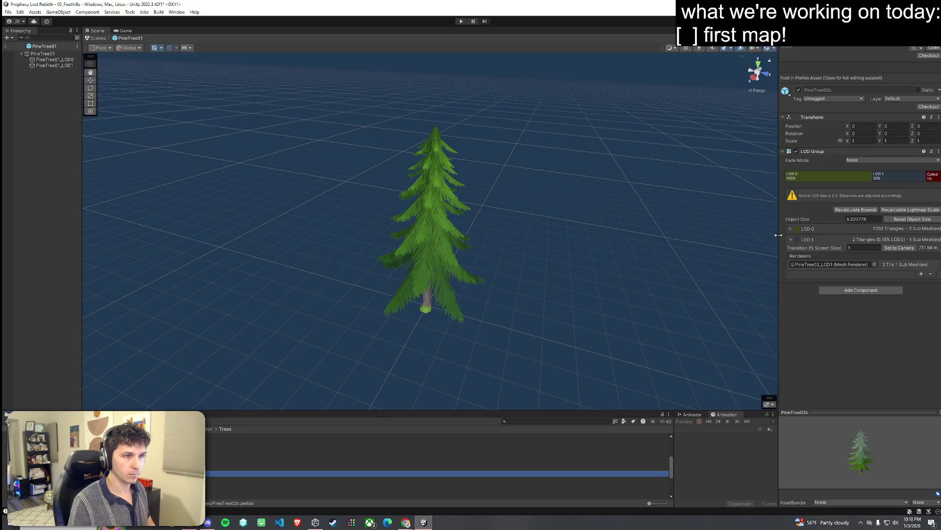
left_click_drag(872, 178, 905, 178)
left_click(637, 479)
mouse_move(872, 177)
left_mouse_down()
mouse_move(906, 175)
mouse_move(903, 187)
left_mouse_up()
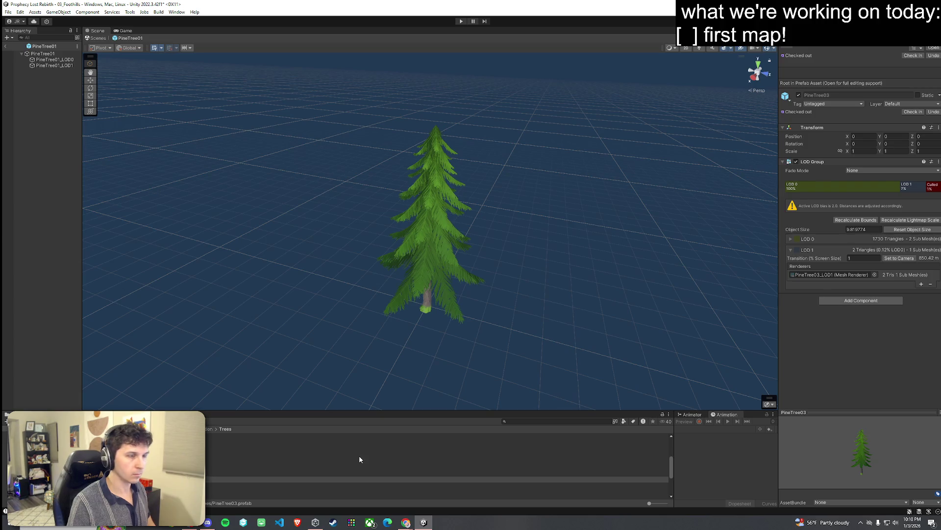
Shrink the LOD 1 ranges of PineTree03c, PineTree04 and PineTree04c to about 6%
left_click(264, 485)
scroll(343, 466, "down", 2)
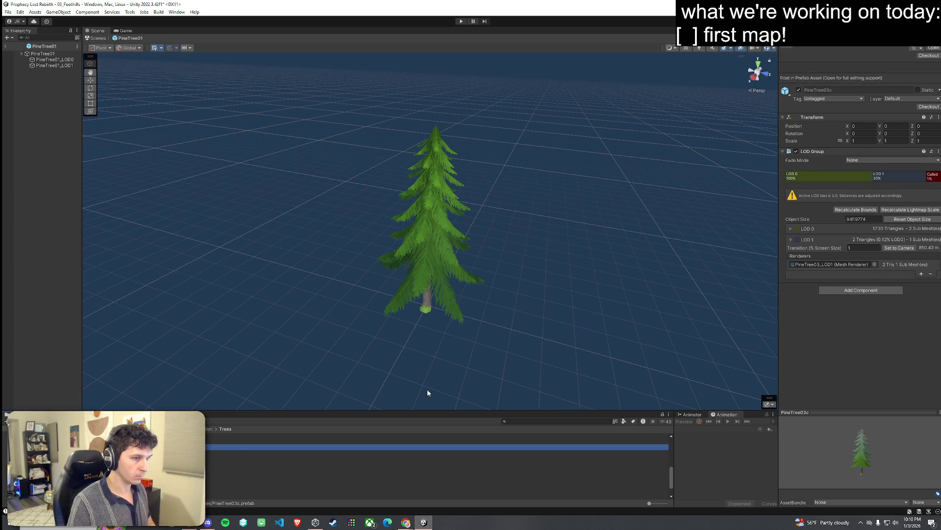
left_click_drag(875, 177, 901, 177)
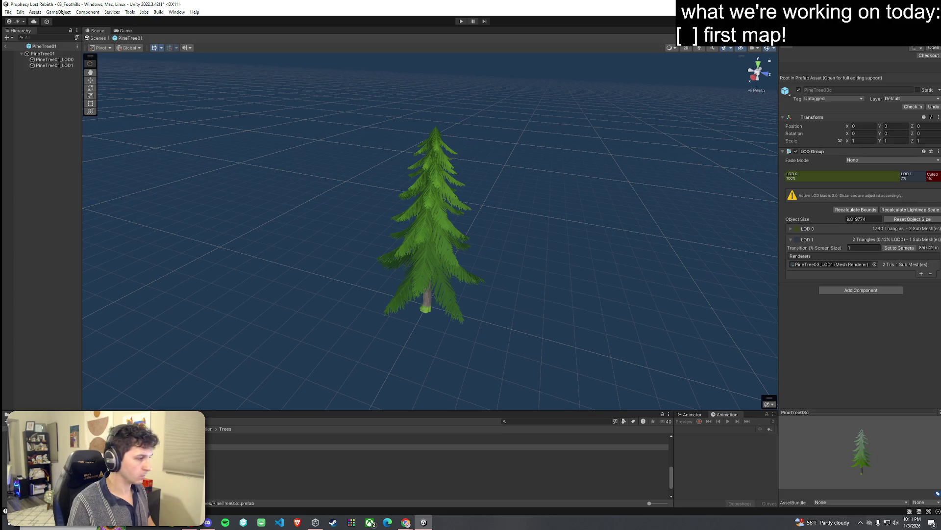
left_click(295, 453)
left_click_drag(871, 175, 904, 175)
left_click(285, 459)
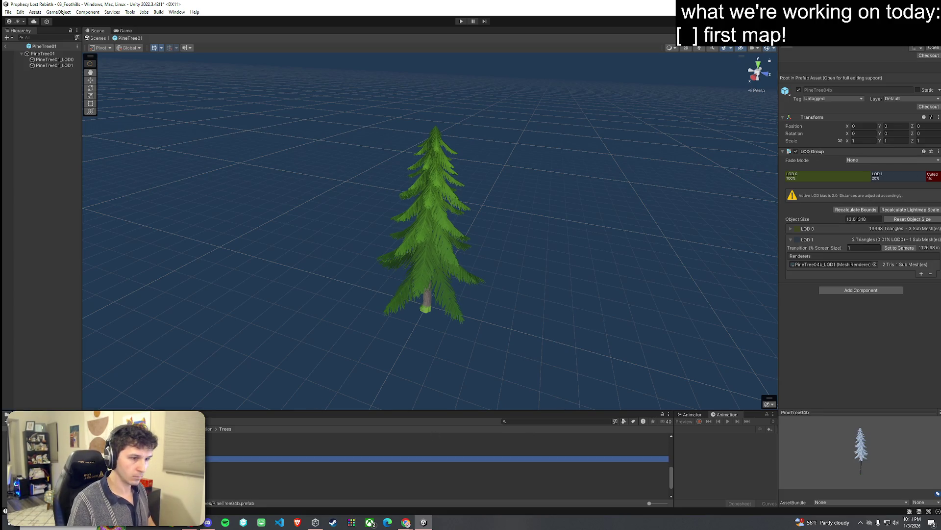
left_click_drag(876, 179, 904, 178)
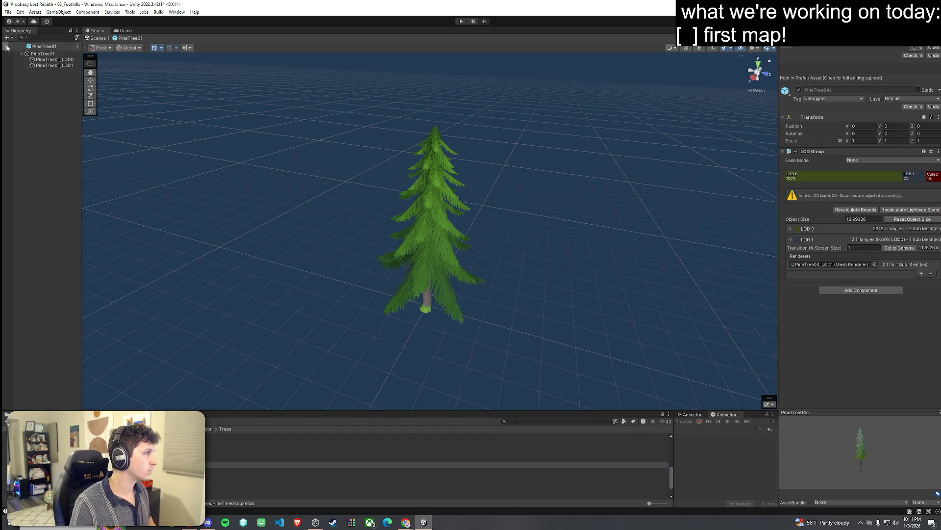
Exit prefab mode back to the foothills scene and save it
left_click(7, 46)
left_click(9, 12)
left_click(25, 47)
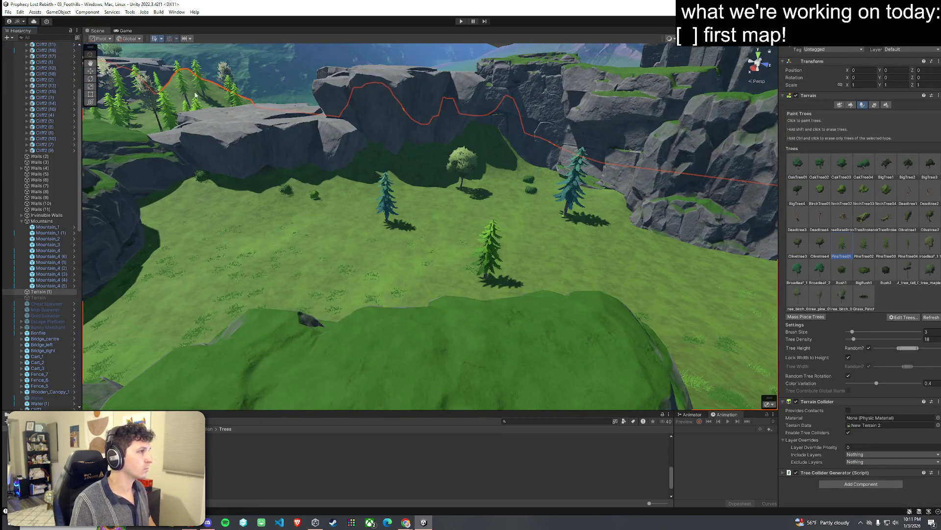
Paint Broadleaf_1 trees on the grass and beside the cliffs
mouse_move(375, 217)
left_mouse_down()
mouse_move(297, 197)
mouse_move(428, 203)
left_mouse_up()
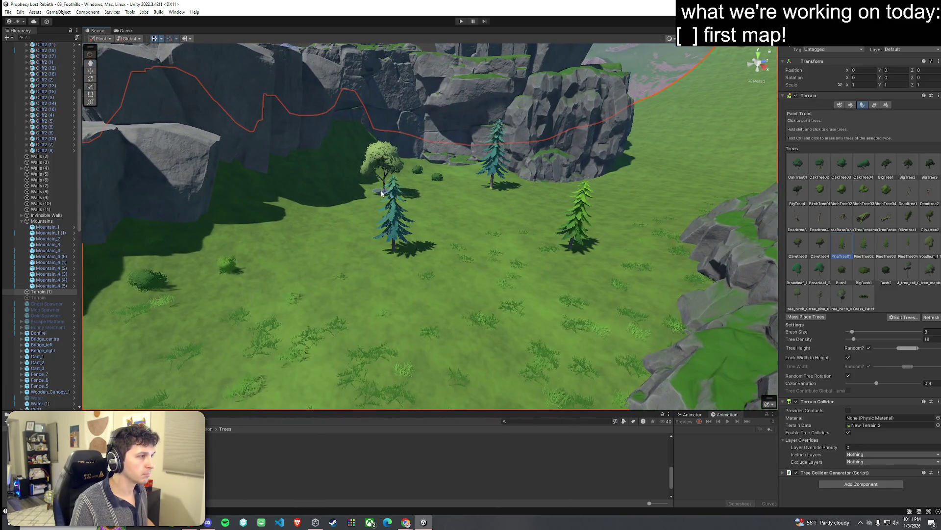
left_click(920, 255)
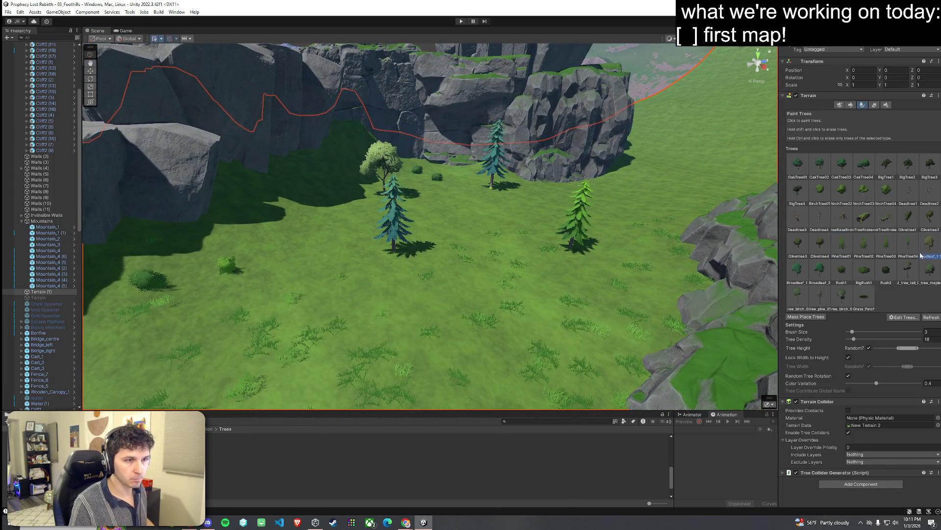
left_click(626, 261)
mouse_move(563, 211)
left_mouse_down()
mouse_move(488, 252)
mouse_move(366, 235)
left_mouse_up()
mouse_move(404, 267)
left_mouse_down()
mouse_move(479, 298)
mouse_move(467, 330)
mouse_move(605, 336)
left_mouse_up()
left_click(502, 228)
left_click(510, 338)
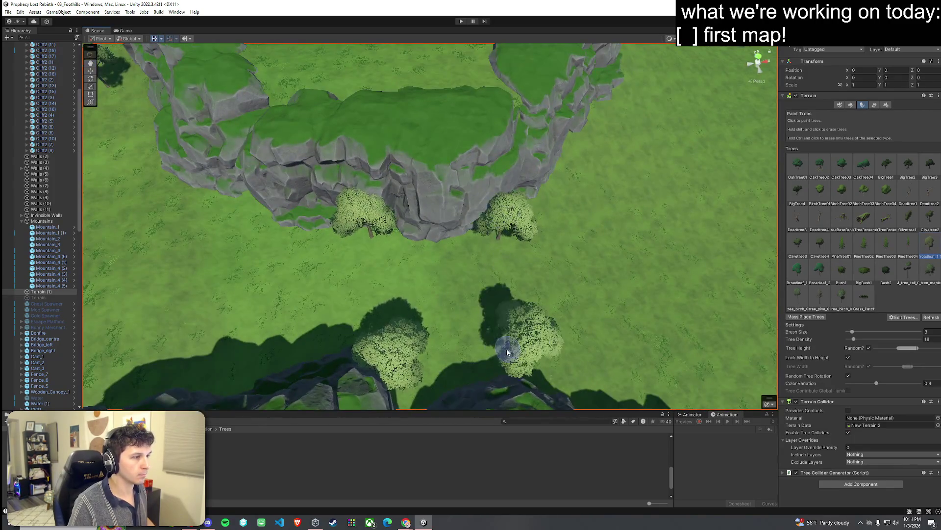
left_click(804, 275)
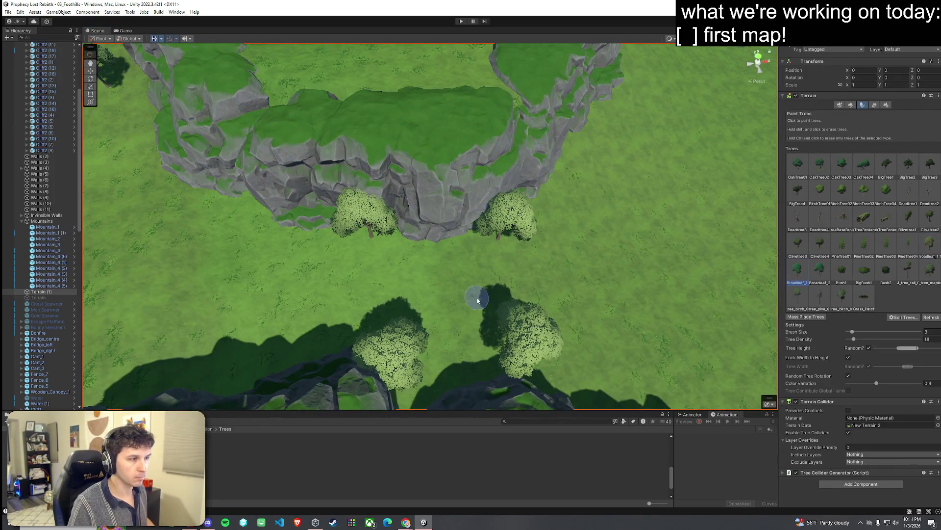
left_click(442, 235)
left_click(441, 368)
Scatter broadleaf trees over the open ground, adding Broadleaf_2 trees too
mouse_move(489, 336)
left_mouse_down()
mouse_move(545, 333)
mouse_move(384, 267)
mouse_move(540, 269)
mouse_move(463, 275)
mouse_move(325, 309)
left_mouse_up()
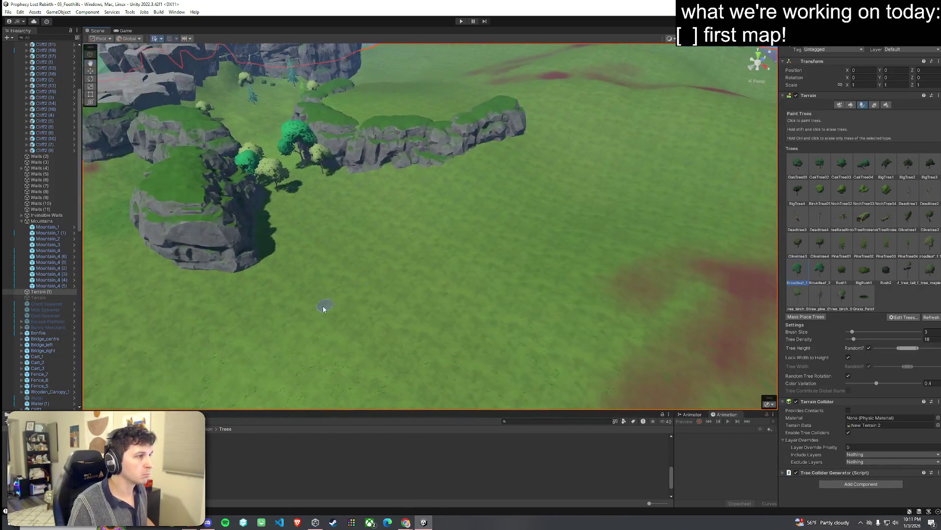
left_click(321, 302)
left_click(441, 243)
left_click(478, 304)
left_click(528, 248)
left_click(389, 337)
left_click(819, 269)
left_click(421, 225)
left_click(496, 345)
Paint more broadleaf trees on the right side toward the hills and river
mouse_move(496, 346)
left_mouse_down()
mouse_move(305, 381)
mouse_move(501, 335)
mouse_move(568, 197)
left_mouse_up()
left_click(568, 196)
left_click(561, 262)
left_click(663, 213)
left_click(708, 254)
mouse_move(708, 255)
left_mouse_down()
mouse_move(538, 282)
mouse_move(356, 276)
mouse_move(688, 255)
left_mouse_up()
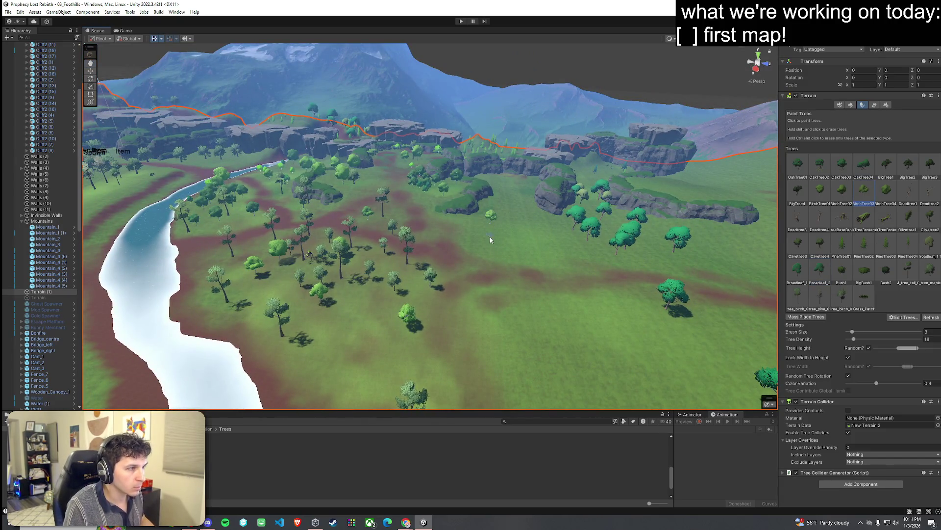
left_click(499, 369)
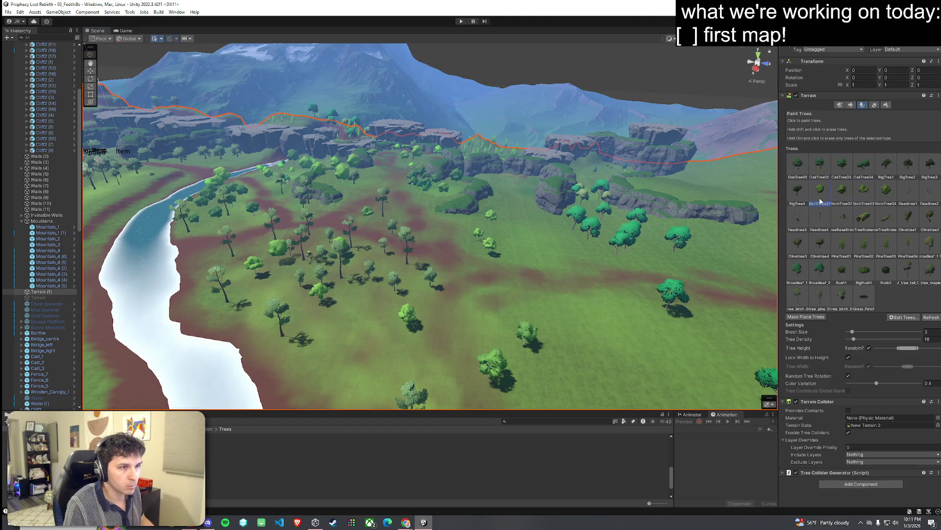
Paint BigBush1 bushes across the open ground
left_click_drag(472, 229, 460, 312)
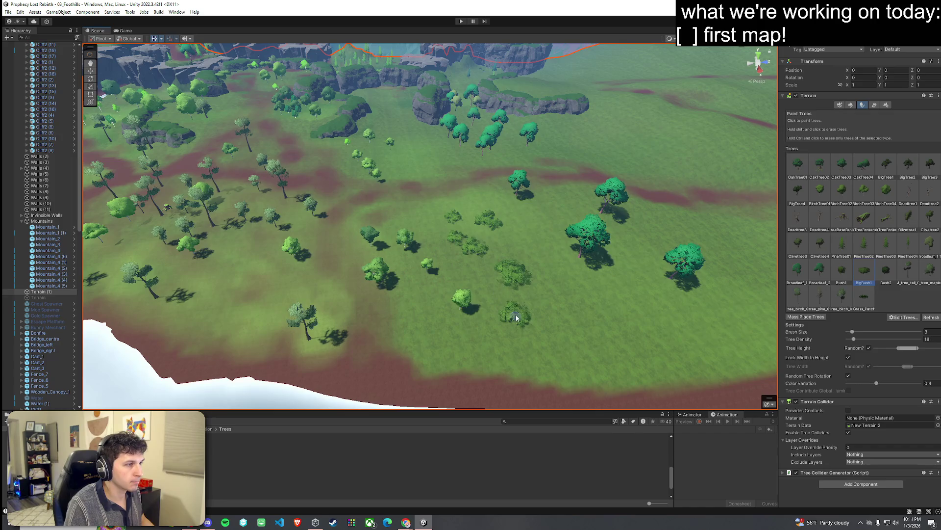
left_click_drag(414, 149, 428, 172)
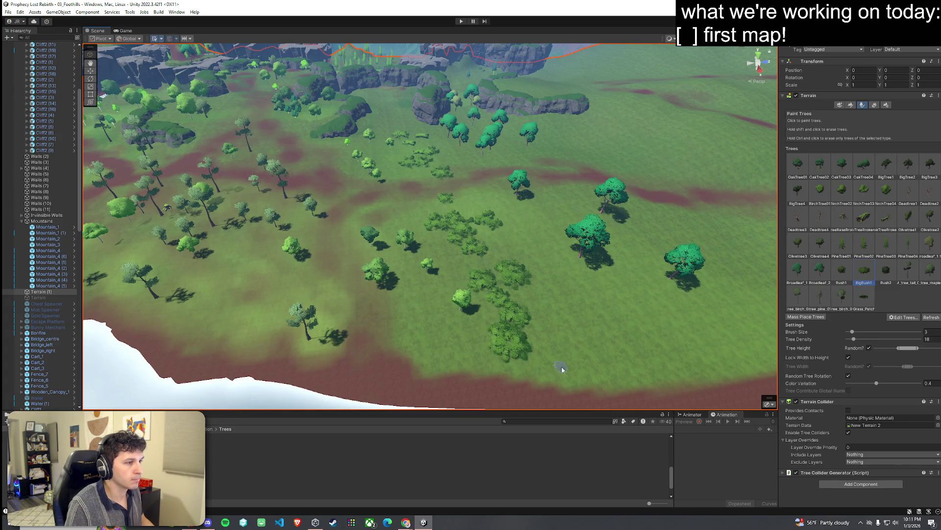
scroll(527, 294, "up", 3)
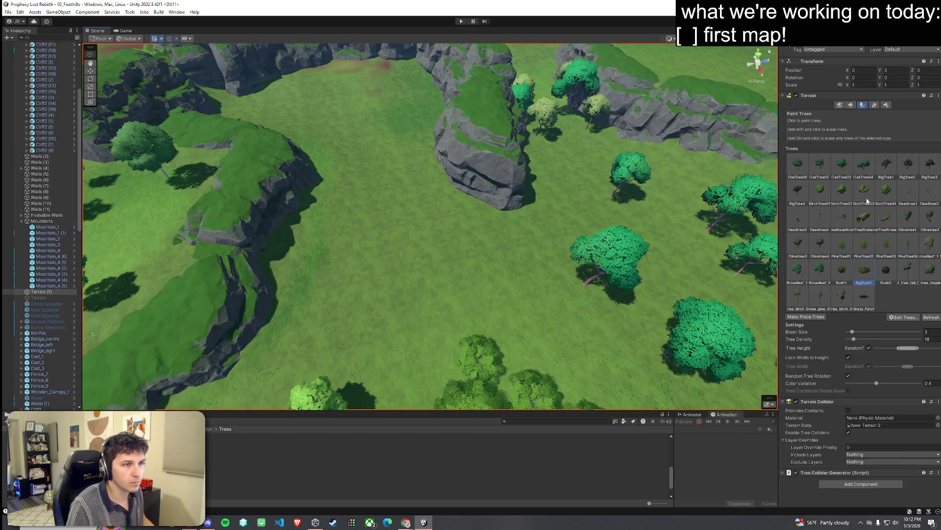
mouse_move(523, 229)
left_mouse_down()
mouse_move(487, 185)
mouse_move(430, 151)
mouse_move(346, 147)
mouse_move(314, 177)
left_mouse_up()
Switch to Paint Details and choose Grass_3, then Grass1, as the detail
left_click(875, 105)
left_click(820, 167)
scroll(428, 195, "up", 3)
mouse_move(427, 195)
left_mouse_down()
mouse_move(292, 143)
mouse_move(332, 260)
mouse_move(422, 152)
mouse_move(494, 213)
mouse_move(641, 216)
left_mouse_up()
left_click(798, 166)
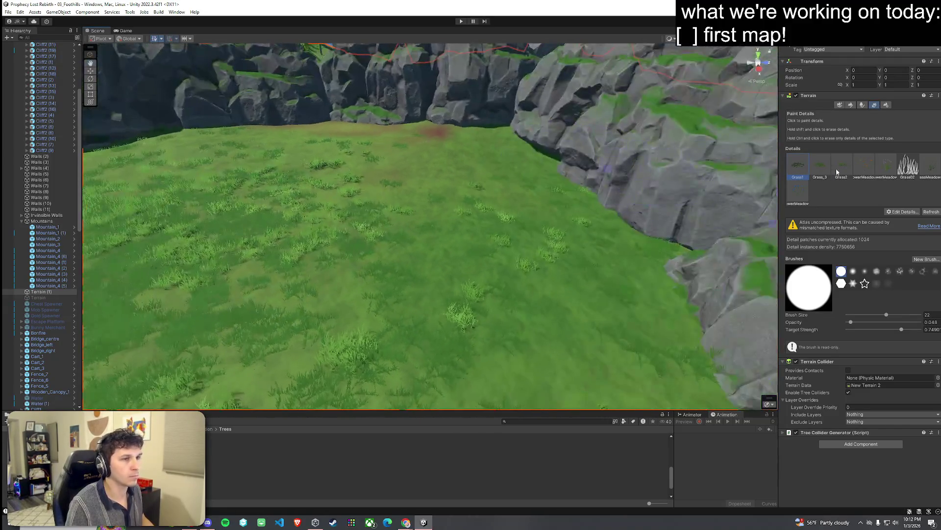
Switch to Paint Texture with the Dirt layer and brush size 5
left_click(851, 105)
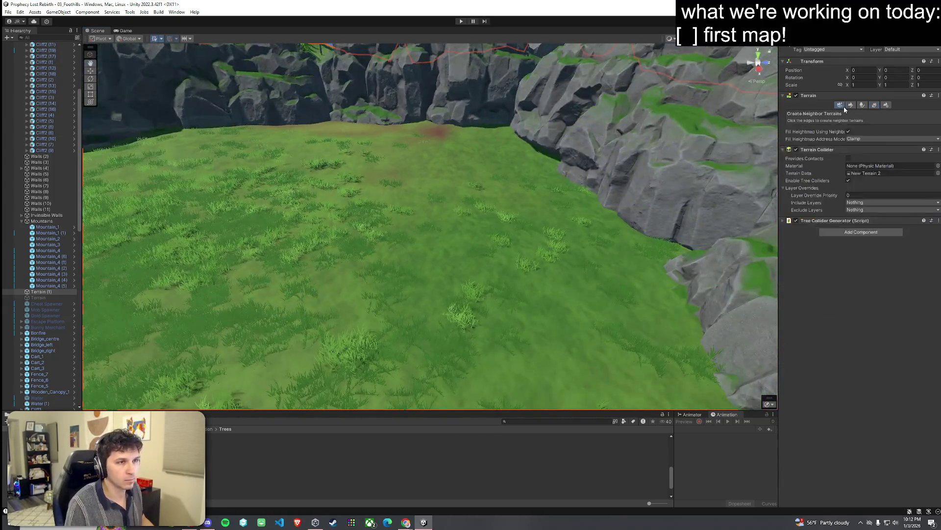
left_click(843, 114)
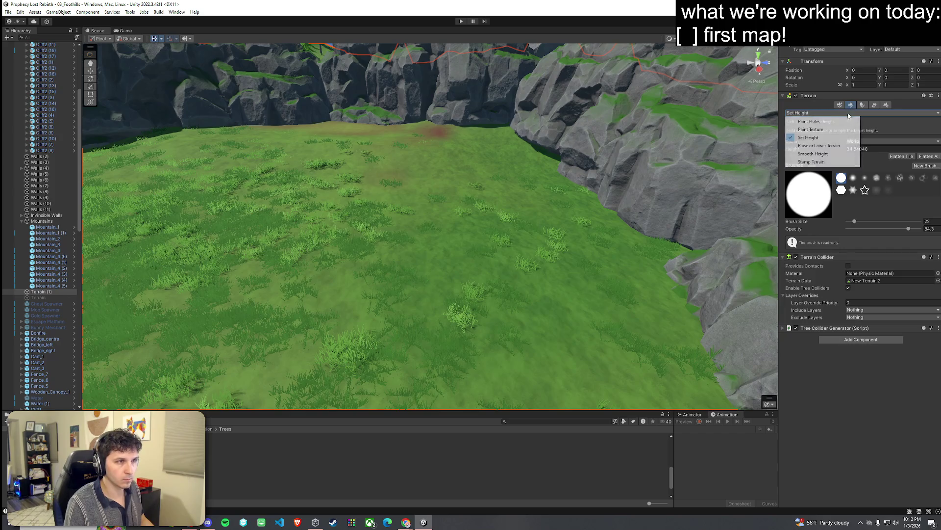
left_click(810, 129)
left_click_drag(807, 423, 791, 422)
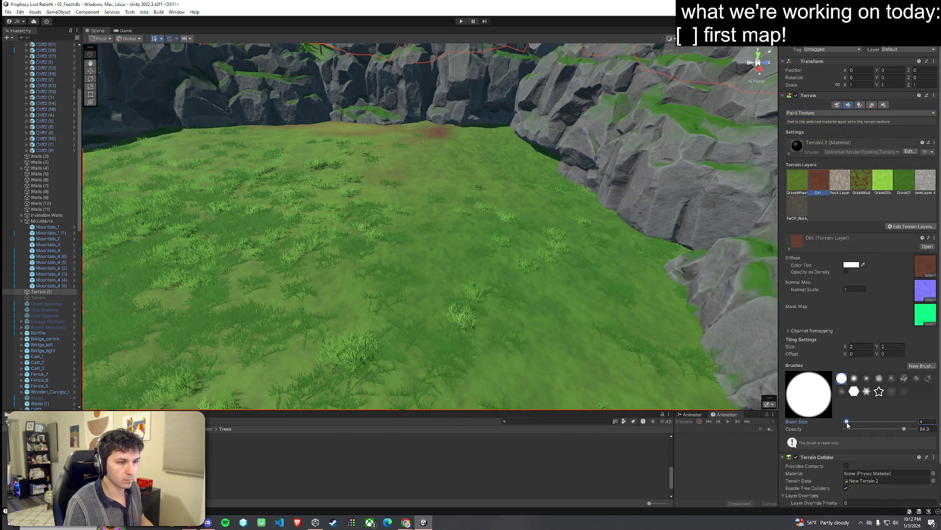
Paint dirt along the right, left and top cliff edges, then set brush opacity to 0
left_click_drag(546, 252, 687, 269)
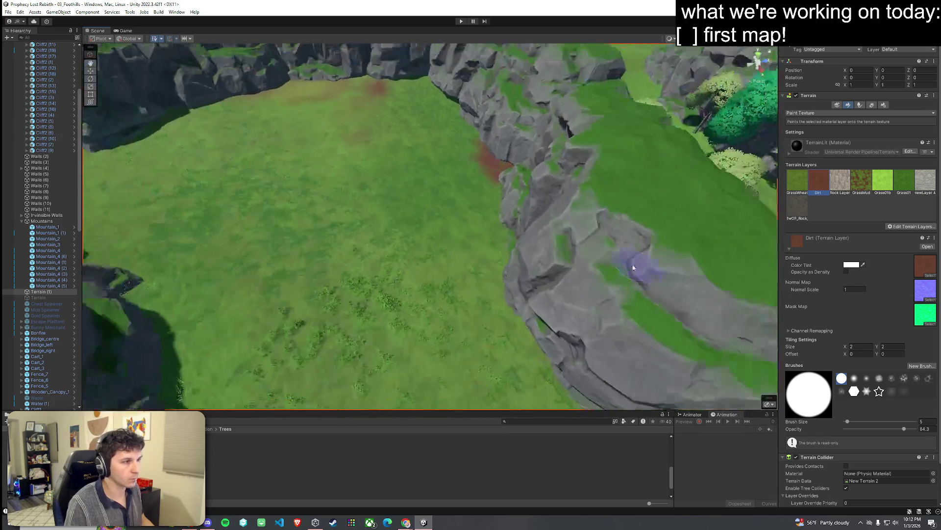
left_click_drag(478, 173, 505, 273)
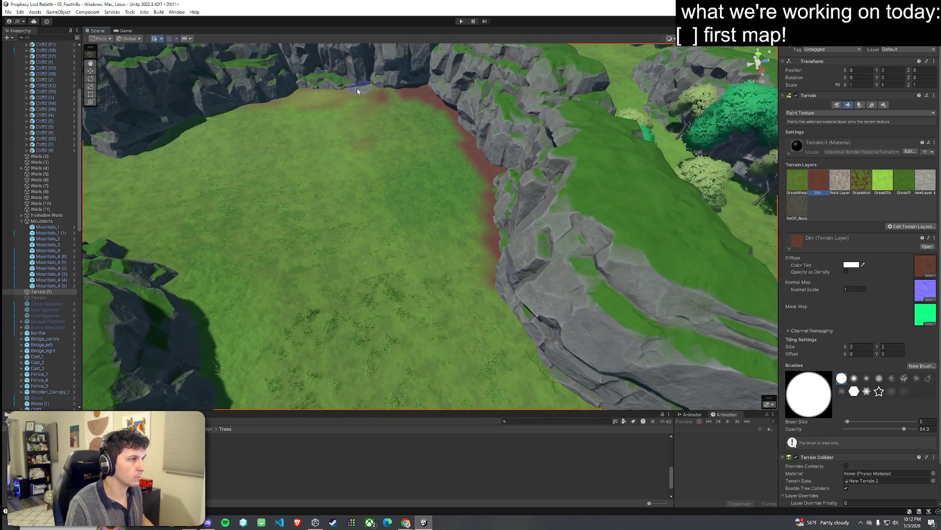
scroll(427, 110, "down", 4)
mouse_move(247, 130)
left_mouse_down()
mouse_move(248, 184)
mouse_move(294, 238)
mouse_move(306, 275)
left_mouse_up()
mouse_move(319, 126)
left_mouse_down()
mouse_move(450, 90)
mouse_move(526, 123)
left_mouse_up()
left_click_drag(904, 429, 849, 428)
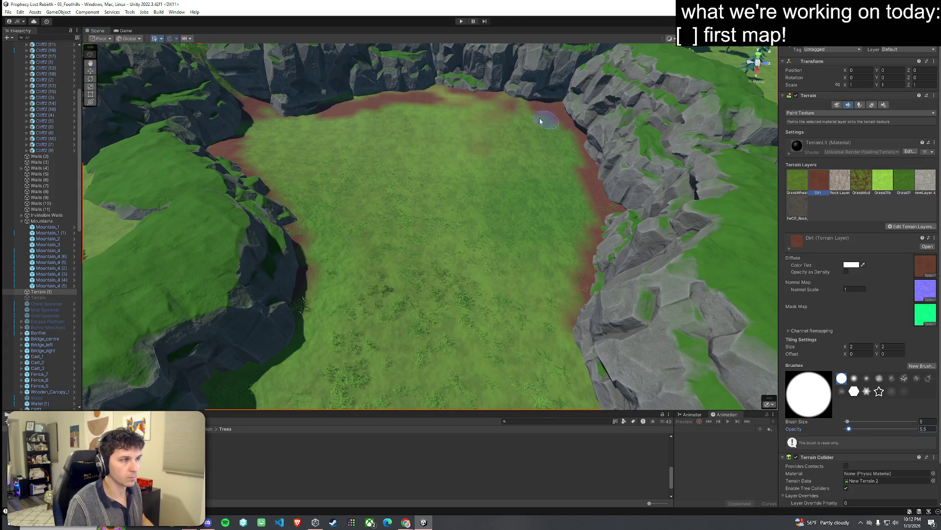
left_click(928, 428)
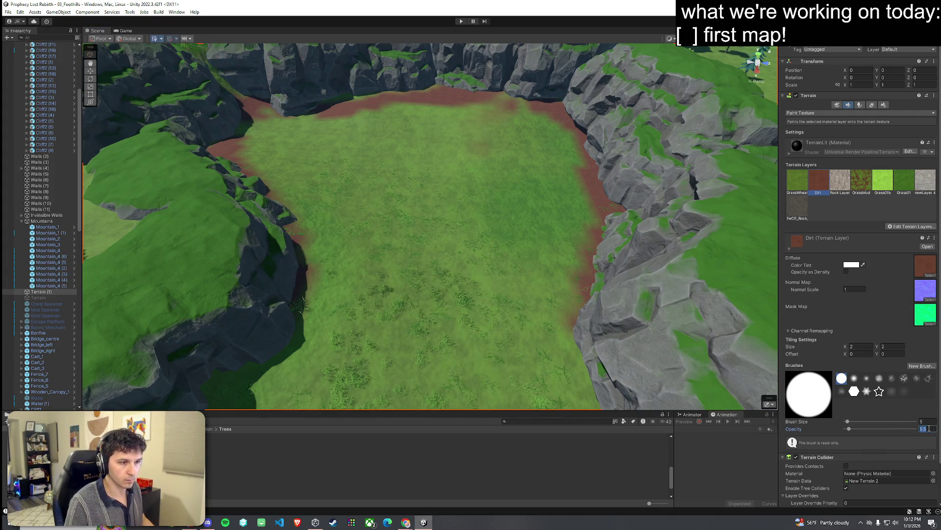